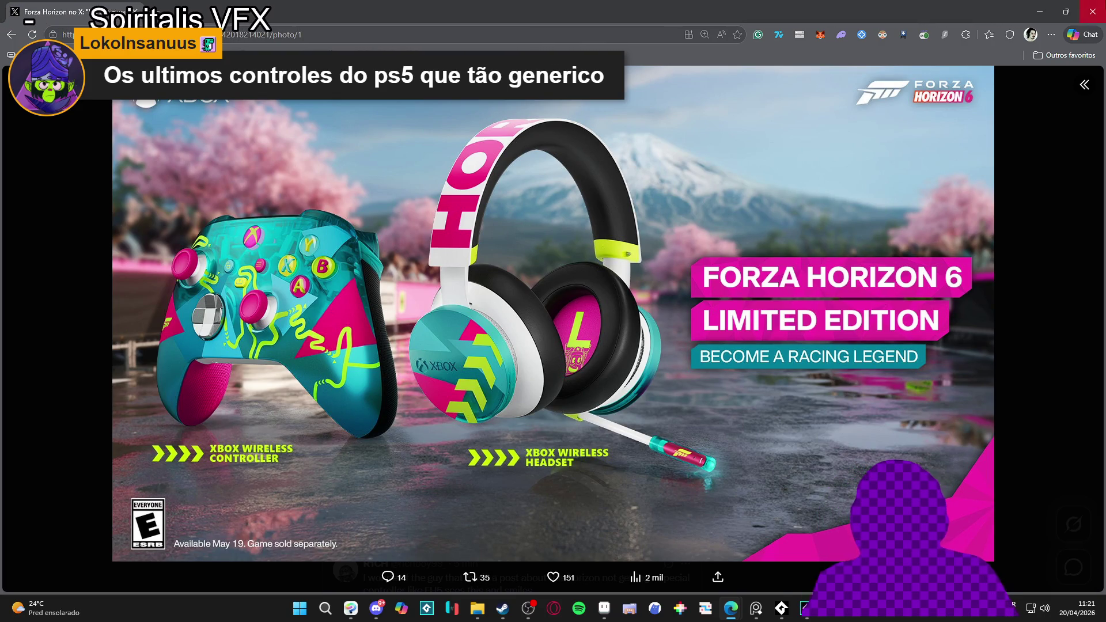
Step: Switch from the Forza Horizon 6 photo on X to the GameMaker project window
key(alt+Tab)
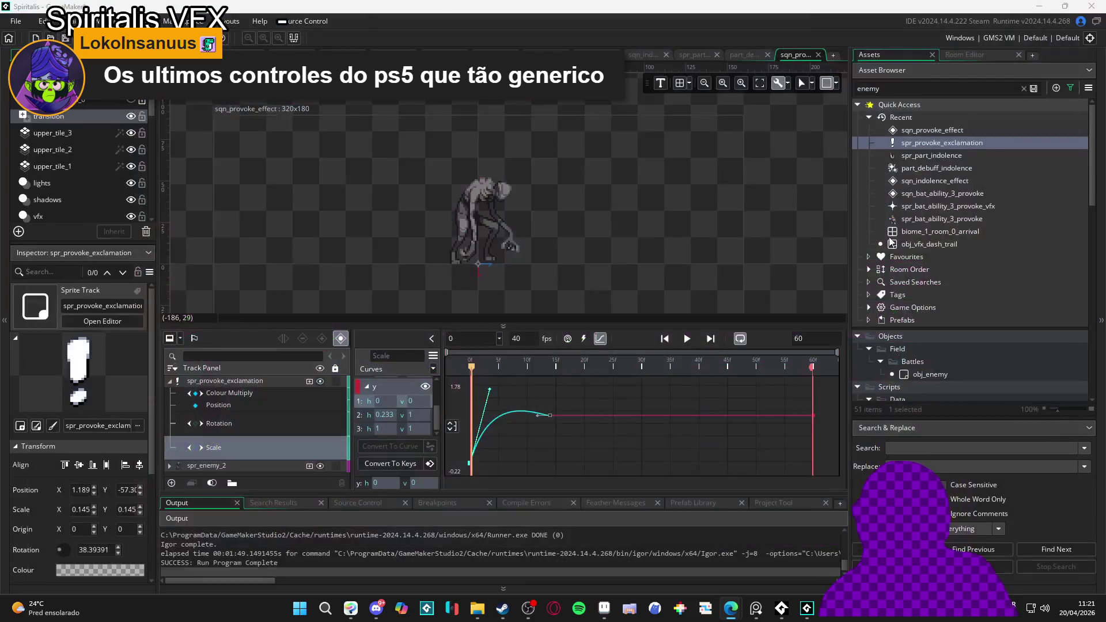
Step: Play sqn_provoke_effect, then select and deselect the second key on the y curve
key(space)
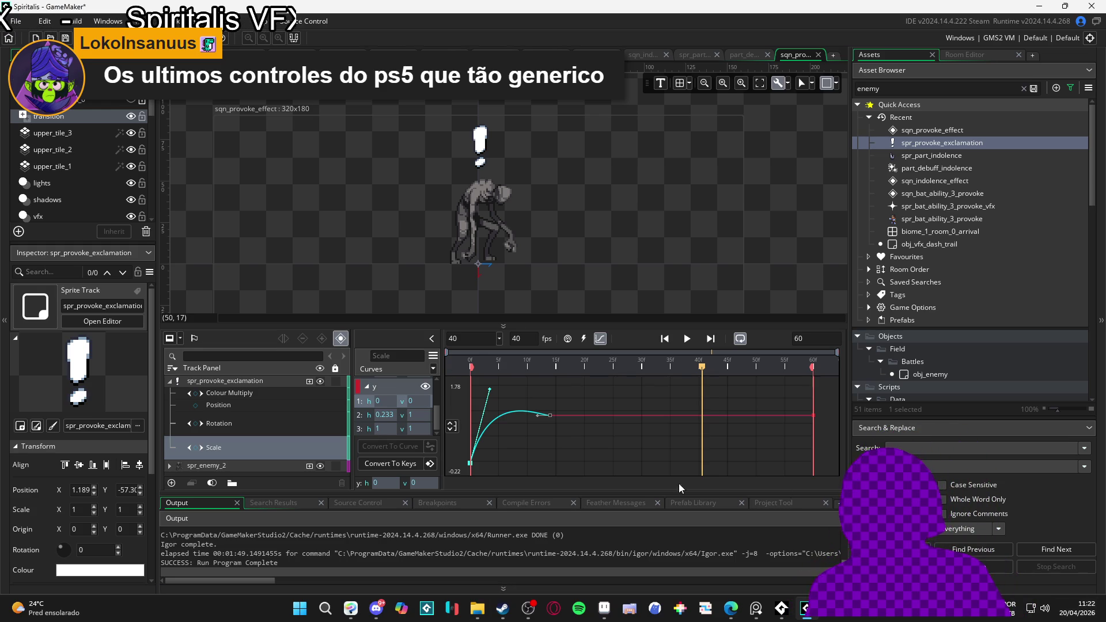
click(569, 424)
click(550, 415)
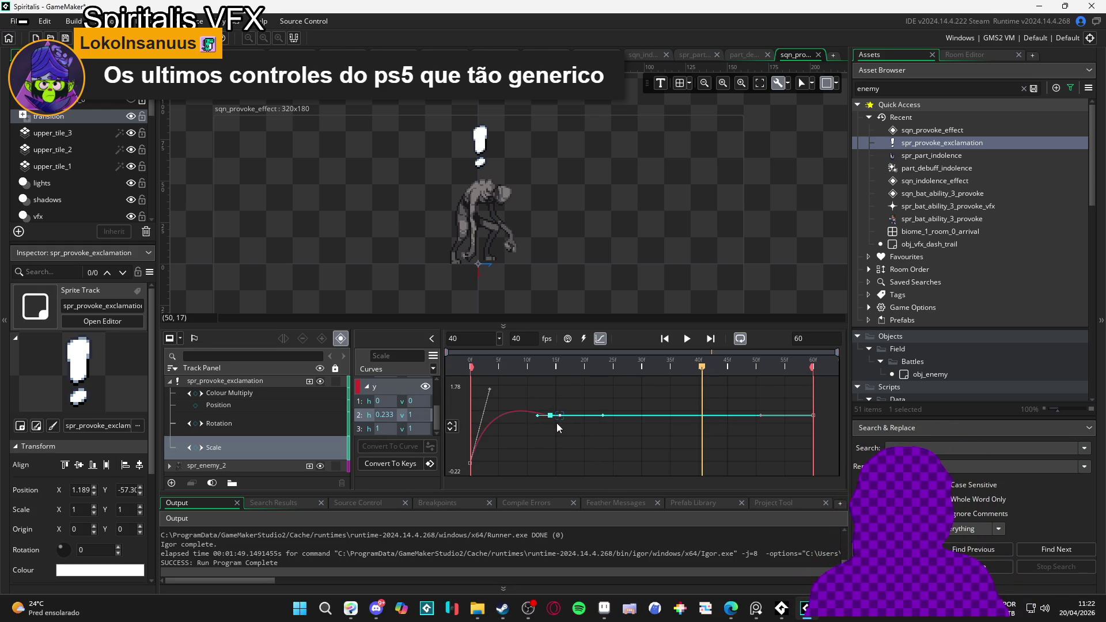
click(539, 450)
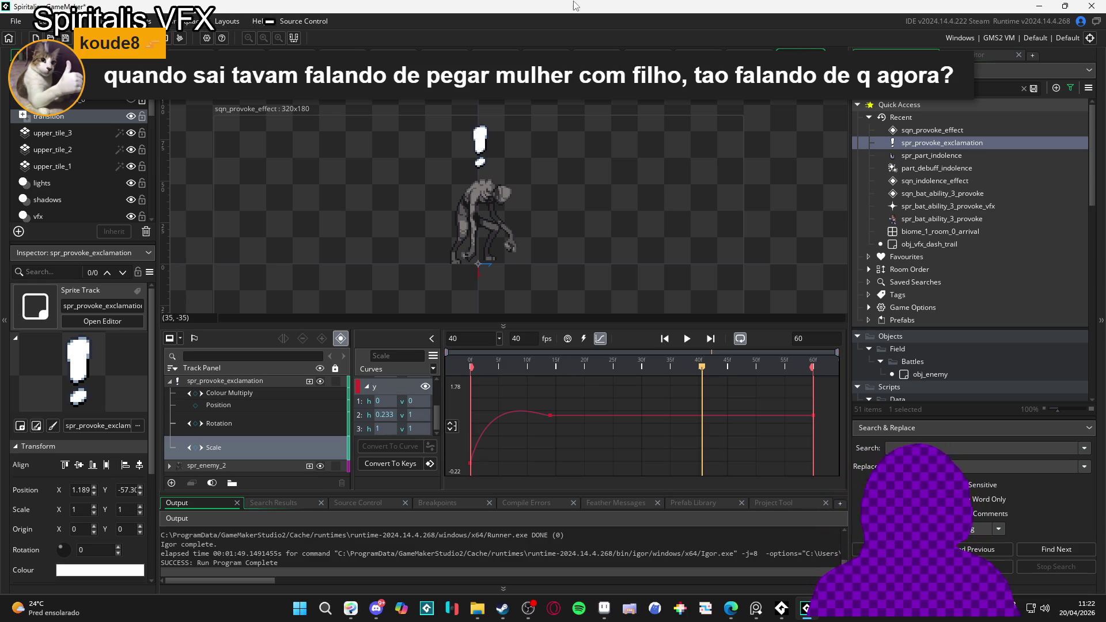
Step: Replay the provoke sequence several times to check timing, then collapse the y channel's key list
key(space)
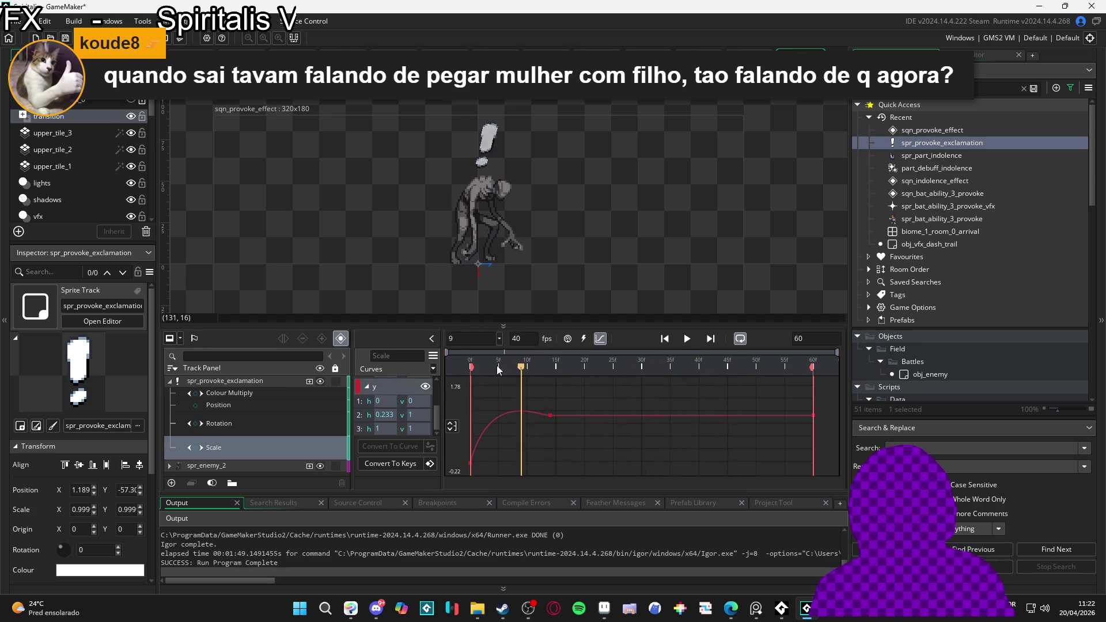
key(space)
key(space)
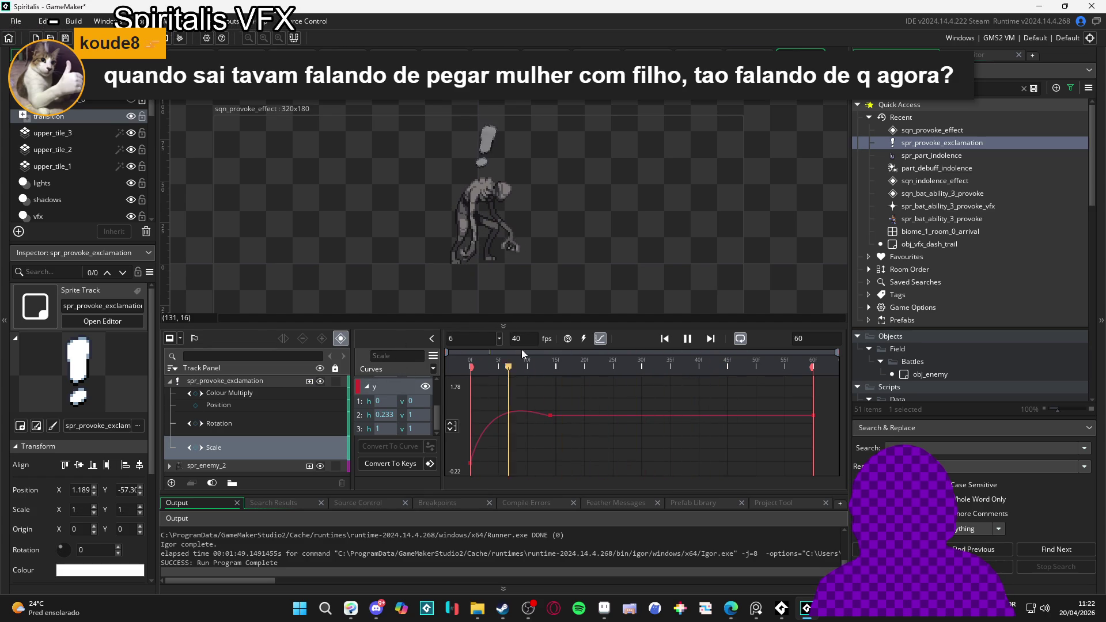
key(space)
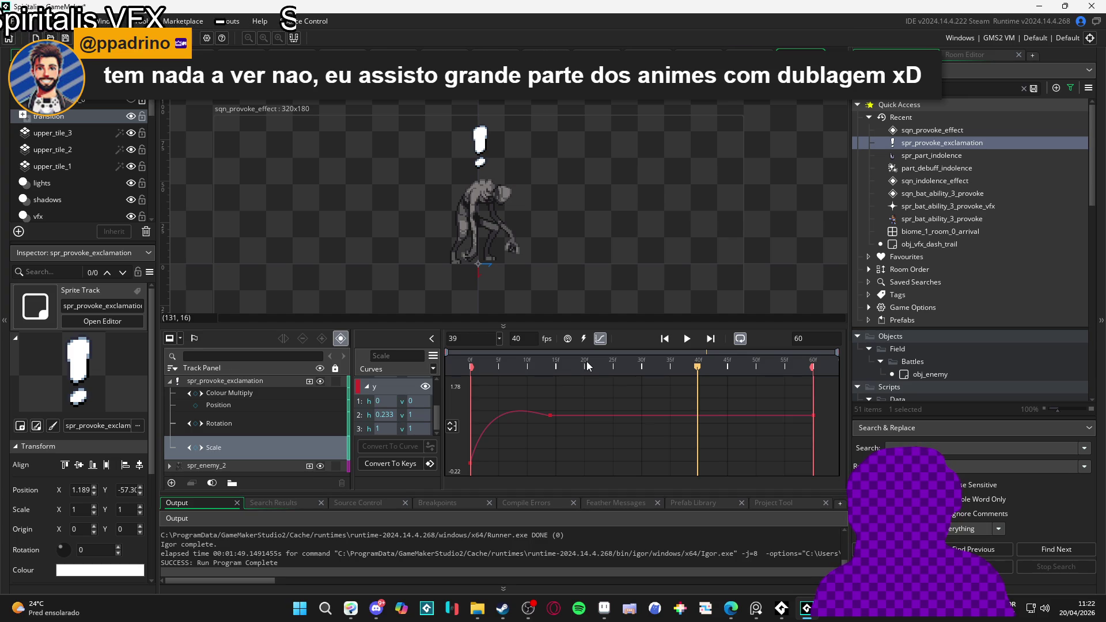
key(space)
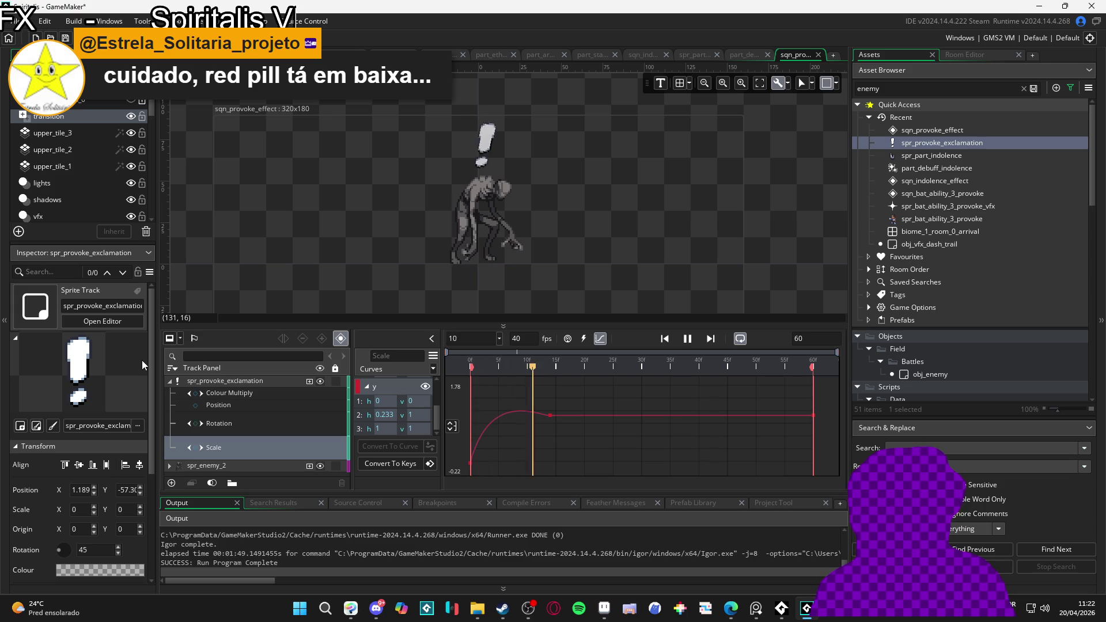
key(space)
key(space)
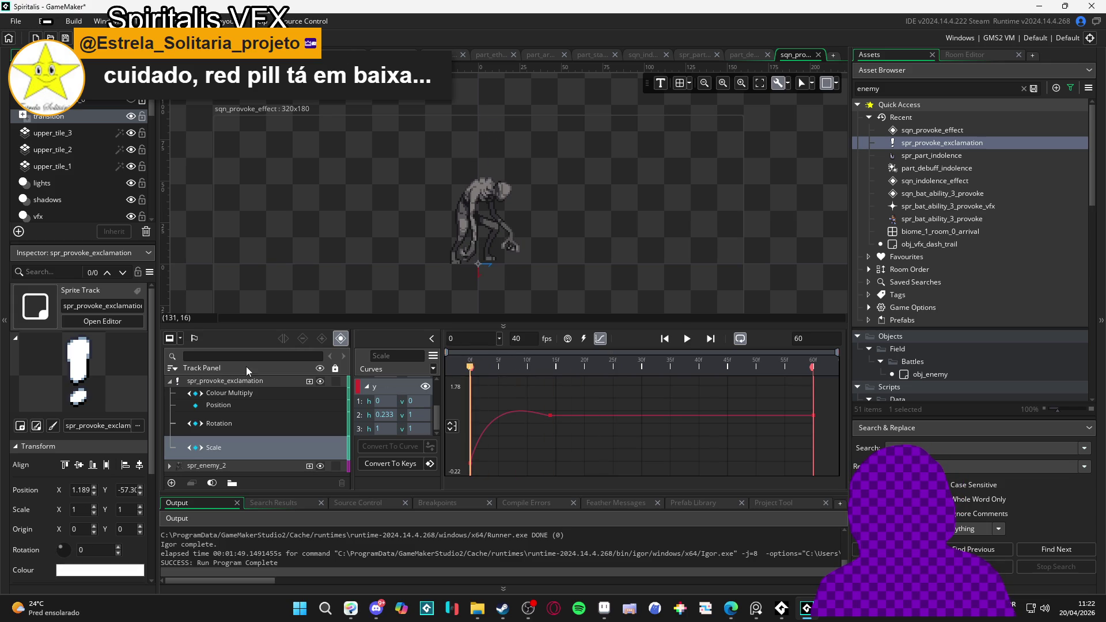
key(space)
key(space)
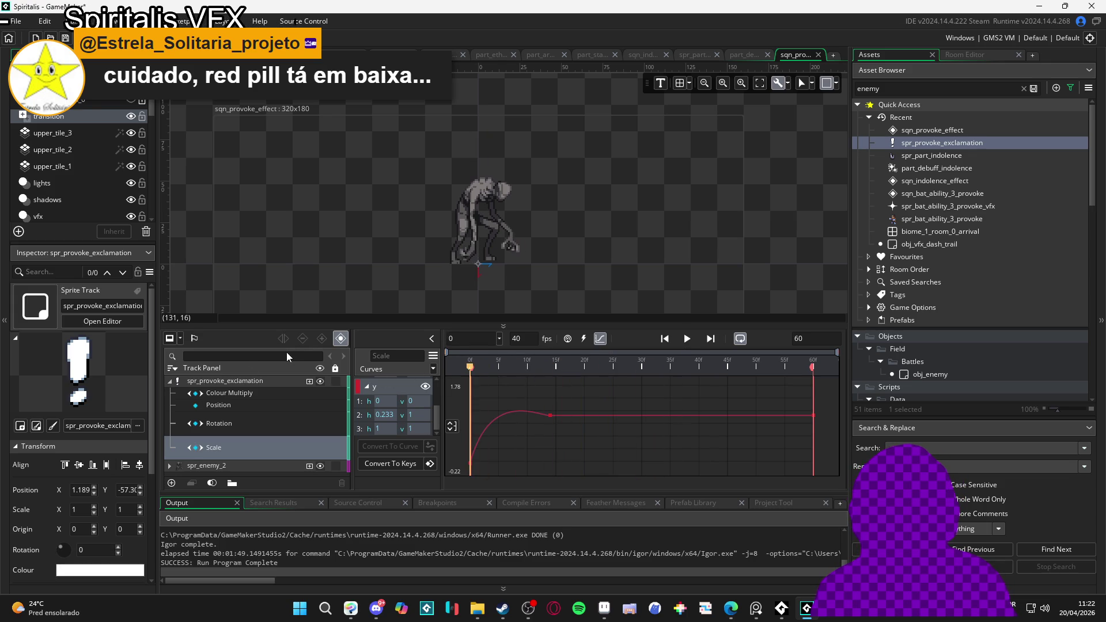
key(space)
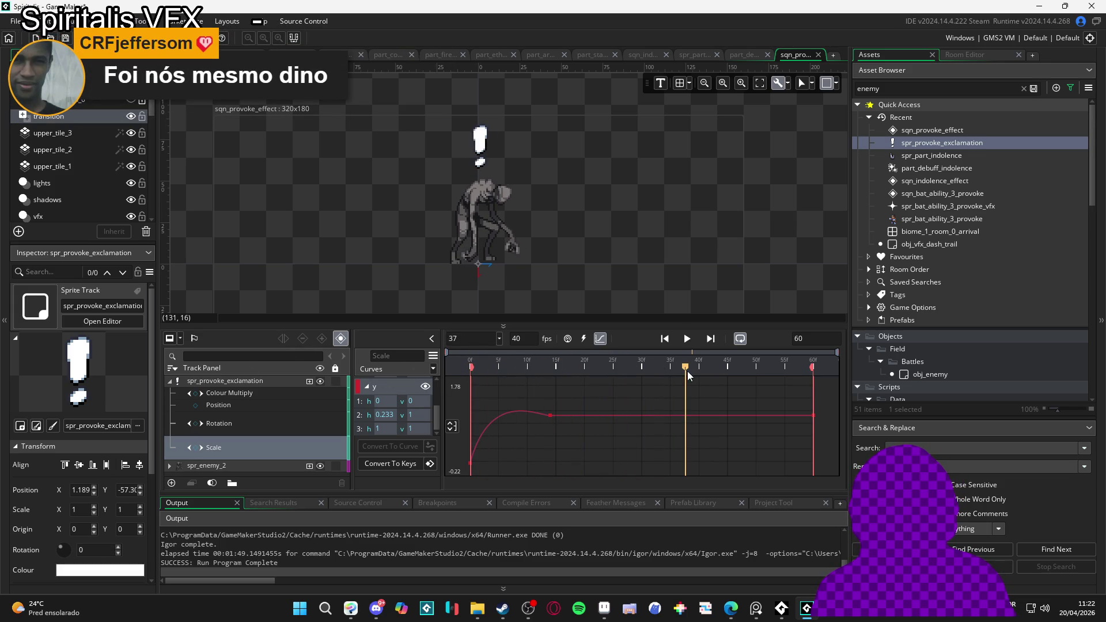
key(space)
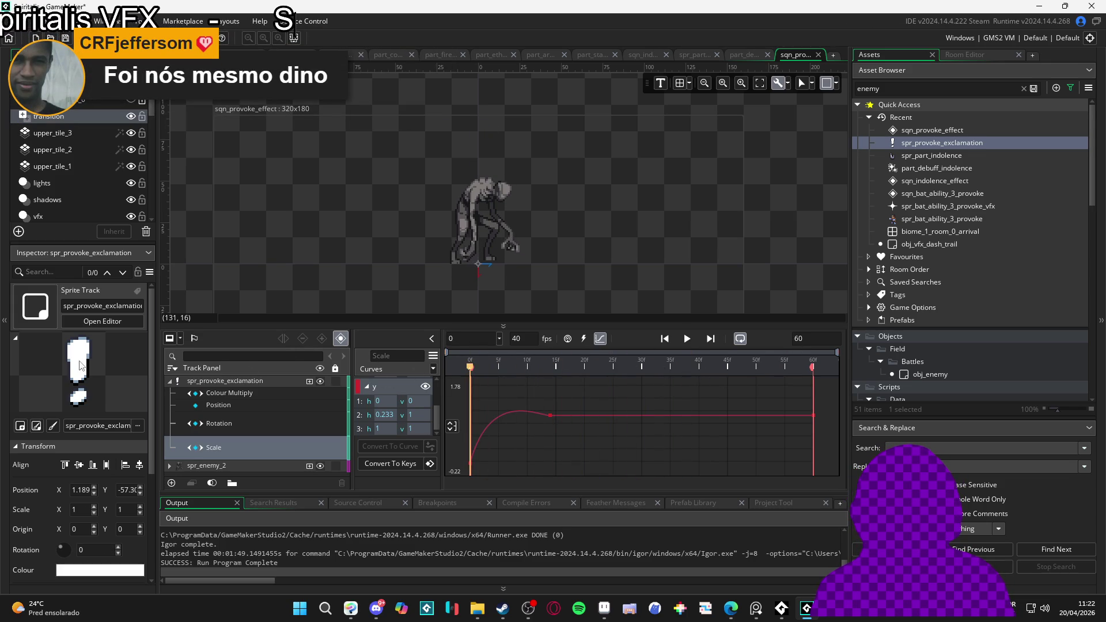
key(space)
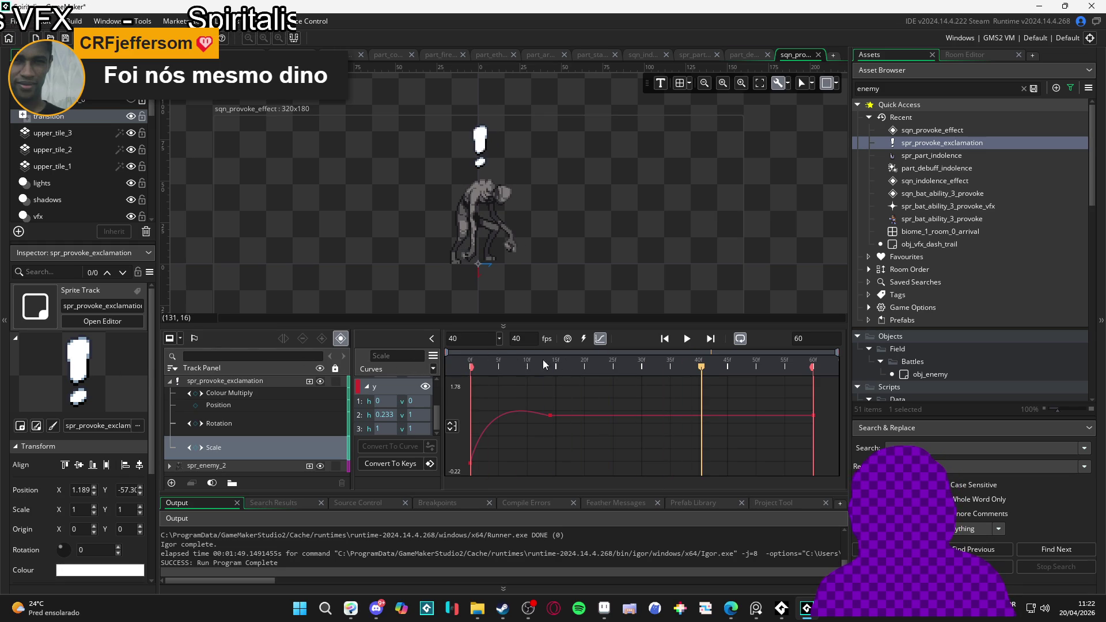
click(372, 392)
click(370, 388)
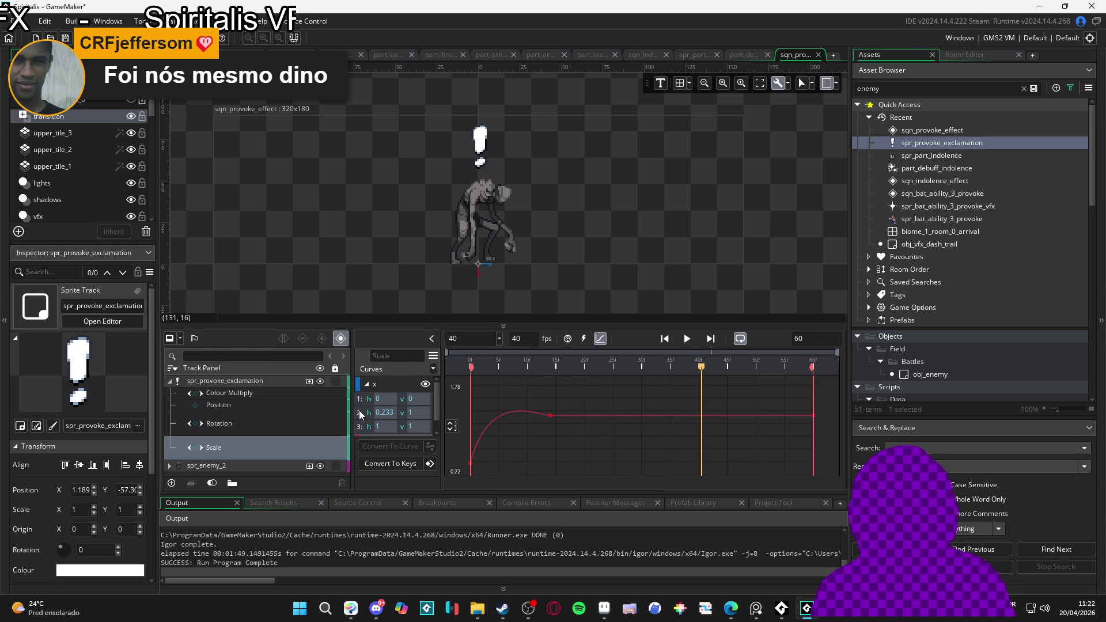
Step: Add a Scale keyframe at frame 40 and move the playhead toward frame 50
click(371, 389)
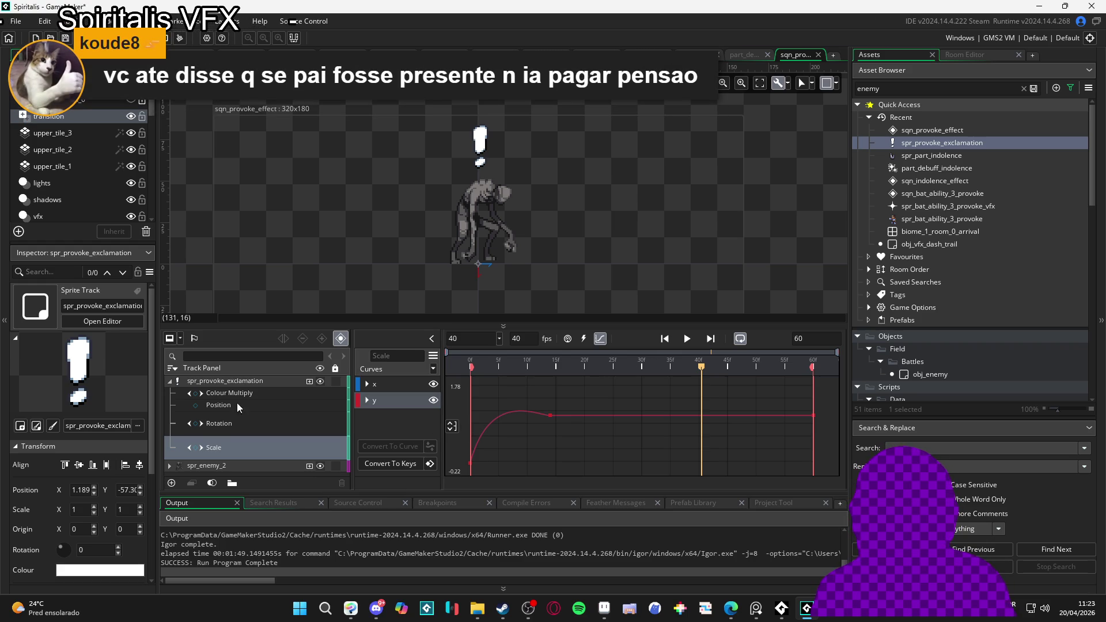
click(195, 448)
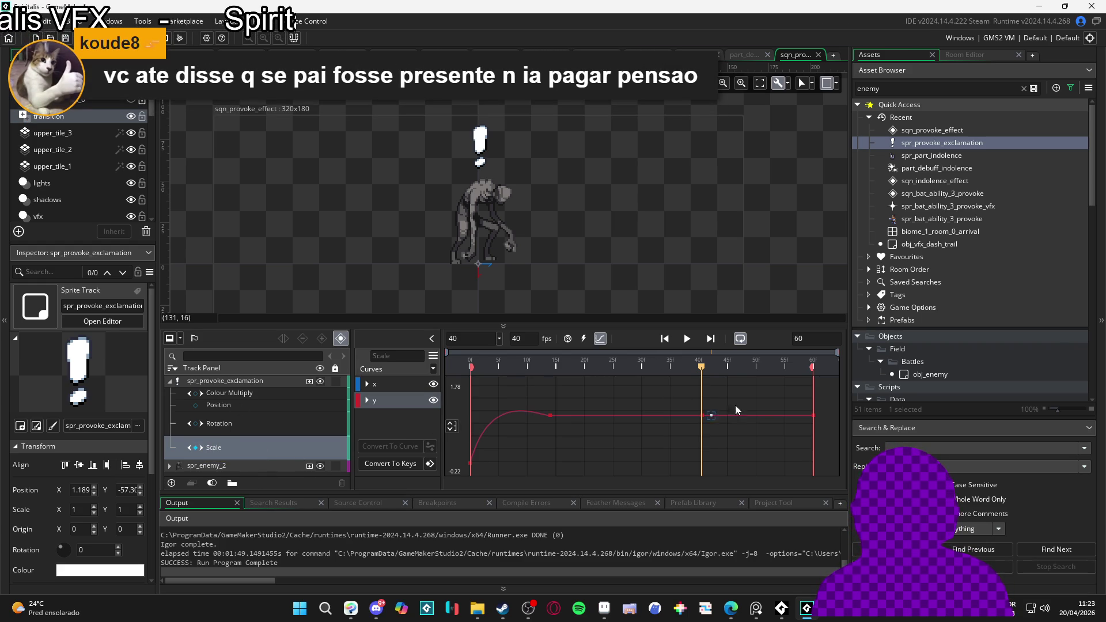
drag(699, 368, 753, 374)
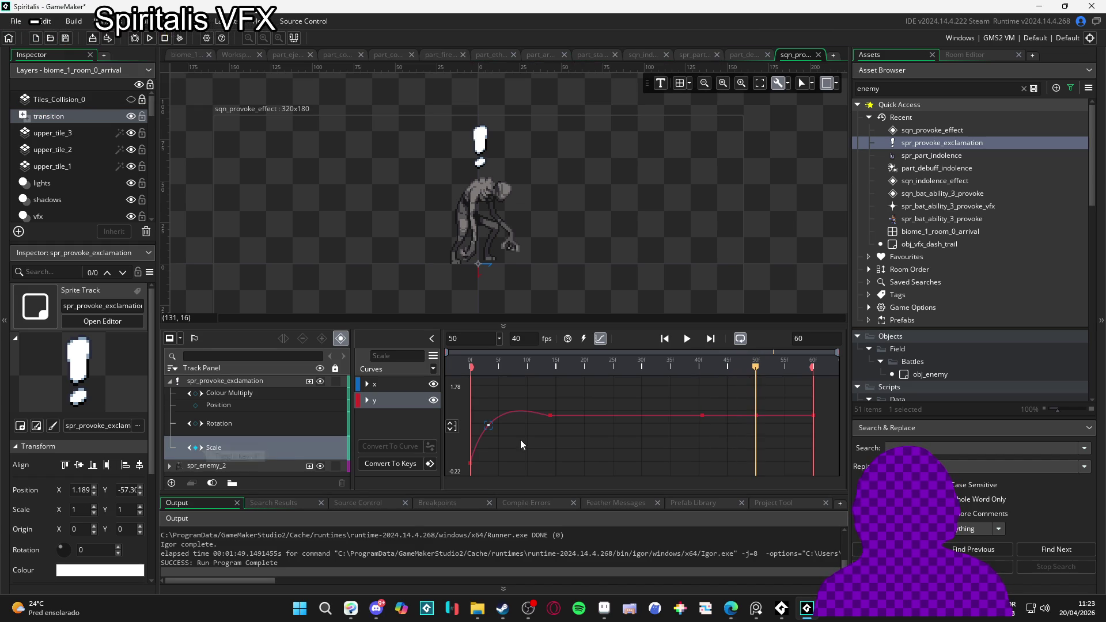
Step: Expand the Scale curve's x channel and inspect its keys at 0.833 and 0.676
click(701, 415)
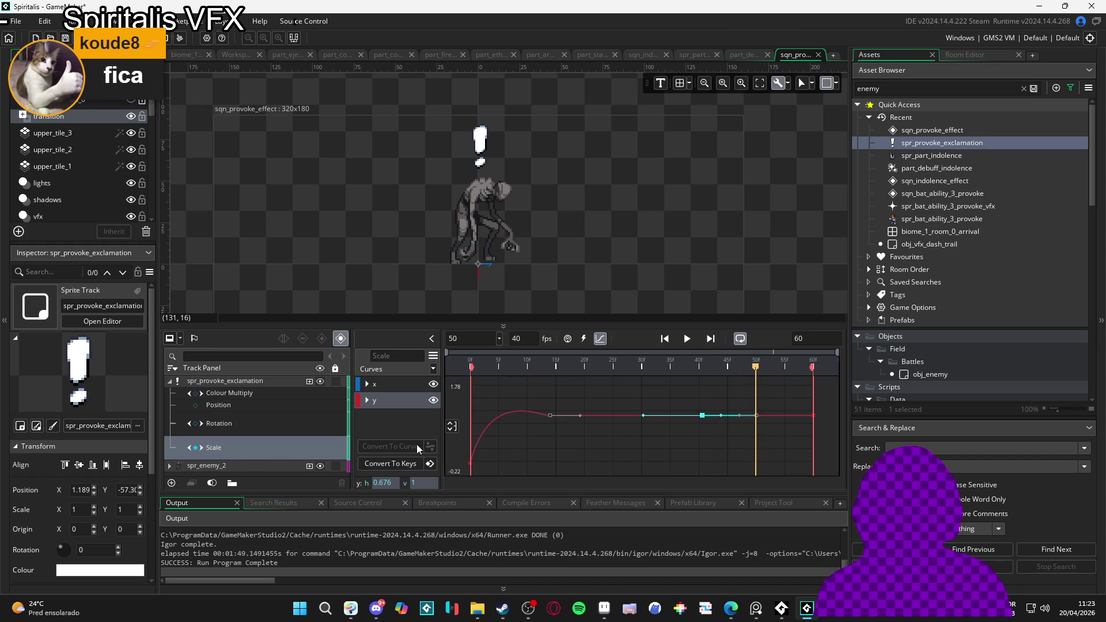
click(397, 385)
click(374, 389)
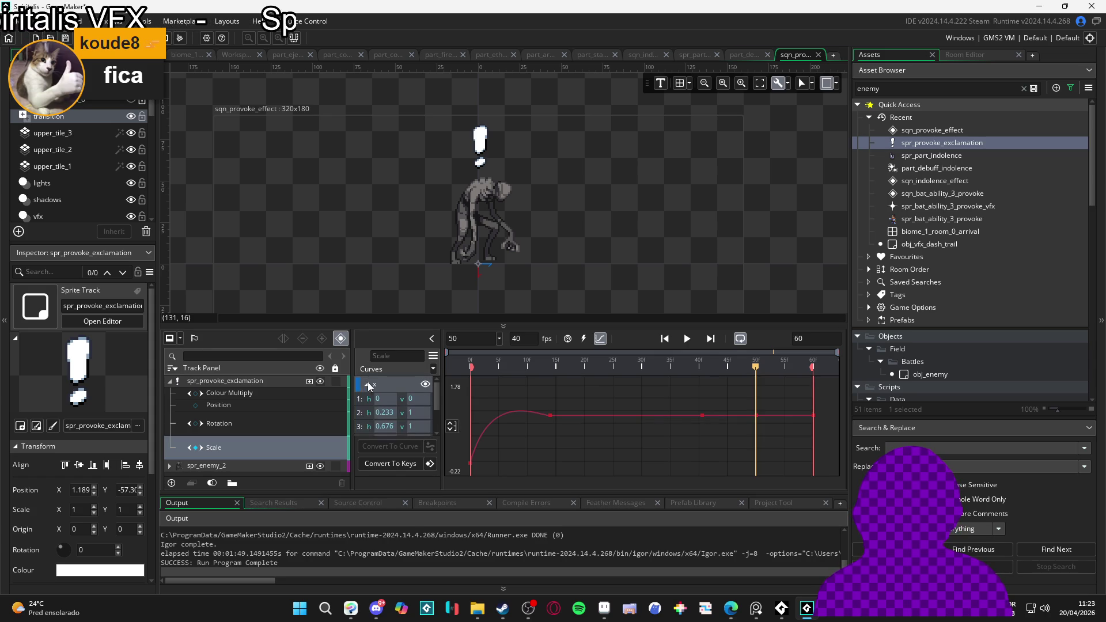
click(363, 425)
scroll(363, 423, down, 1)
click(362, 418)
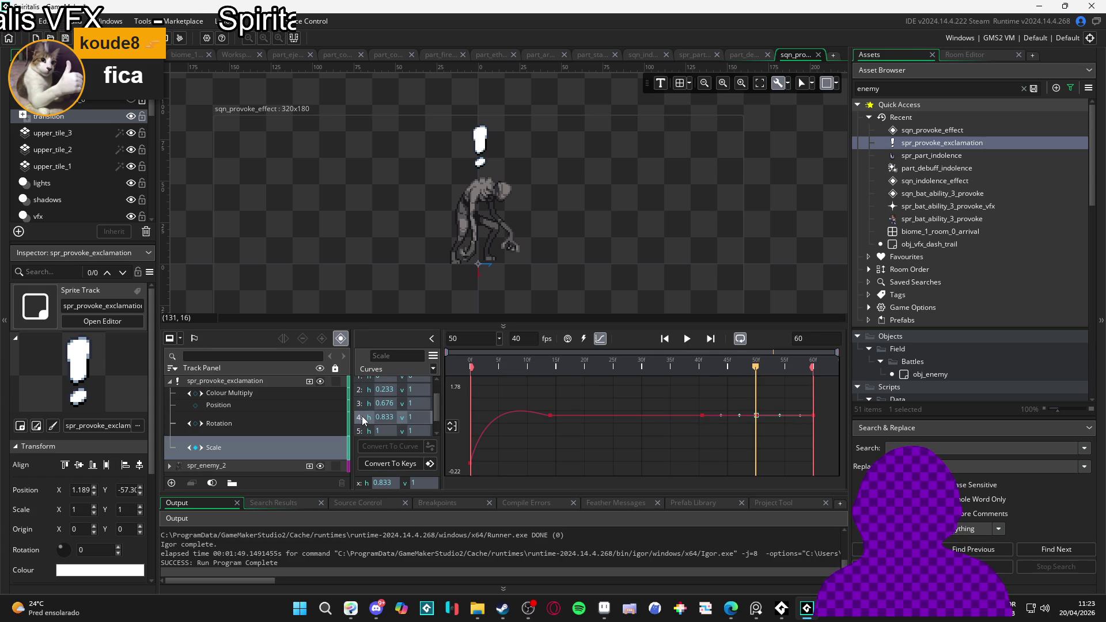
click(364, 403)
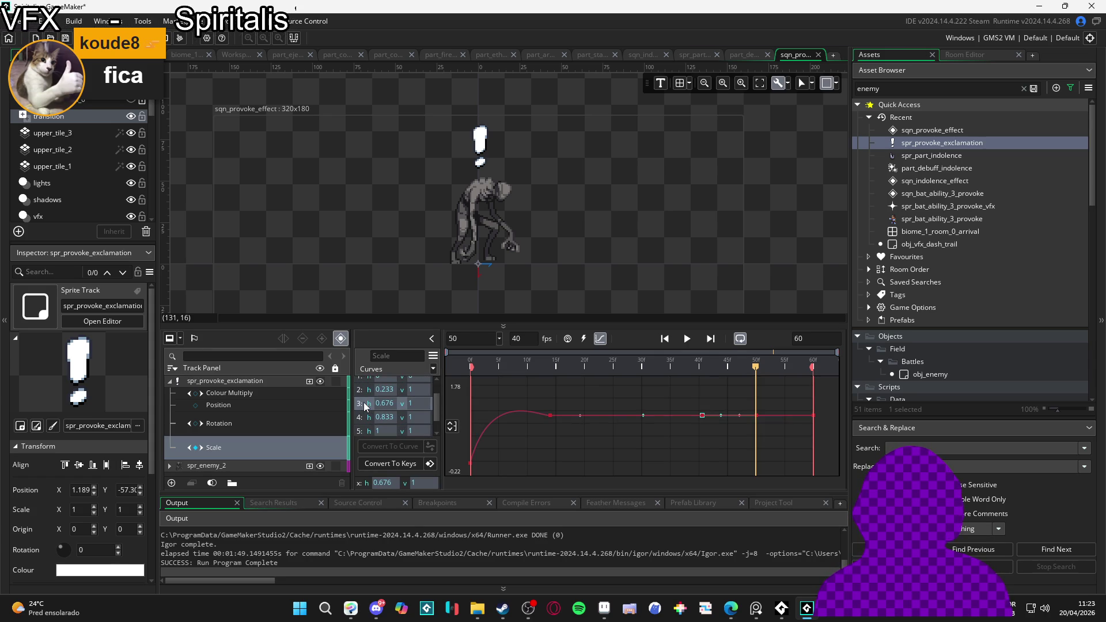
scroll(371, 400, up, 1)
click(367, 383)
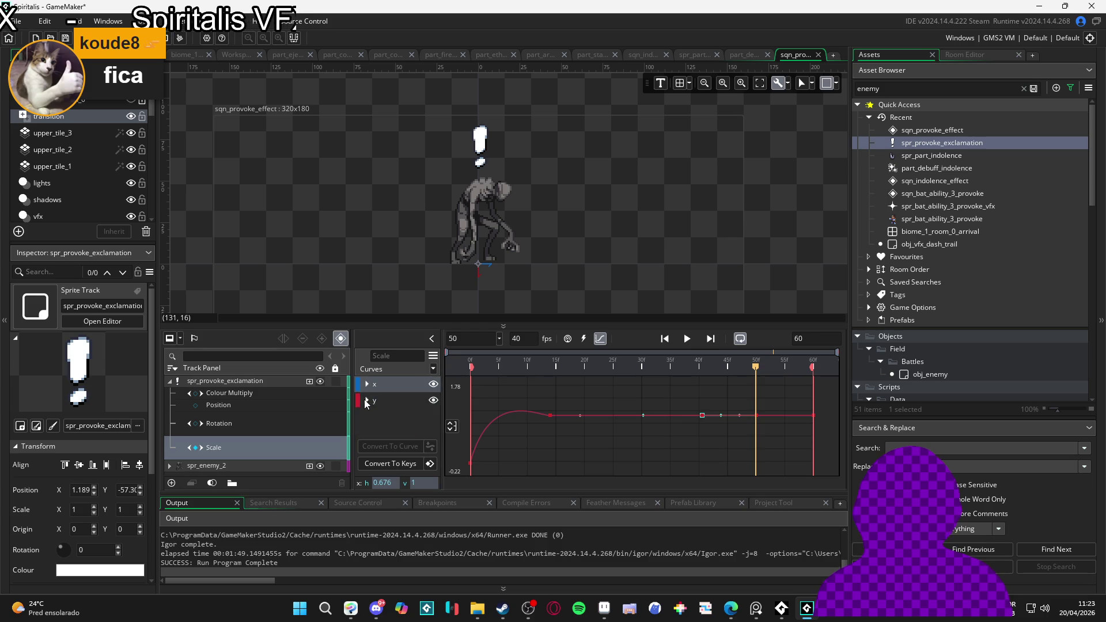
Step: Pick y channel key 3, pull its Bezier handle left, and open the Animation Curve Library
click(367, 399)
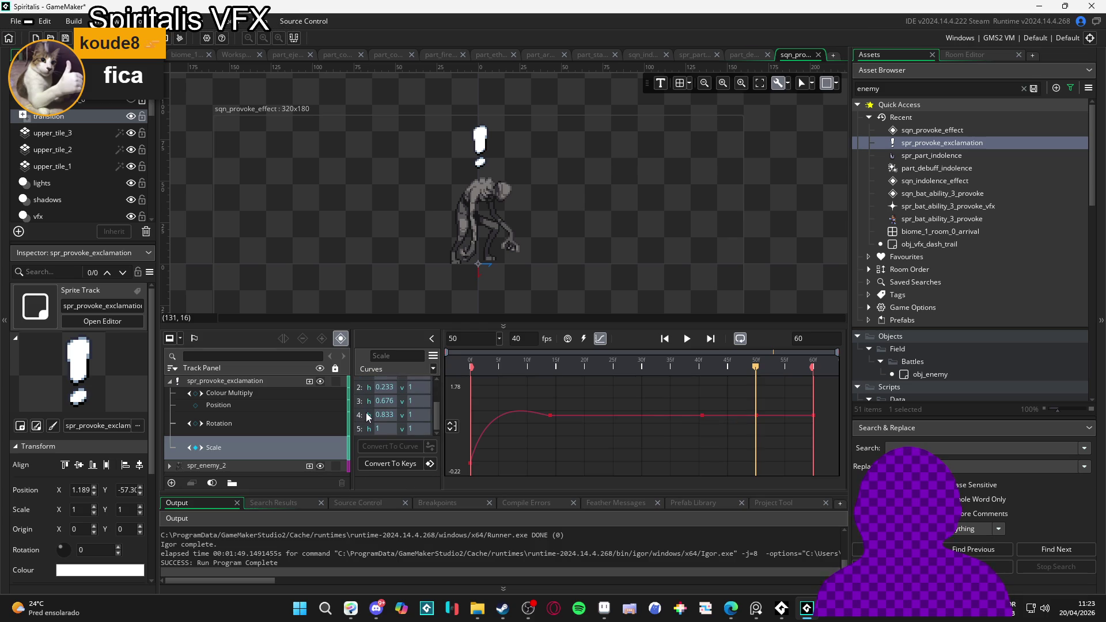
click(367, 412)
click(359, 402)
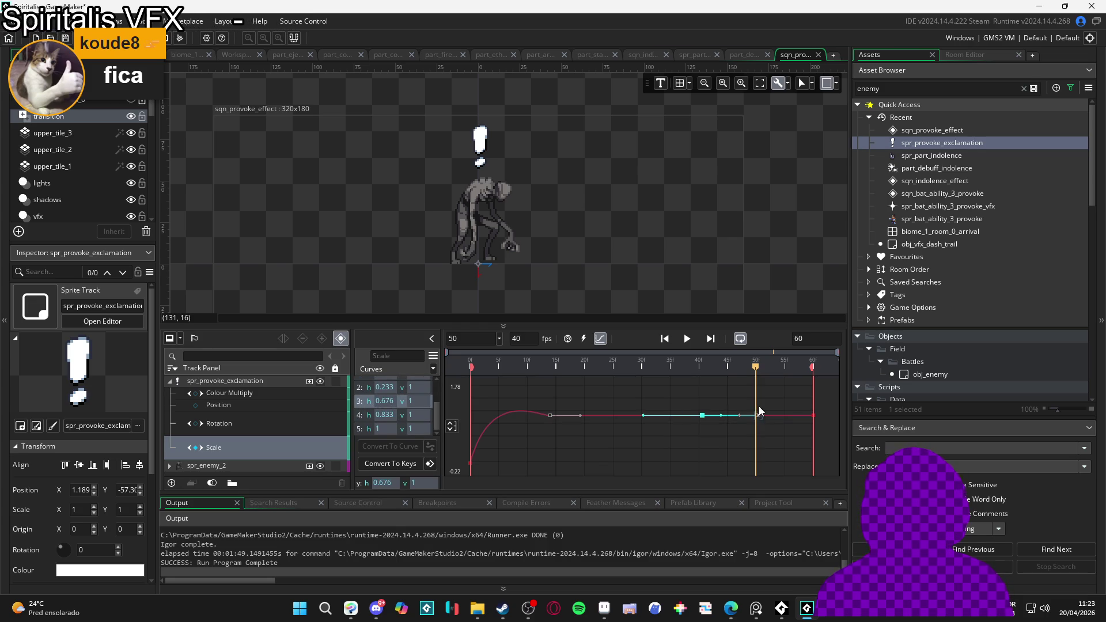
drag(766, 415, 744, 418)
click(550, 415)
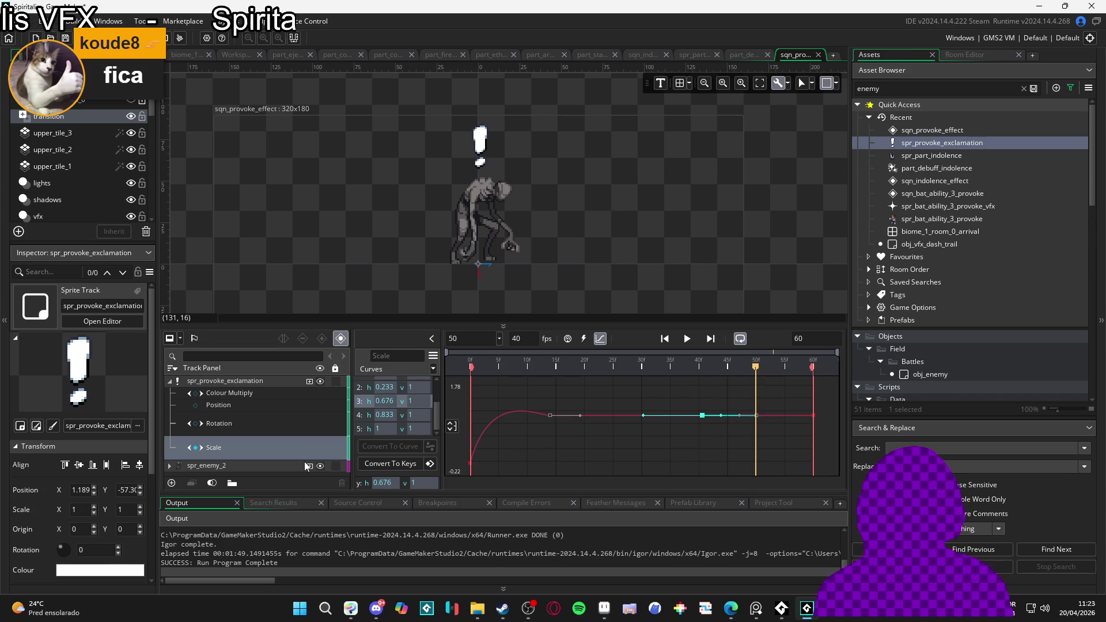
click(433, 370)
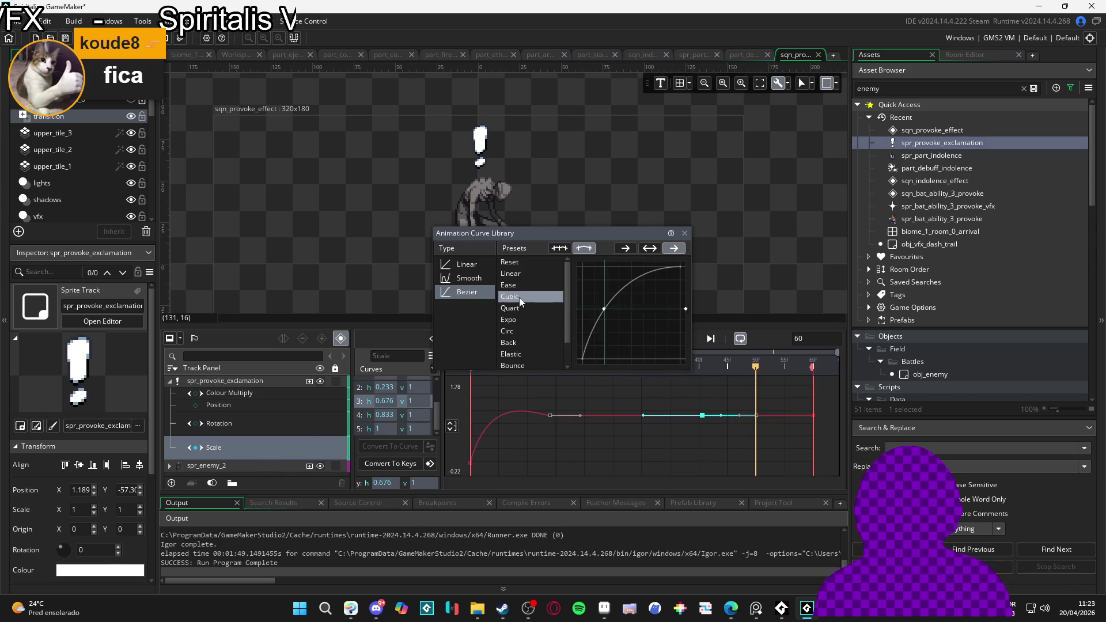
Step: Preview the Expo and Circ presets, then close the Animation Curve Library
click(538, 325)
click(538, 332)
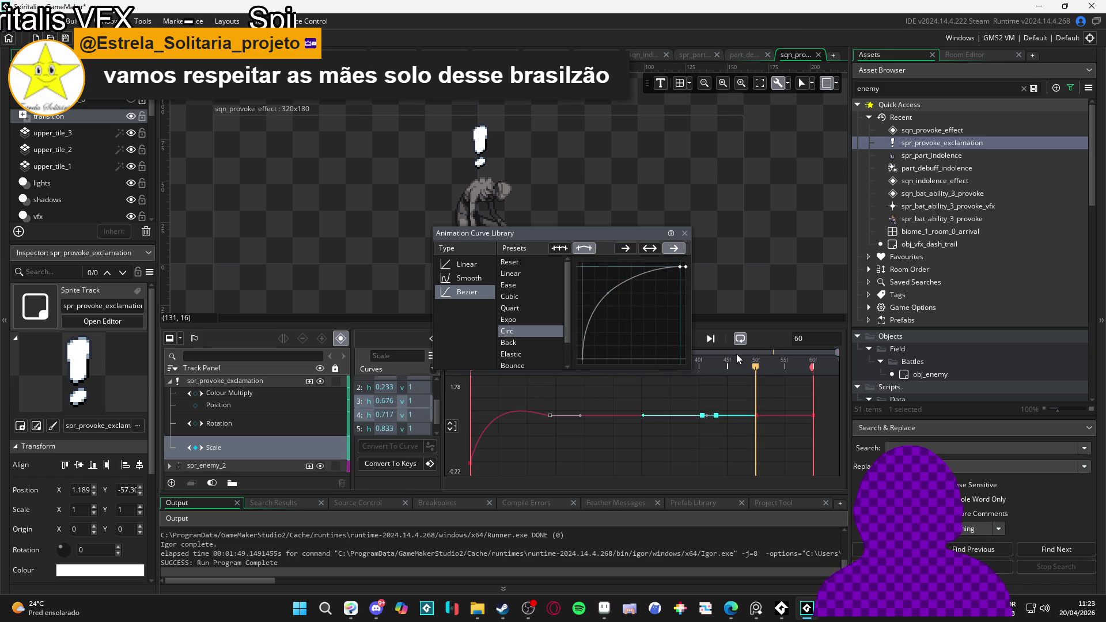
click(772, 364)
Step: Delete the 0.717 curve point and move the playhead back to frame 40
click(368, 410)
key(Delete)
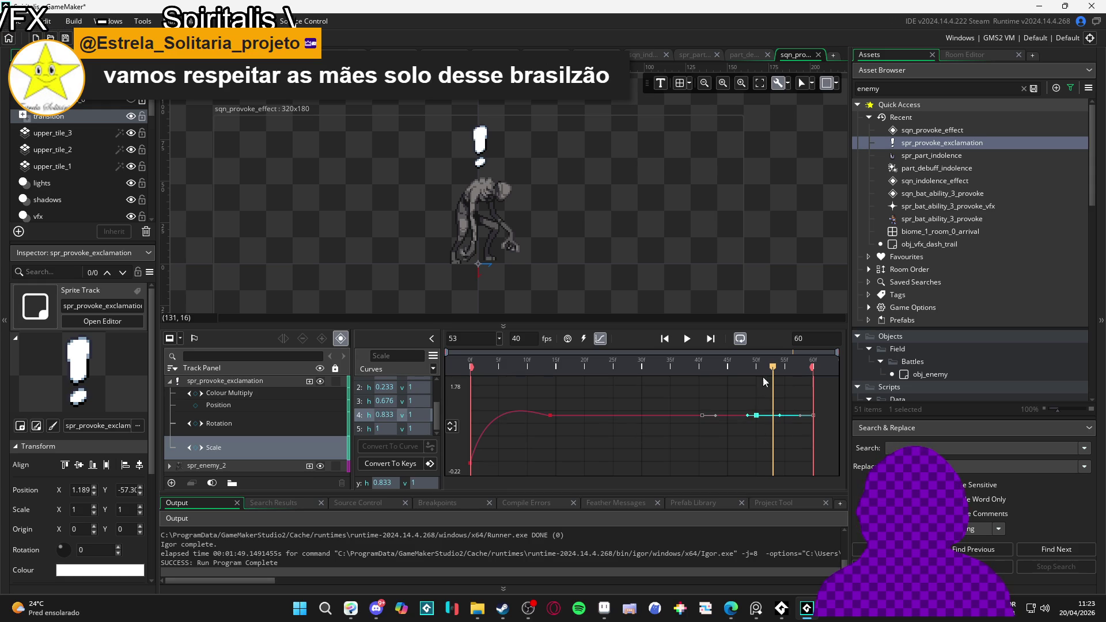
mouse_move(771, 370)
mouse_down()
mouse_move(662, 371)
mouse_move(700, 372)
mouse_up()
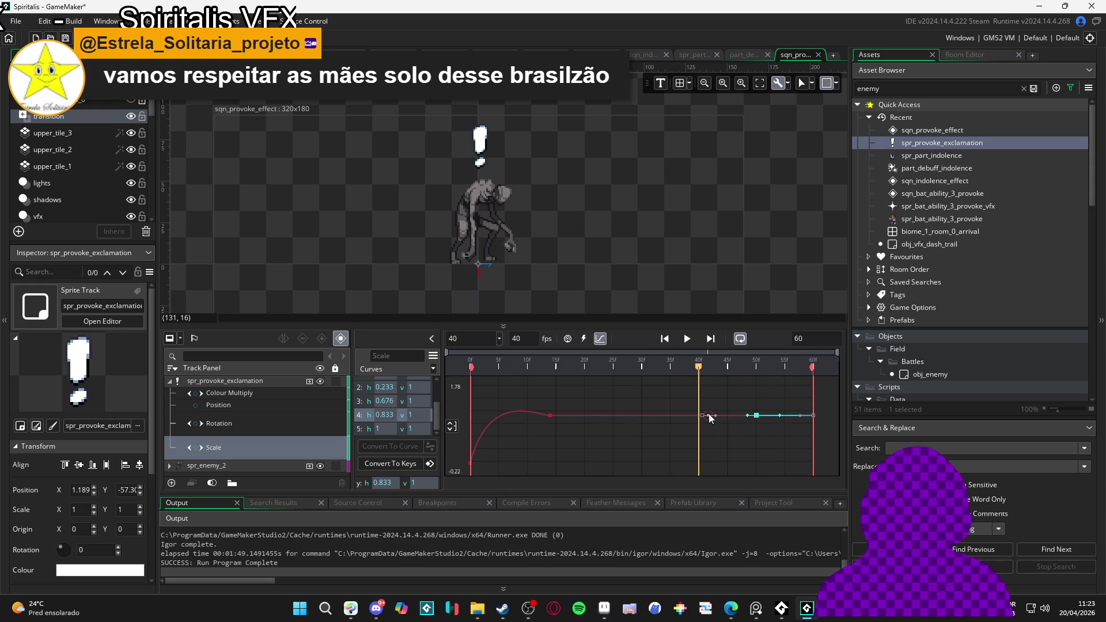
Step: Try dragging curve point 3 down, undo it, step to frame 41, and open the curve library
mouse_move(704, 416)
mouse_down()
mouse_move(669, 472)
mouse_move(684, 472)
mouse_up()
key(ctrl+z)
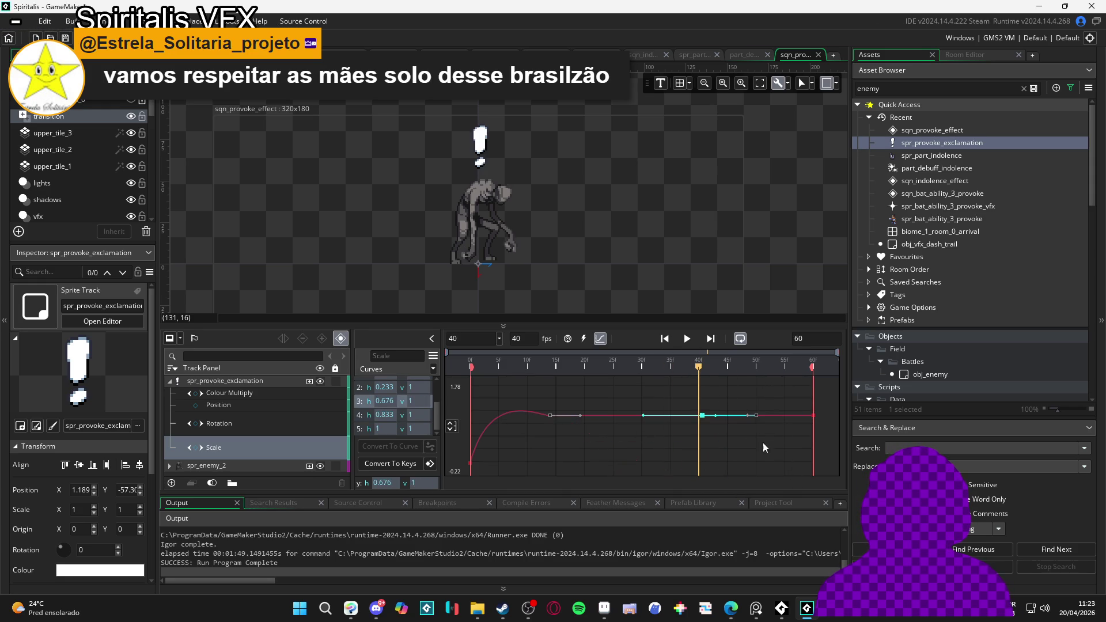
click(704, 367)
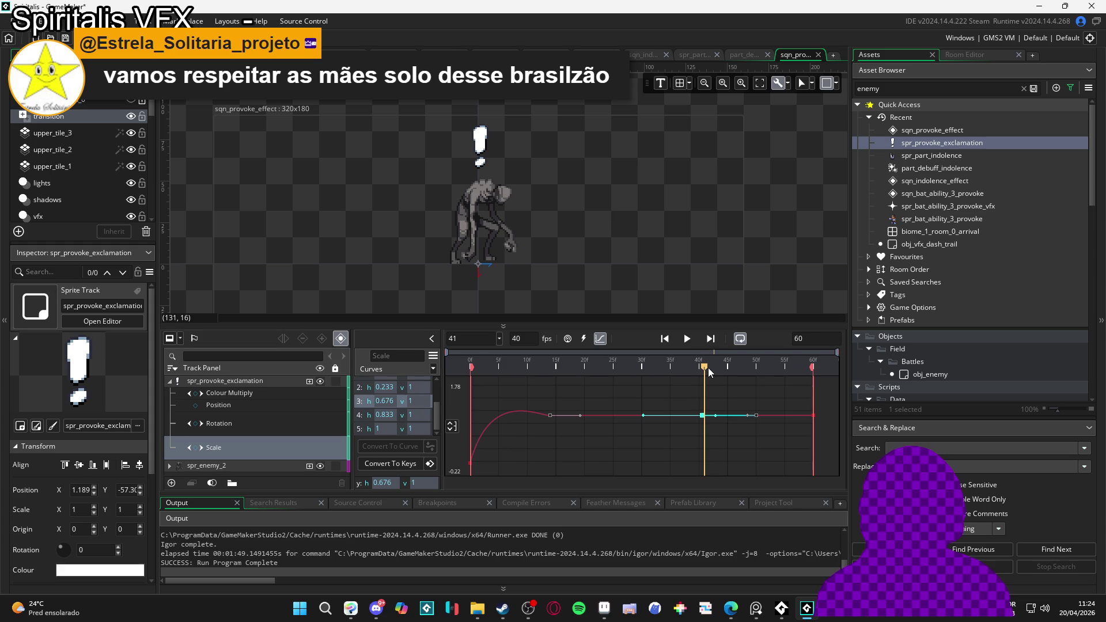
click(447, 370)
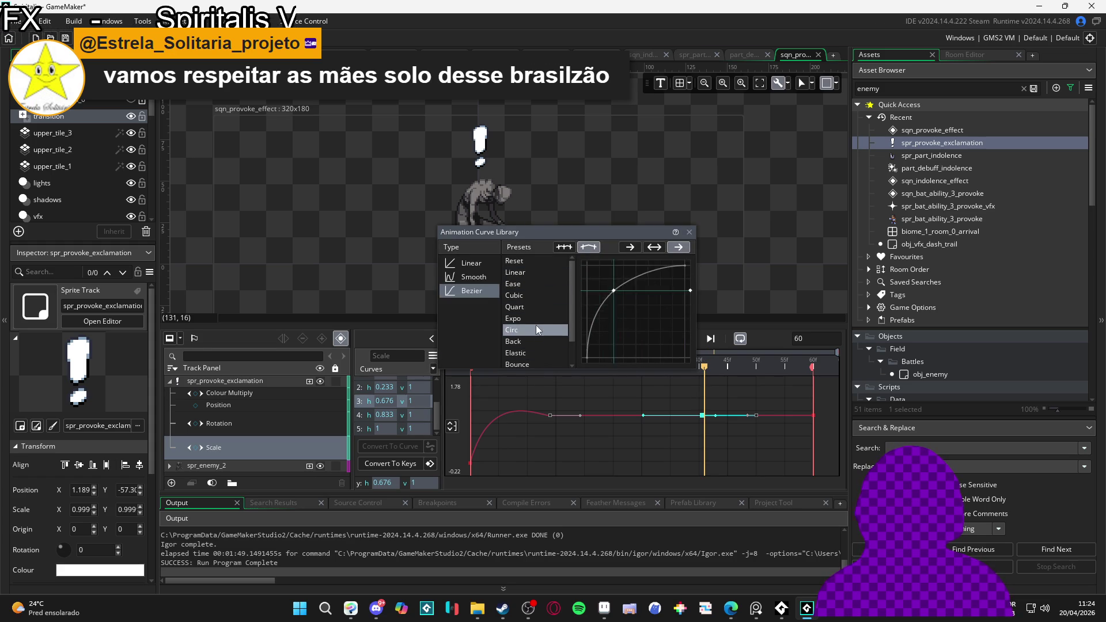
Step: Preview the Back preset, close the library, and delete the extra 0.717, 0.73 and 0.676 curve points
click(537, 341)
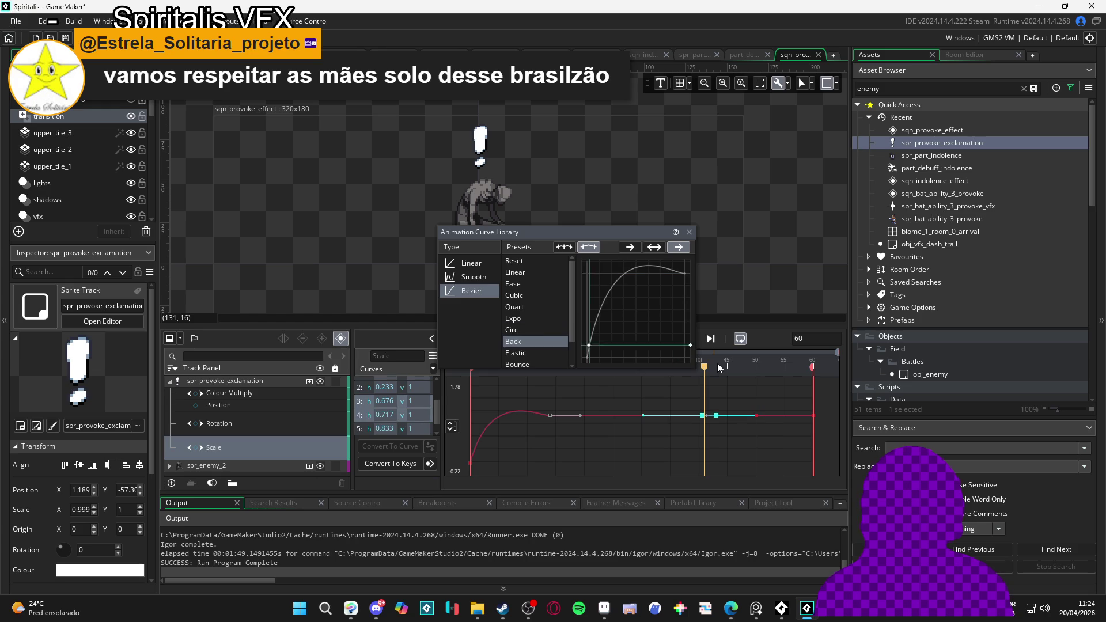
click(745, 361)
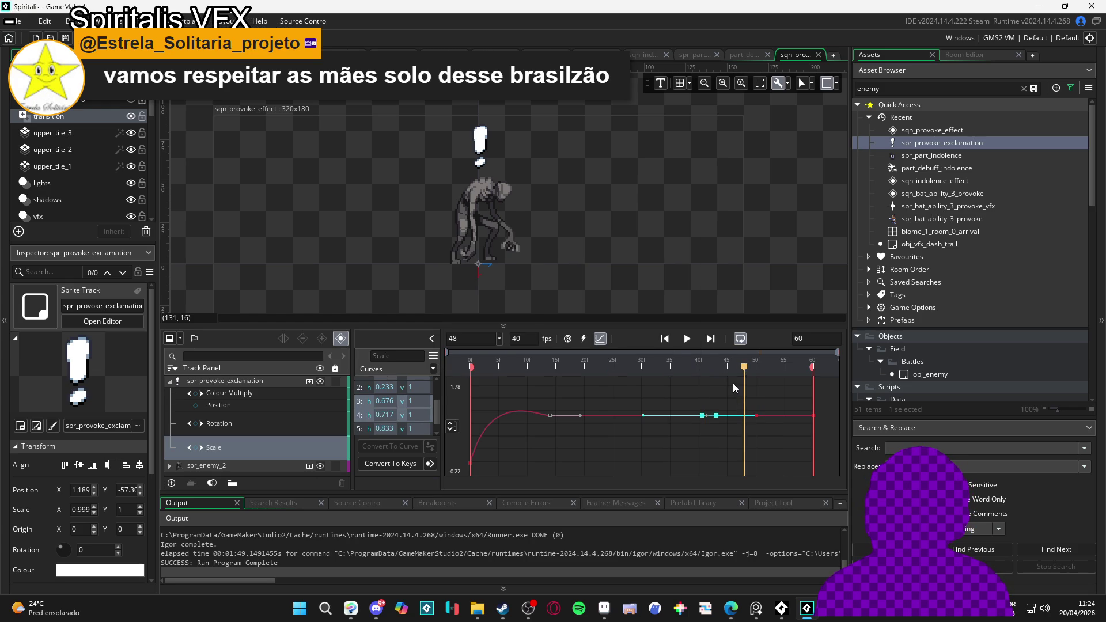
click(362, 405)
key(Delete)
key(ctrl+z)
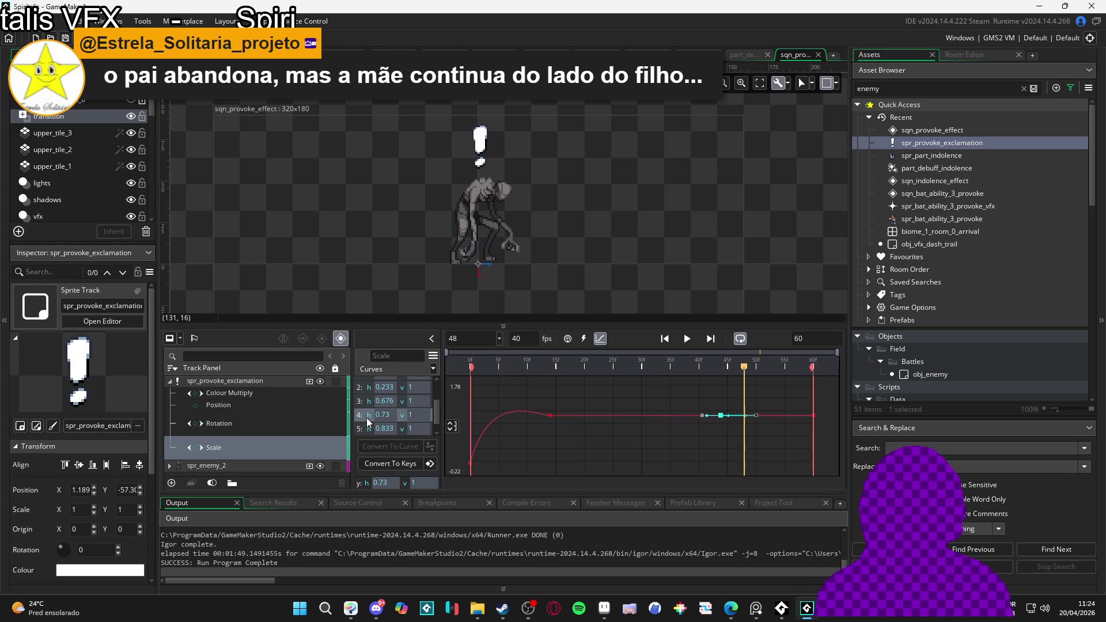
key(Delete)
key(Delete)
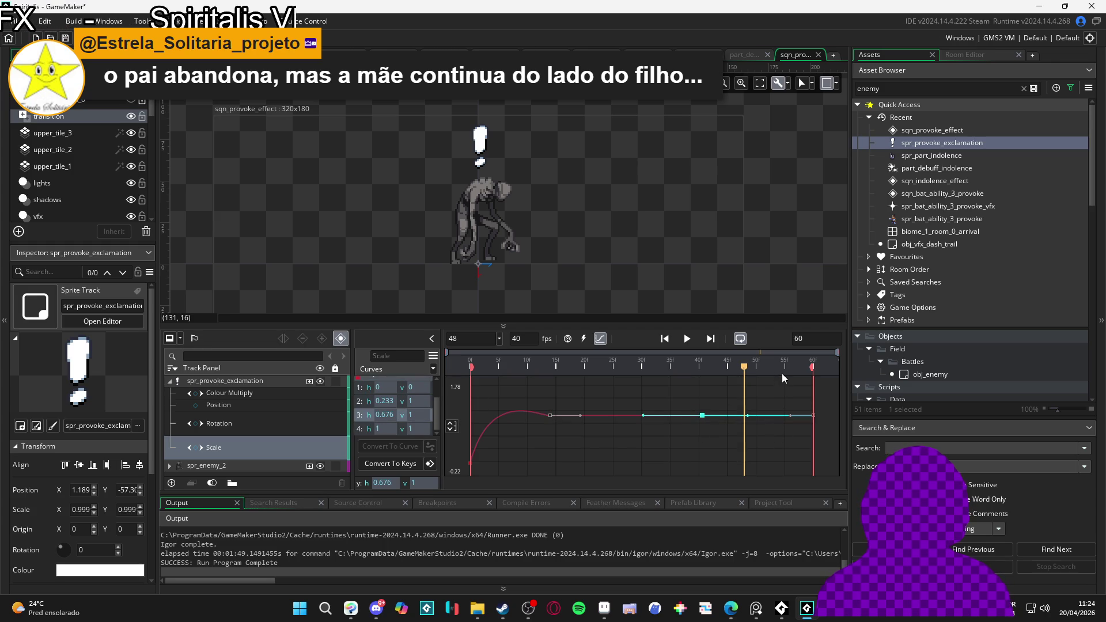
key(Delete)
Step: Add Scale keyframes at frames 40 and 50
mouse_move(742, 369)
mouse_down()
mouse_move(672, 364)
mouse_move(699, 362)
mouse_up()
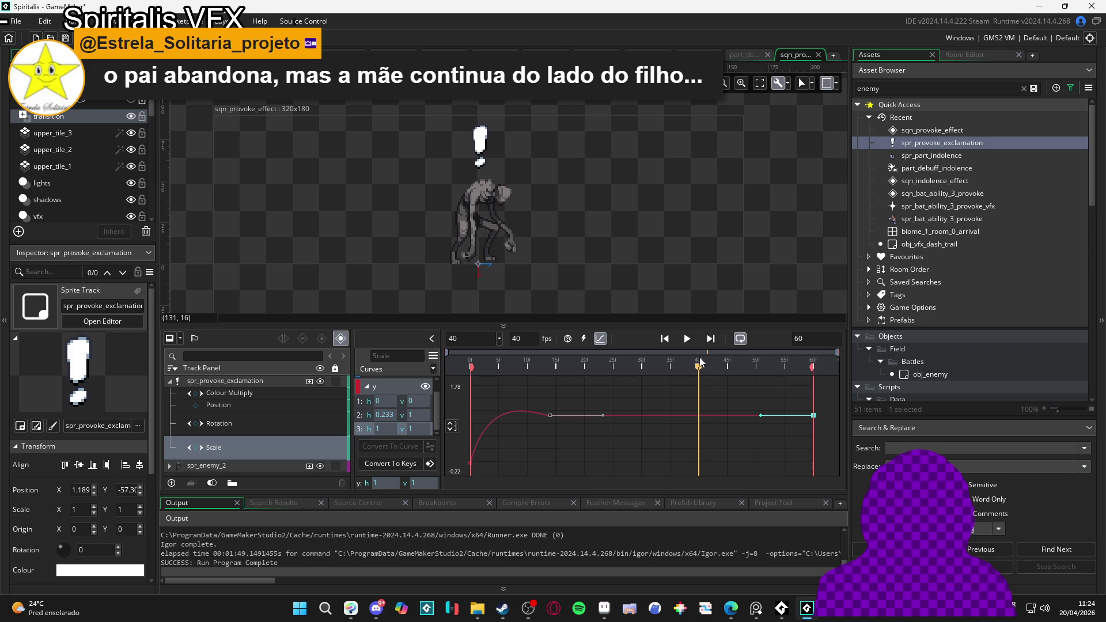
click(196, 448)
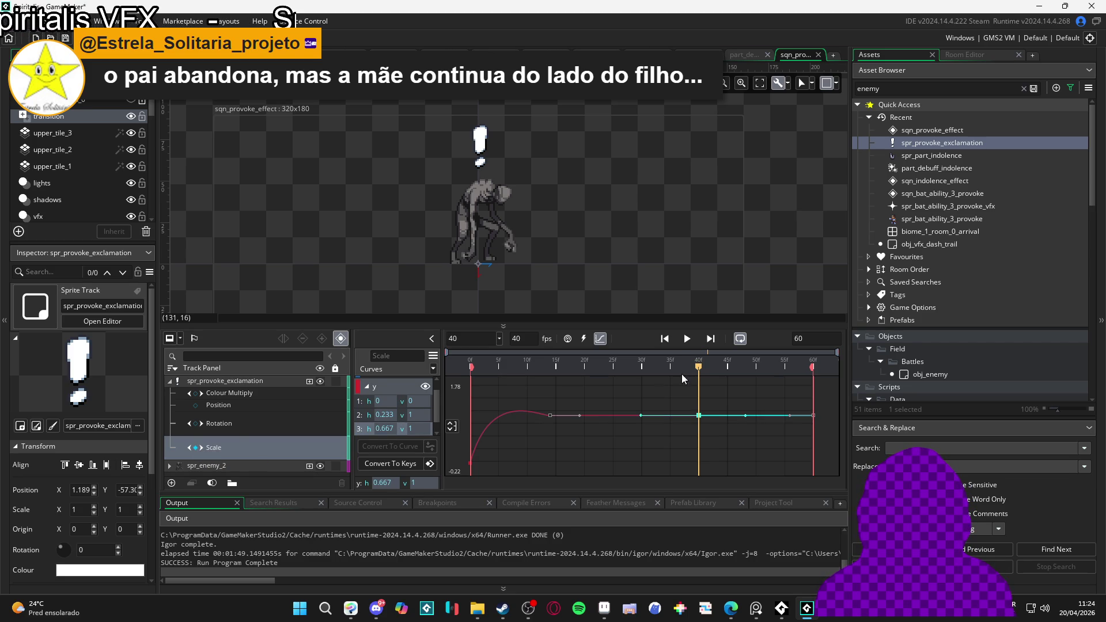
drag(702, 371, 754, 371)
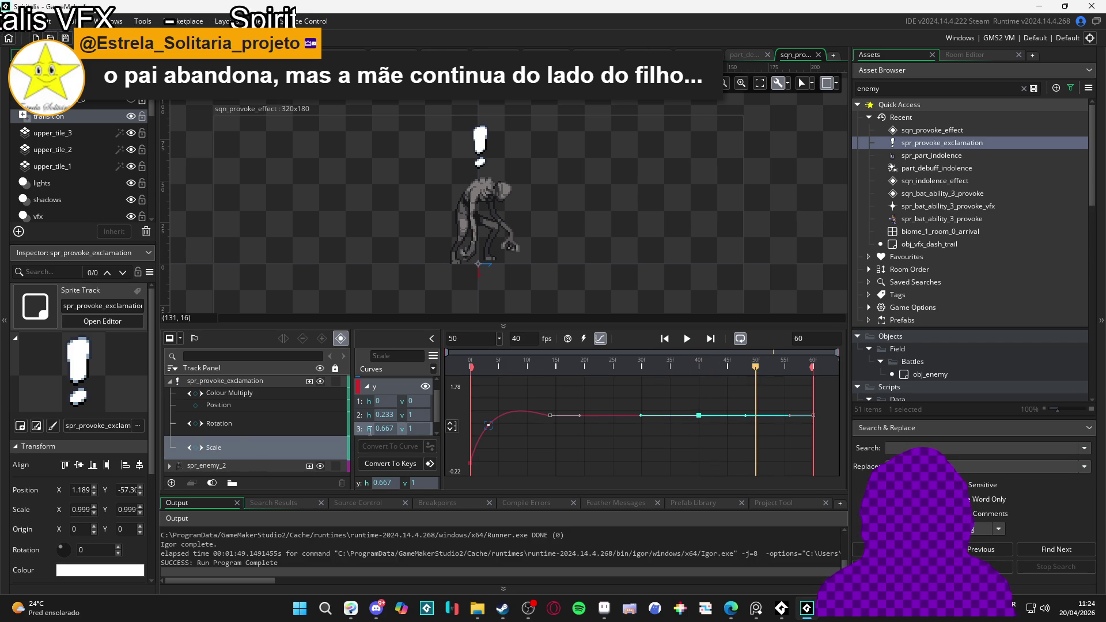
click(196, 447)
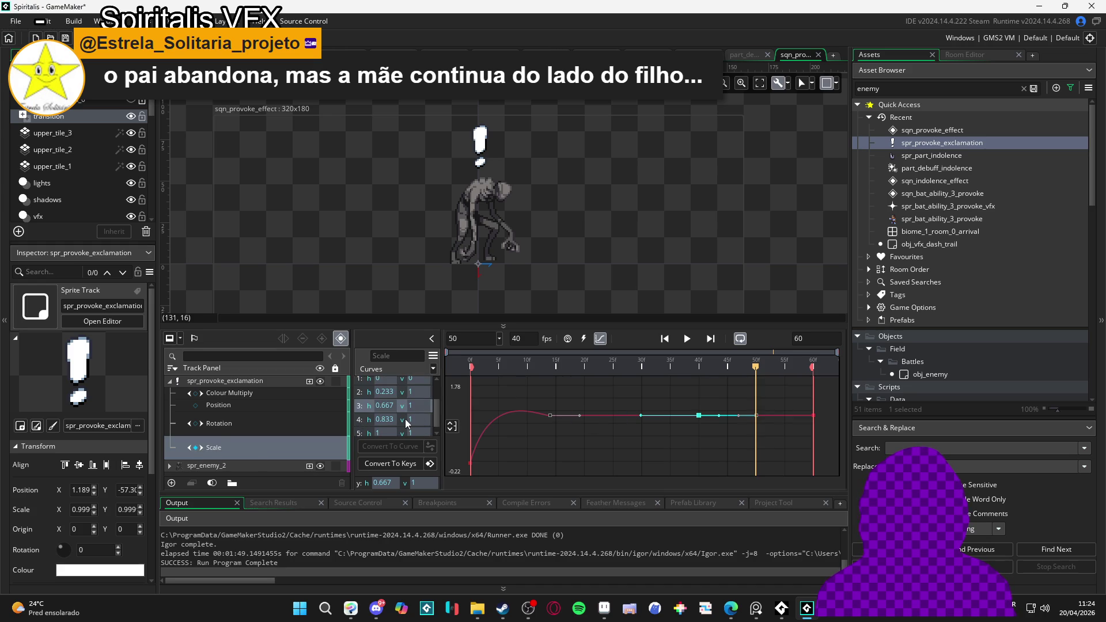
click(433, 369)
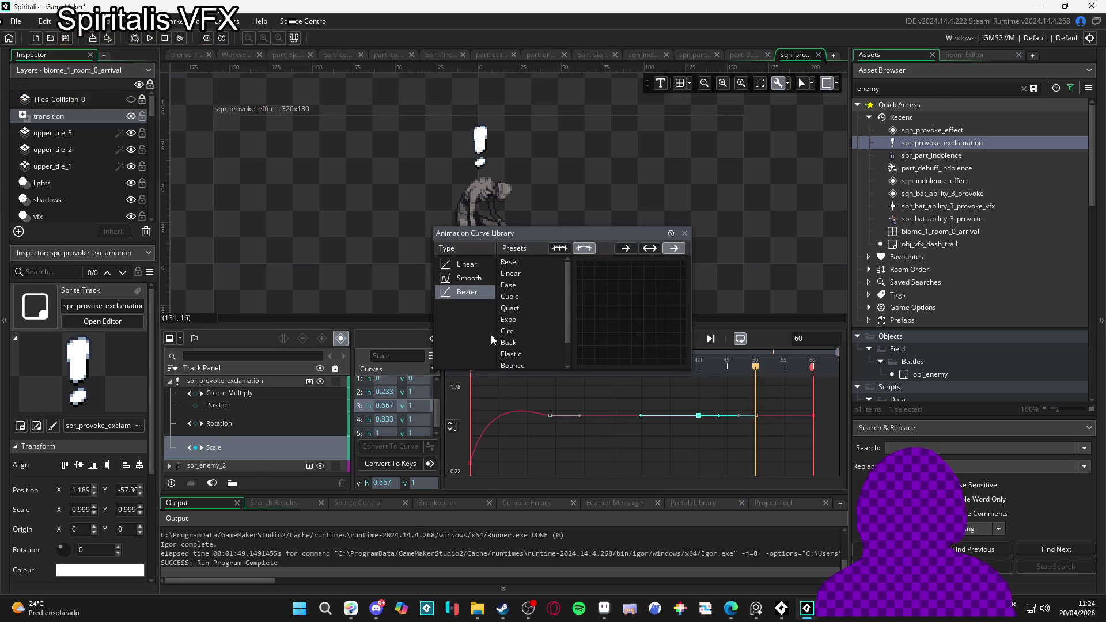
Step: Apply the Back preset, then step through the x channel's curve points to the 0.667 point
click(523, 342)
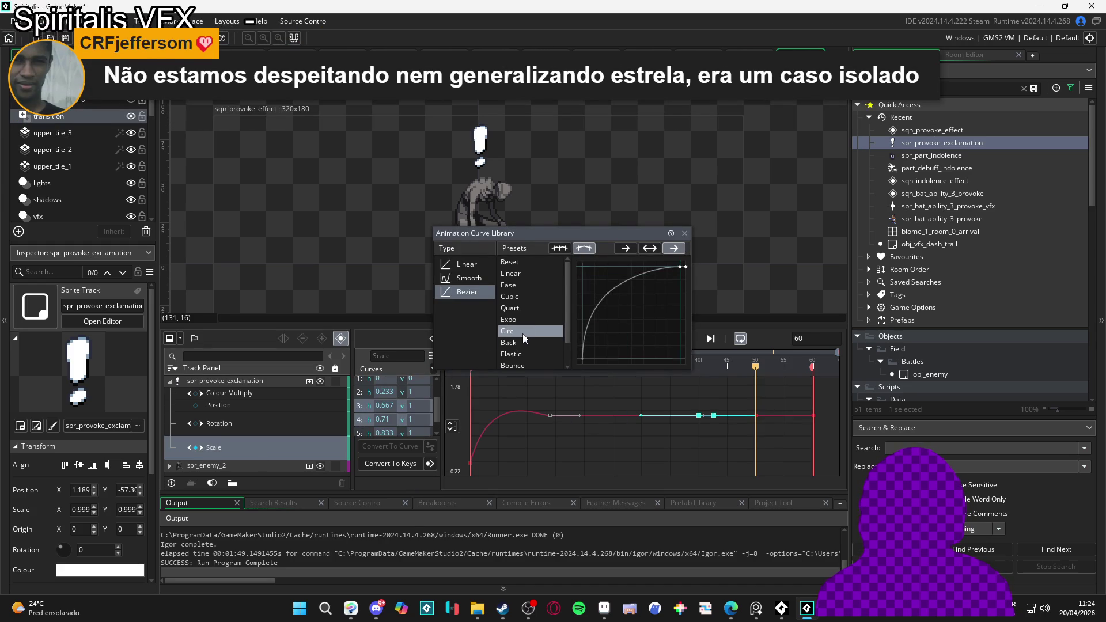
click(709, 369)
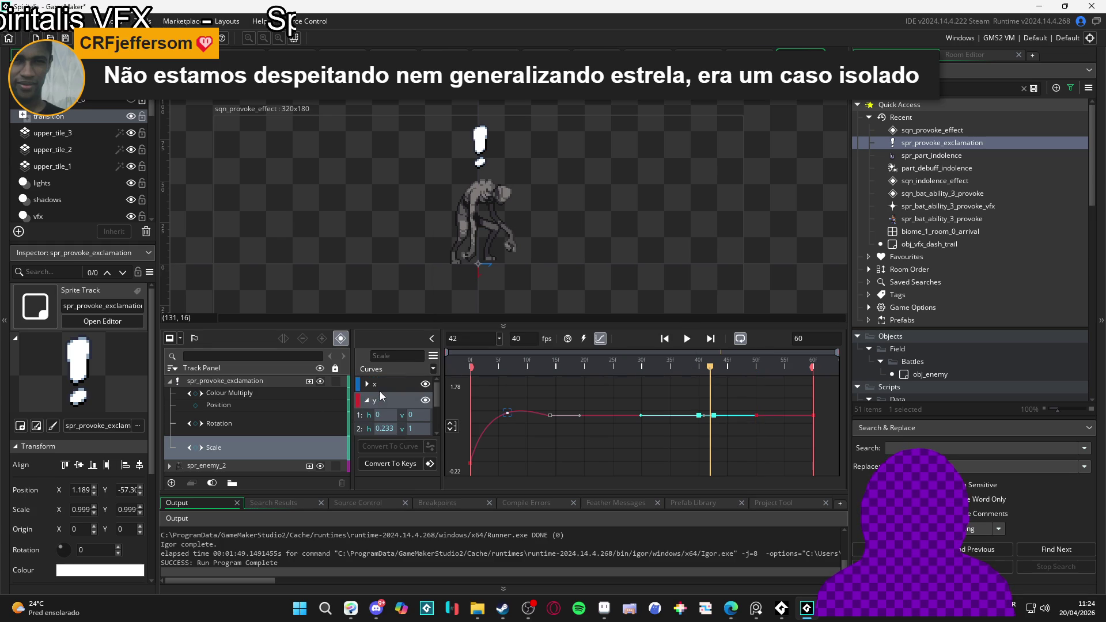
click(368, 393)
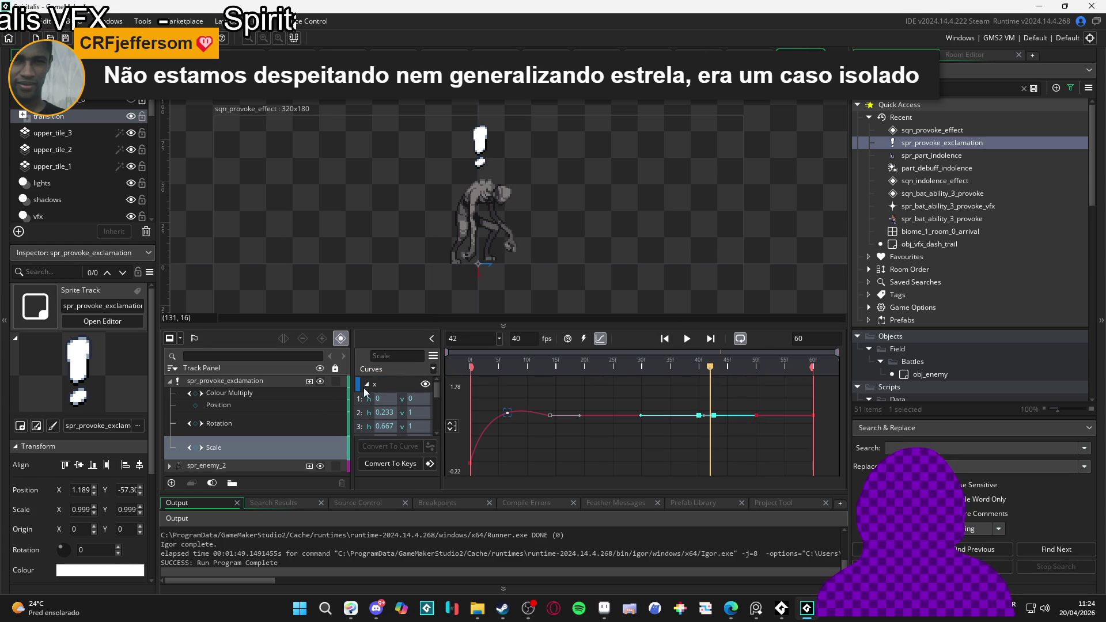
click(362, 425)
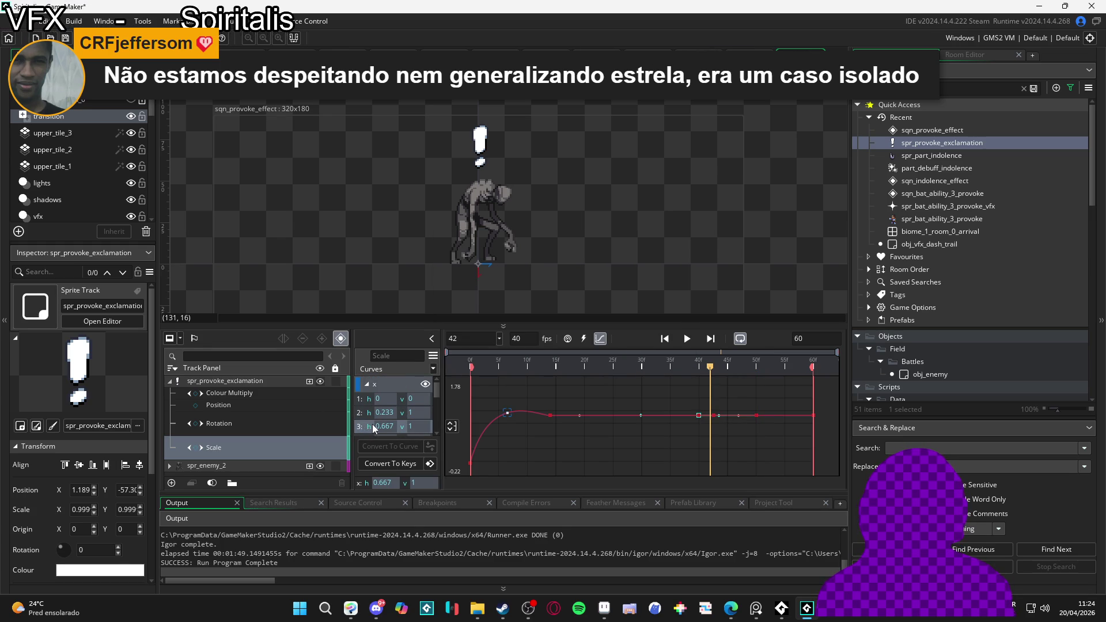
scroll(372, 417, down, 1)
click(357, 394)
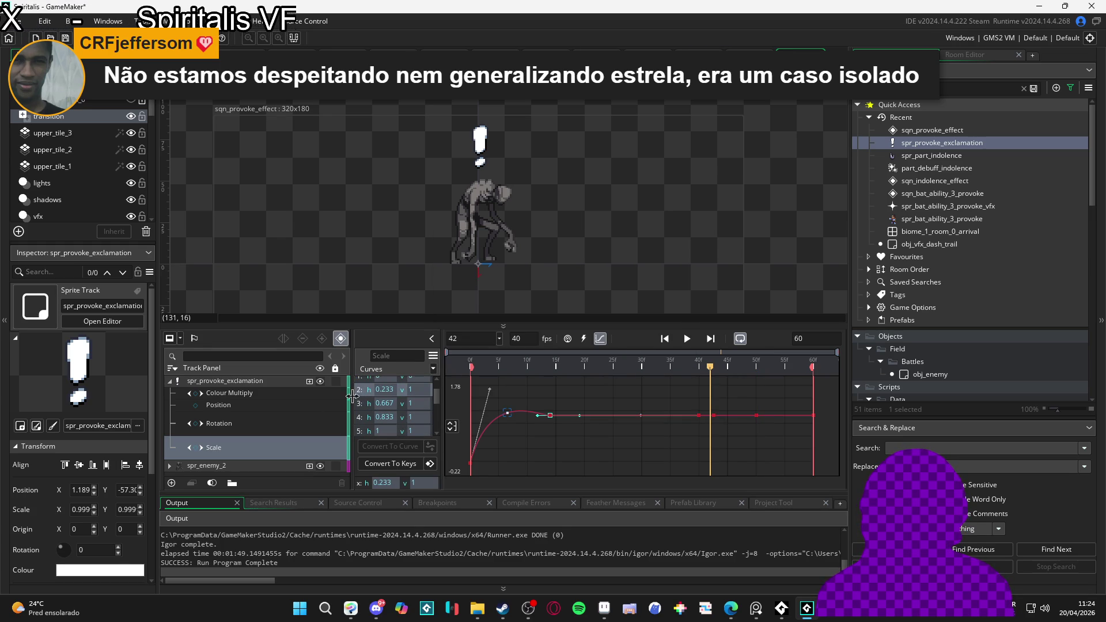
click(365, 404)
click(367, 417)
click(369, 432)
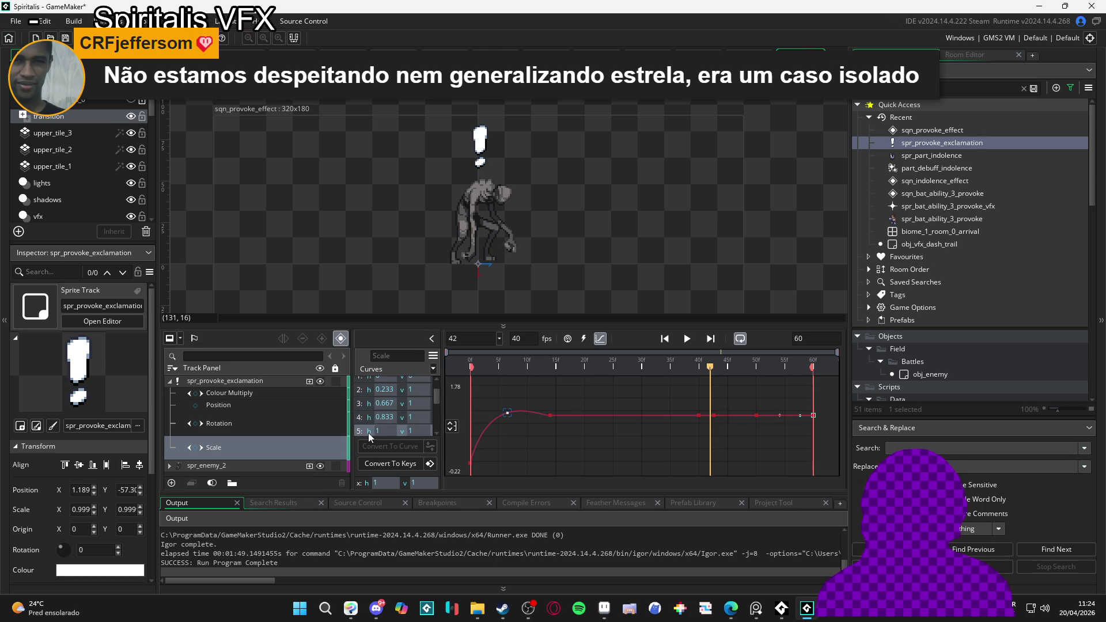
click(362, 405)
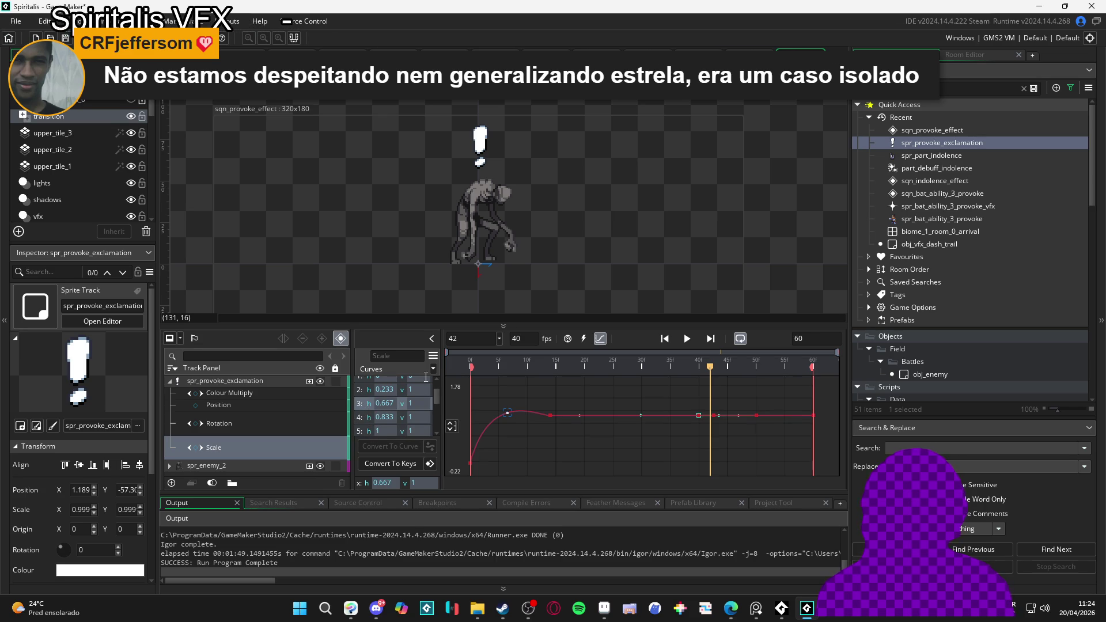
Step: Apply the Circ preset to the curve and return the playhead to frame 0
click(435, 370)
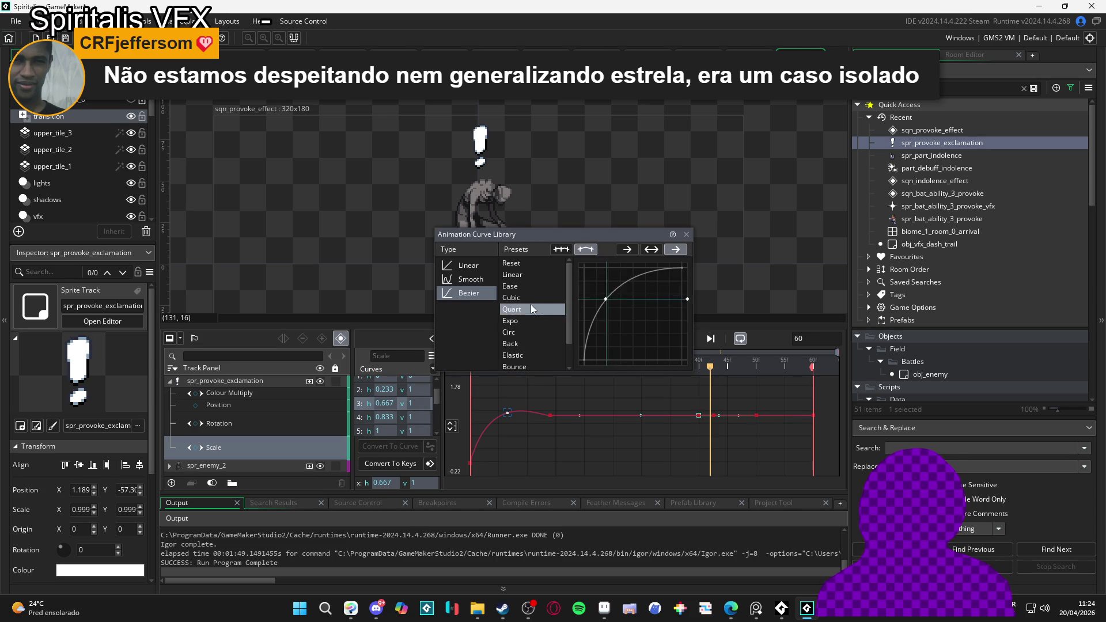
click(539, 332)
click(732, 364)
key(Home)
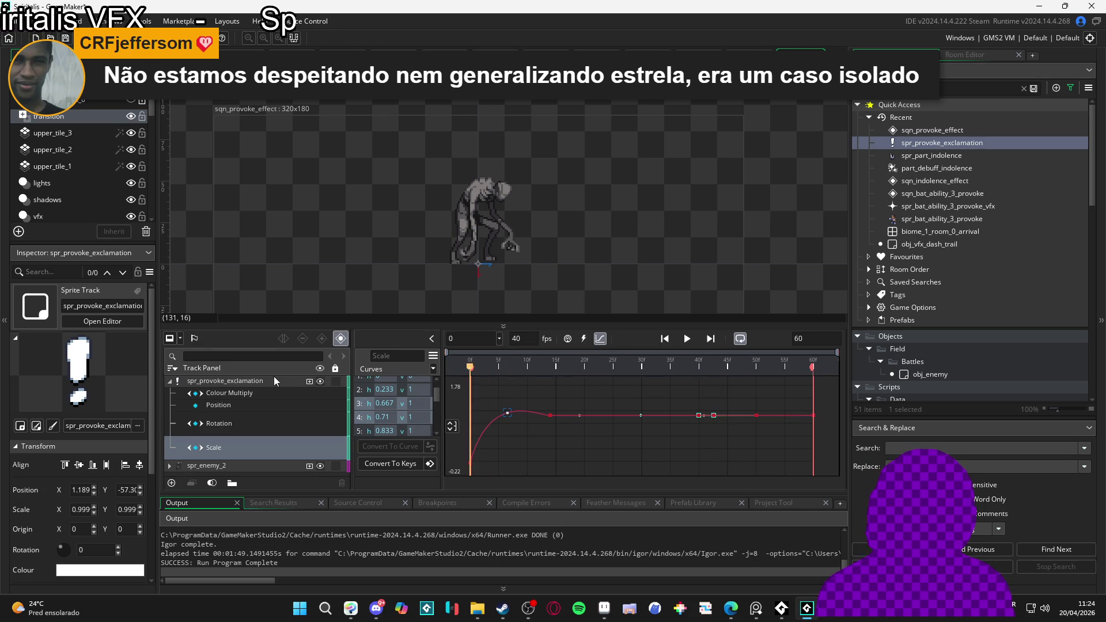
Step: Play the animation, undo the recent curve point edits, and replay it to frame 41
key(space)
key(space)
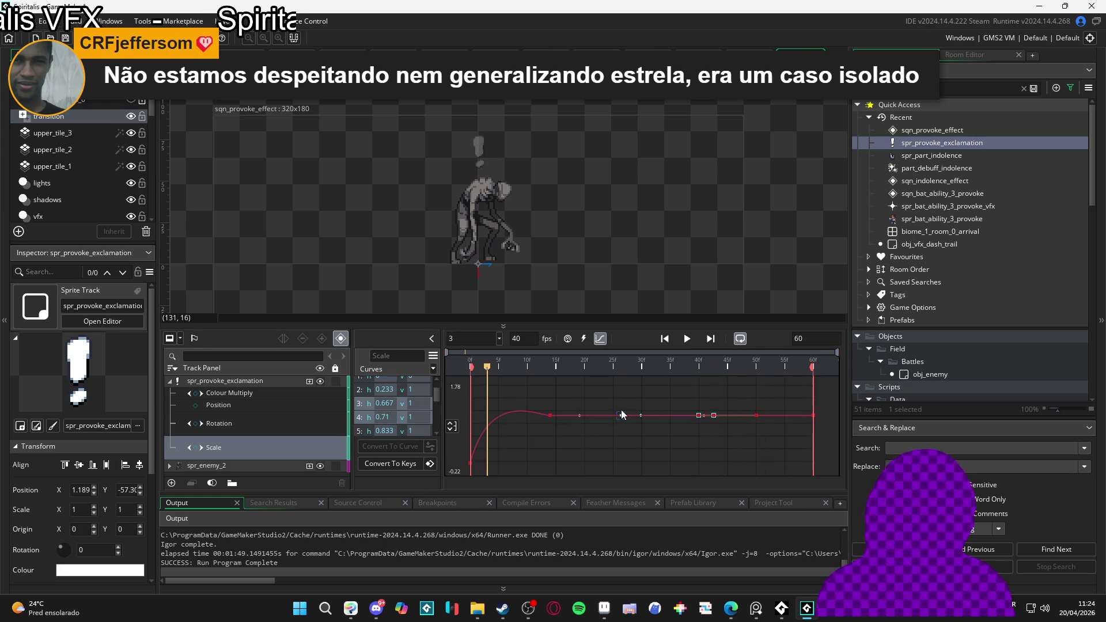
key(ctrl+z)
key(ctrl+z)
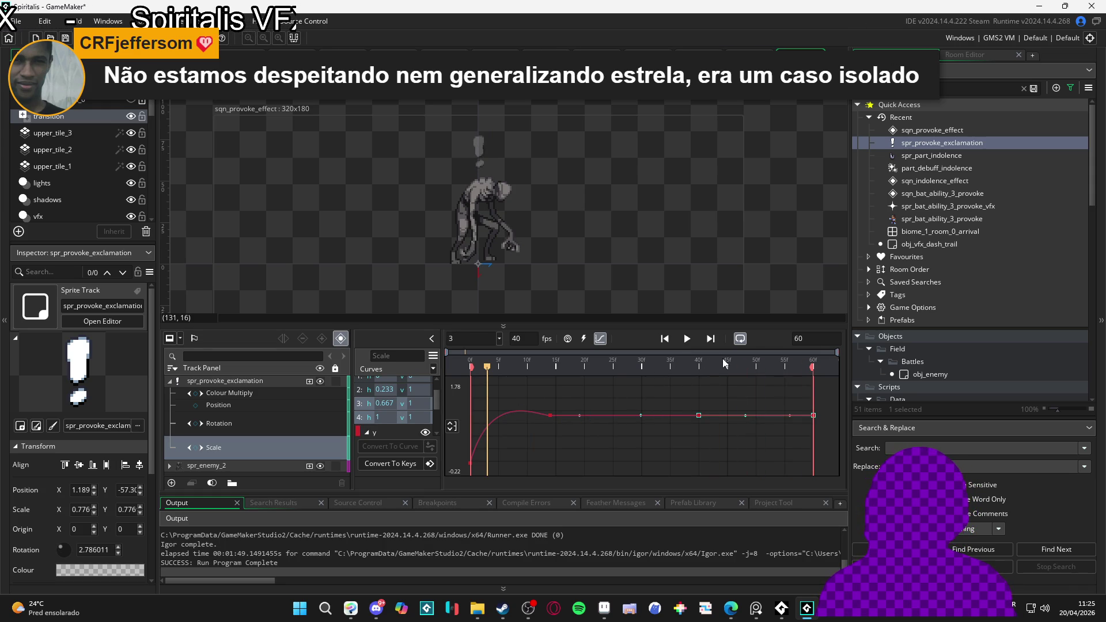
key(ctrl+z)
scroll(382, 409, up, 2)
key(ctrl+z)
key(space)
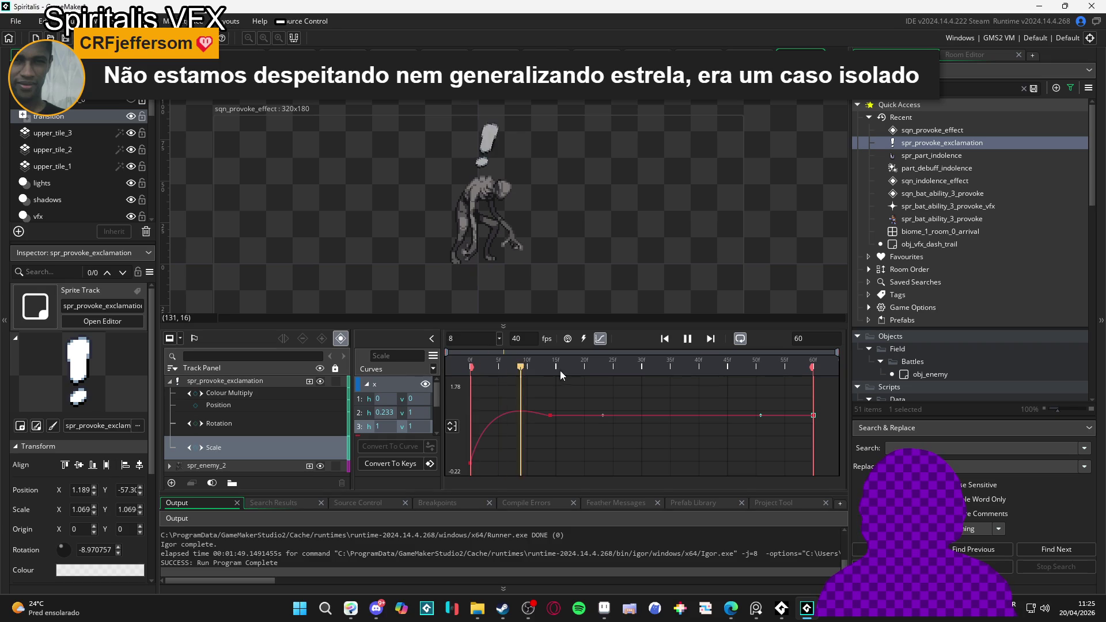
key(space)
Step: Add Scale keyframes at frames 40 and 50
drag(717, 363, 698, 364)
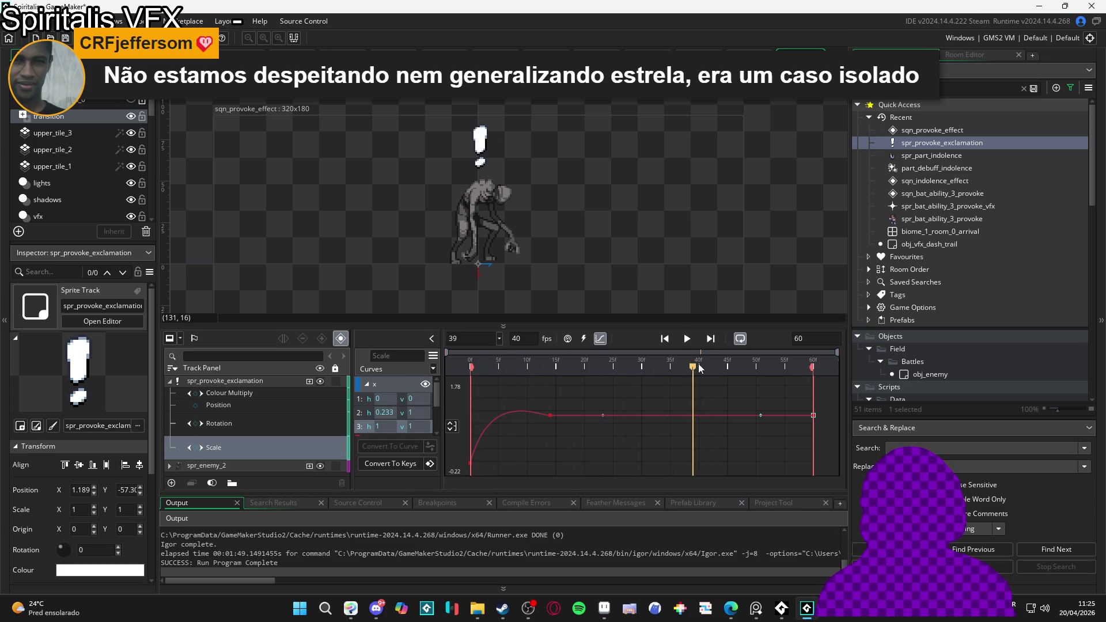
click(196, 448)
drag(700, 367, 757, 368)
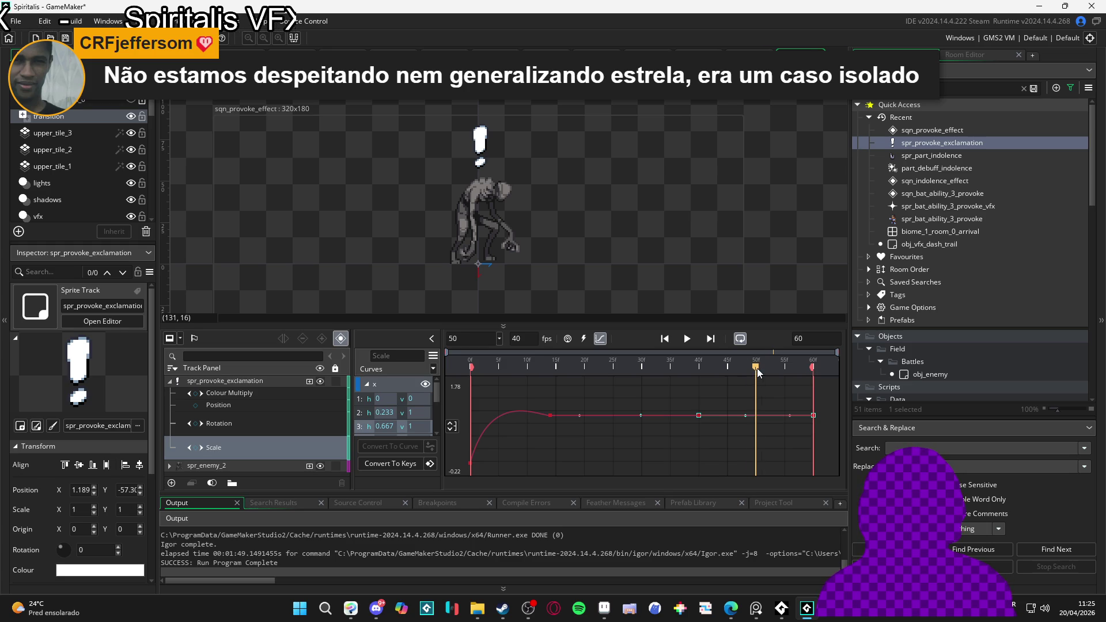
click(195, 448)
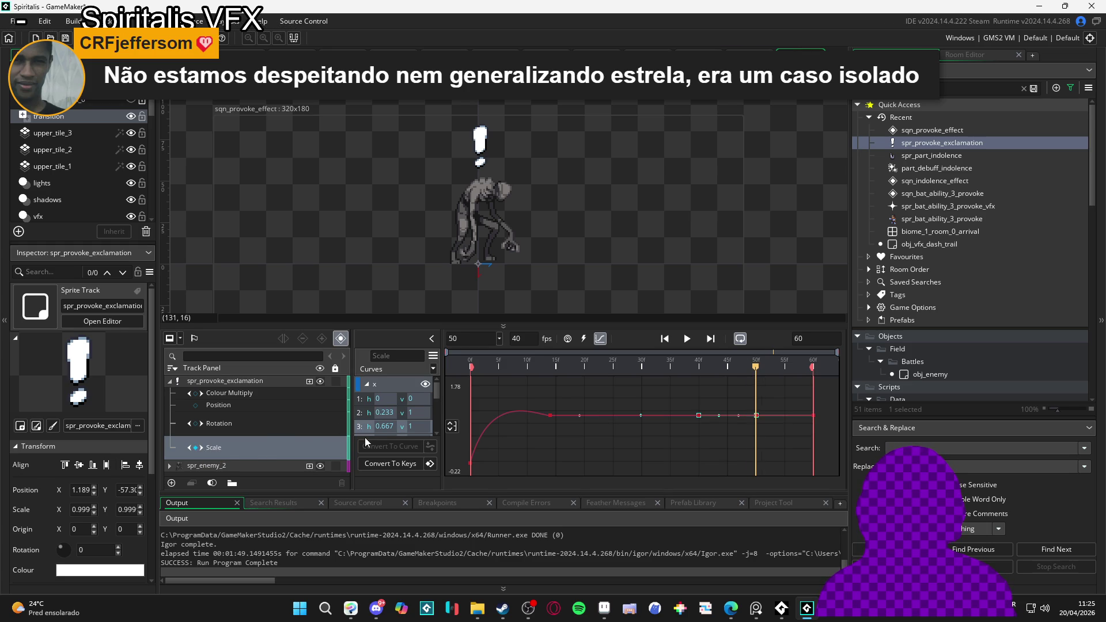
Step: Set curve point 4's value to 0 on the x Scale channel
scroll(403, 425, down, 1)
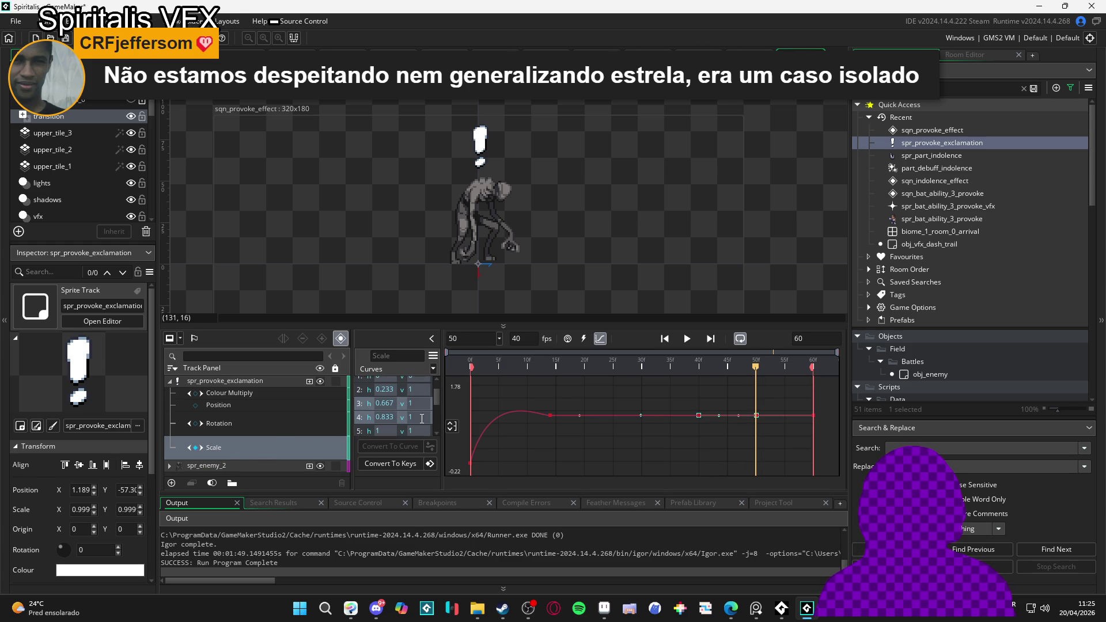
double_click(419, 417)
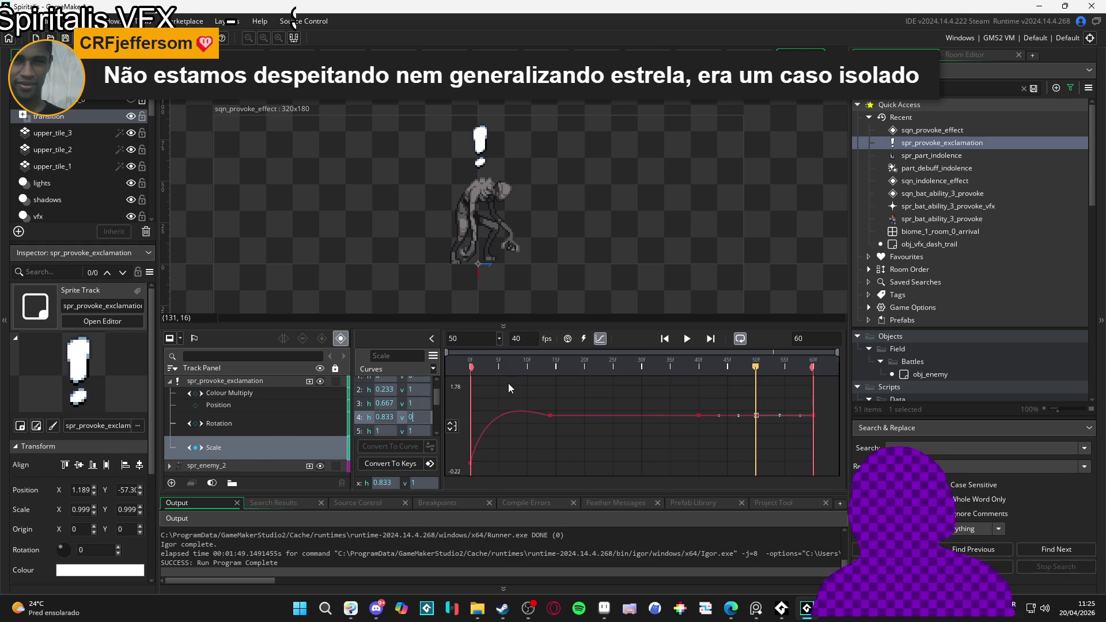
text(0)
key(Return)
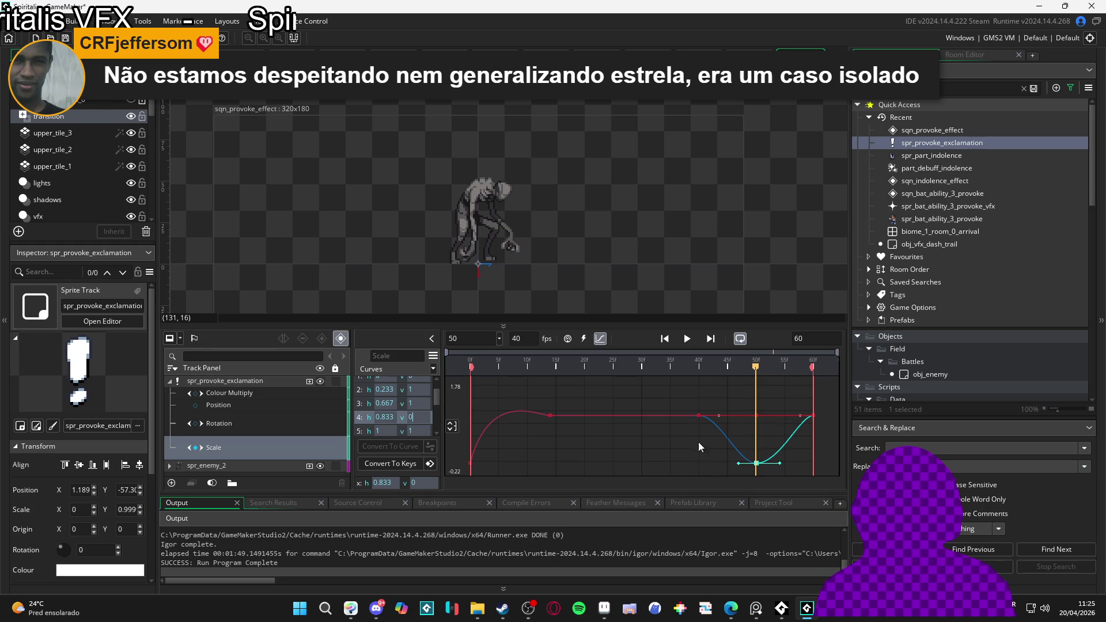
Step: Set point 4's value to 0 on the y Scale channel as well
click(703, 370)
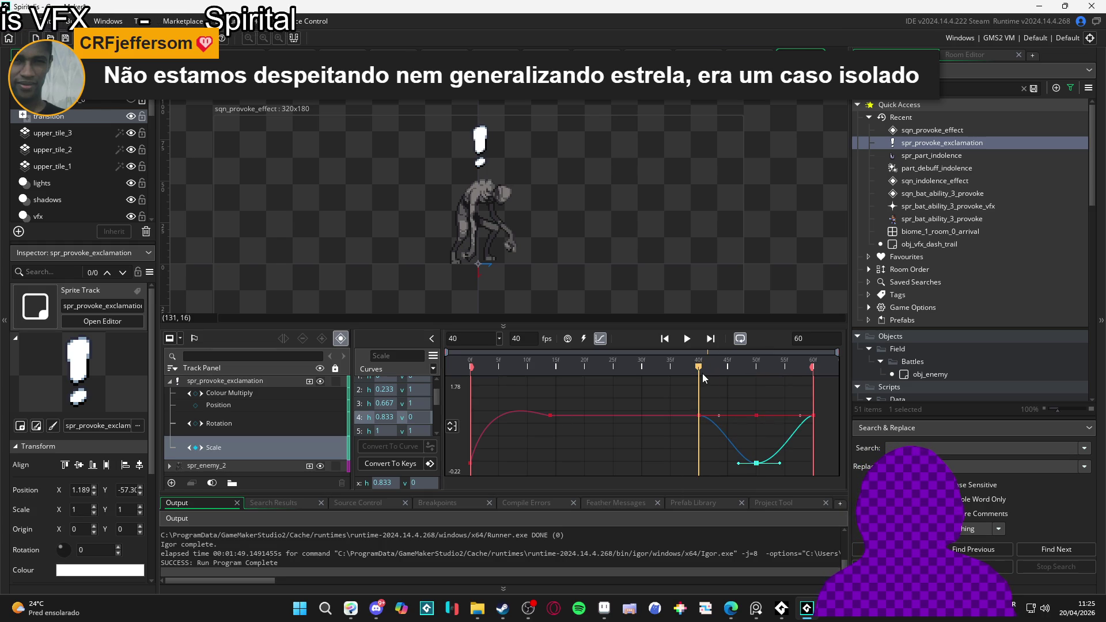
scroll(389, 416, up, 2)
scroll(384, 415, down, 2)
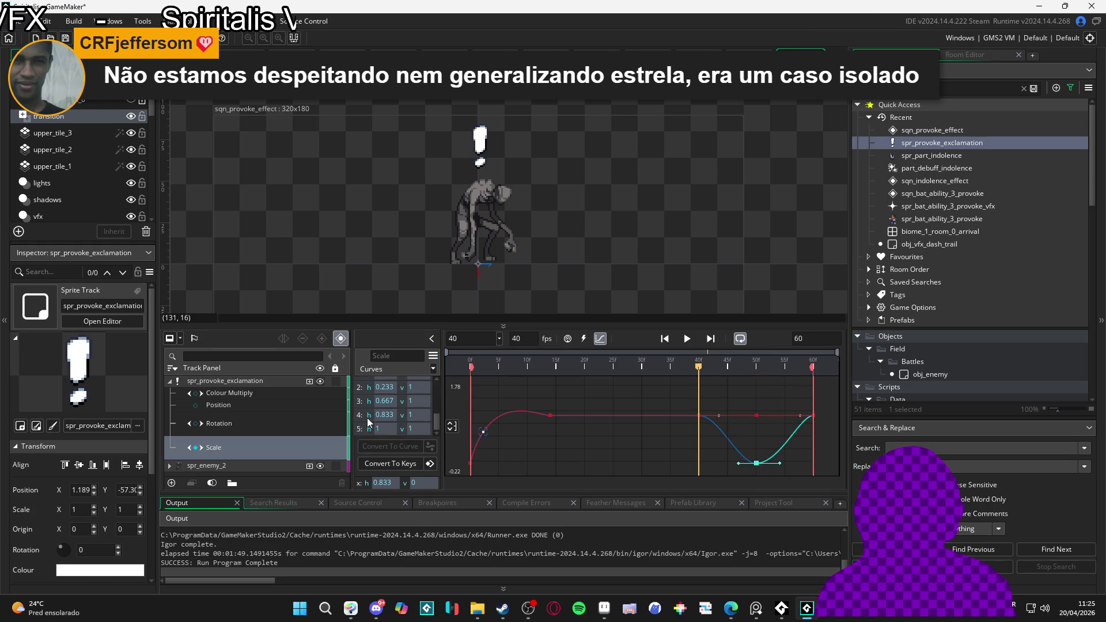
click(426, 414)
key(BackSpace)
text(0)
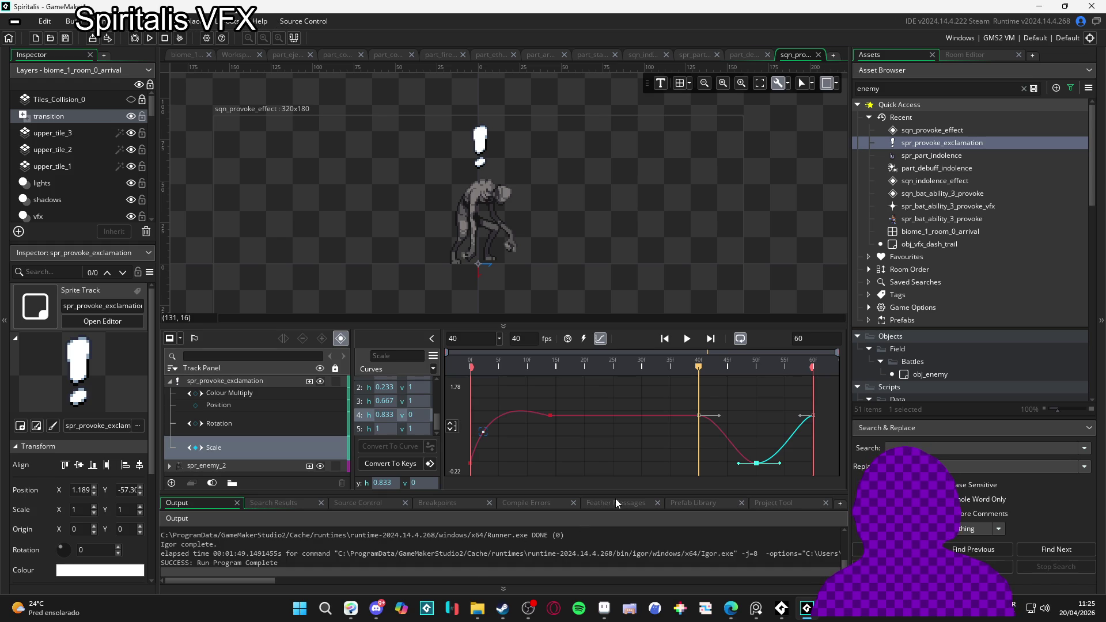
key(Return)
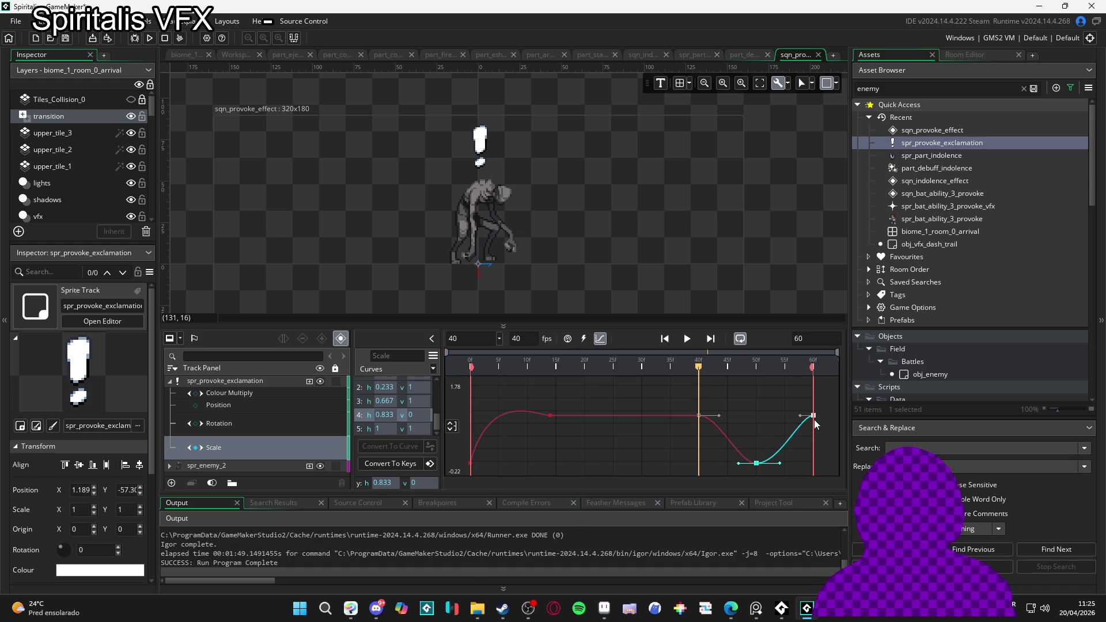
Step: Set the frame-60 keyframe's value to 0
click(814, 420)
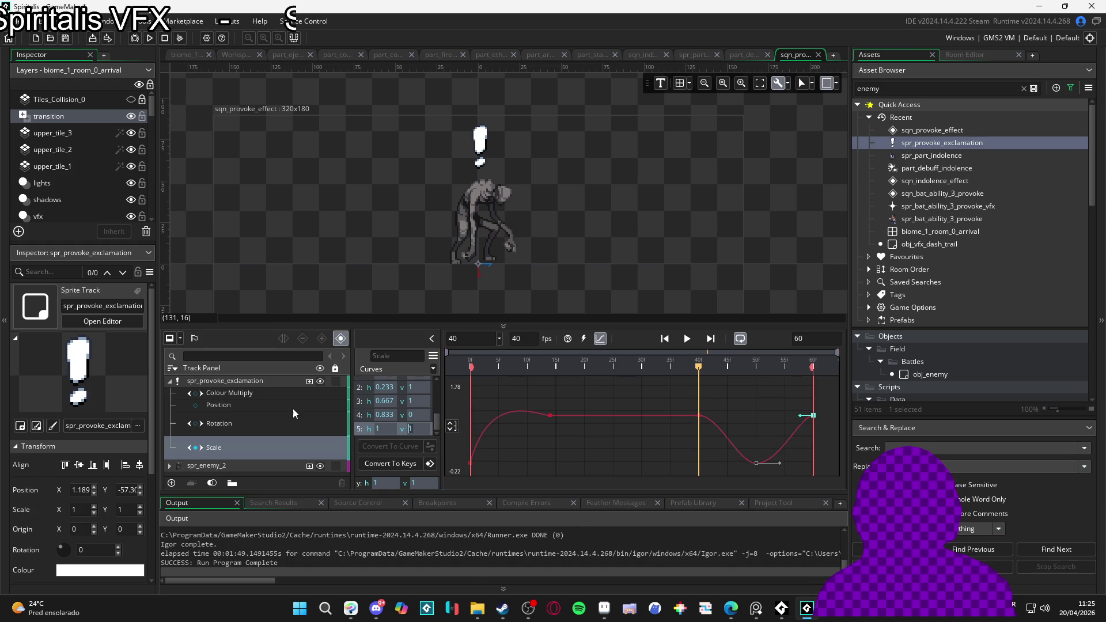
text(0)
key(Return)
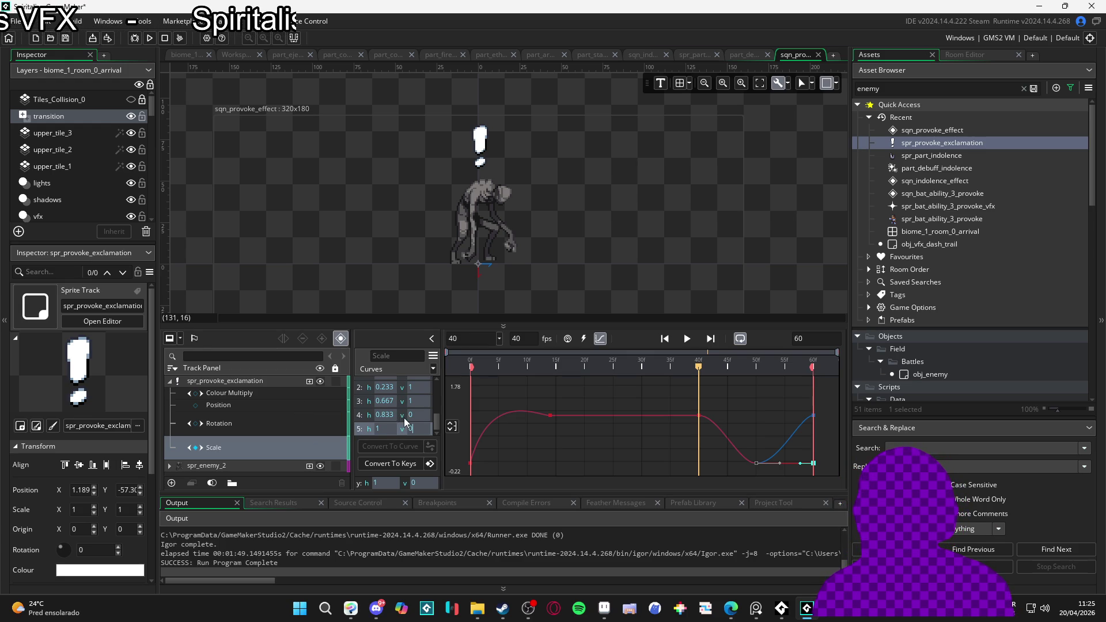
Step: Set point 5 on the other Scale channel to 0, then reselect the frame-40 point
click(387, 419)
scroll(387, 419, down, 2)
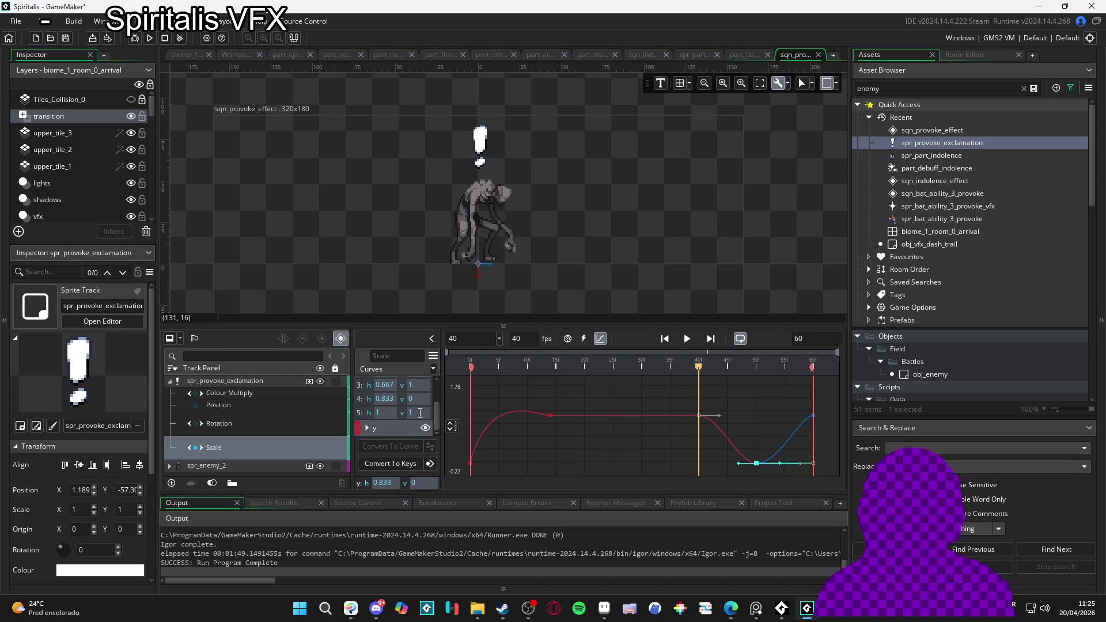
text(0)
key(Return)
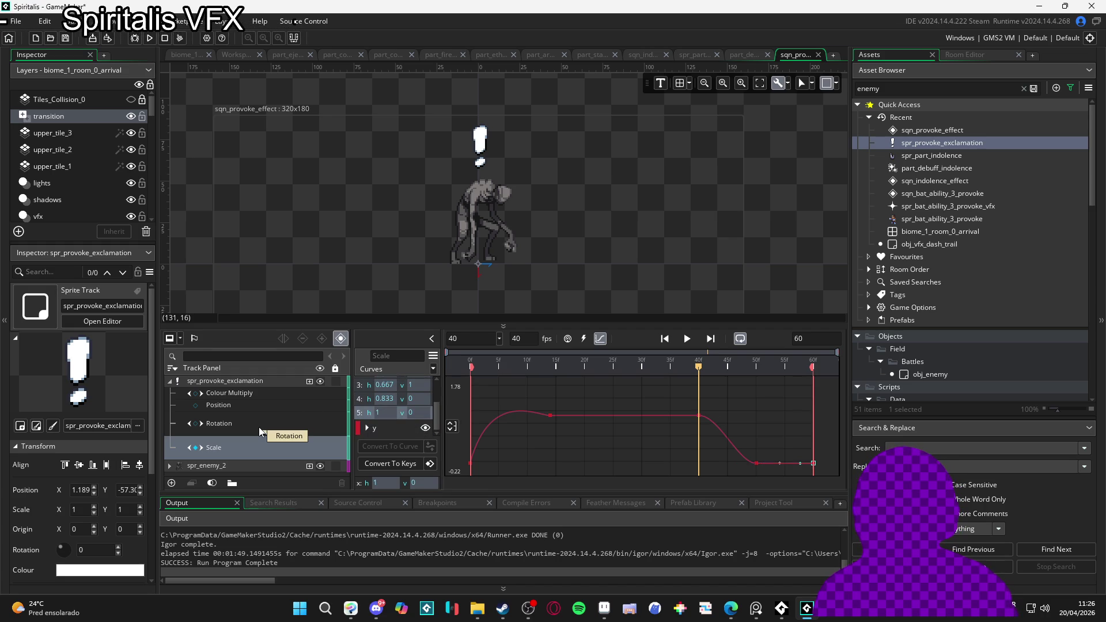
click(364, 399)
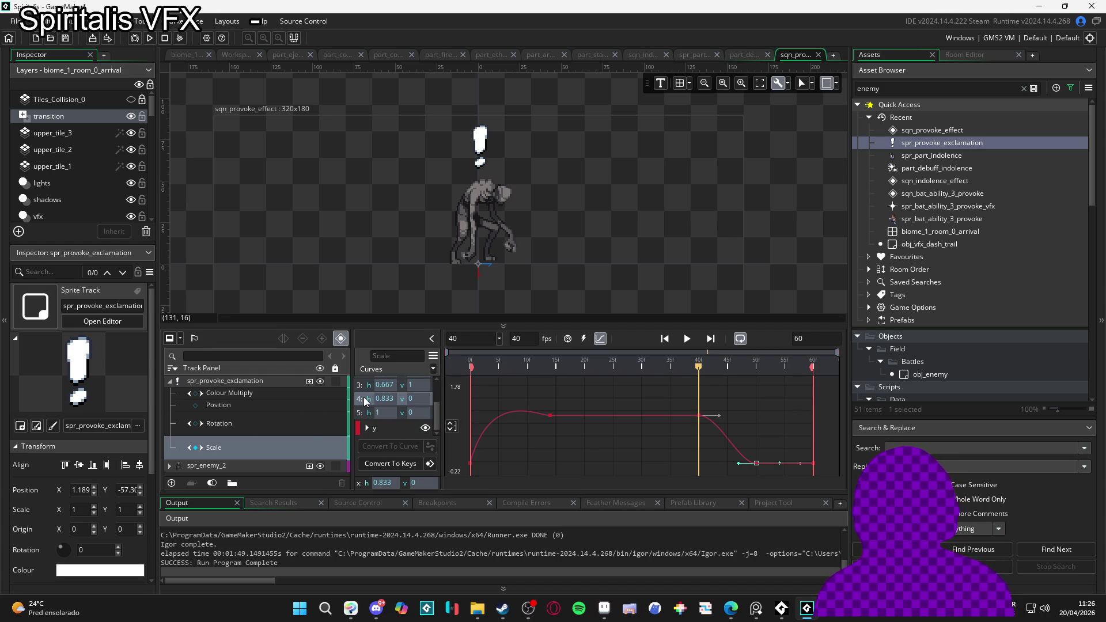
click(364, 385)
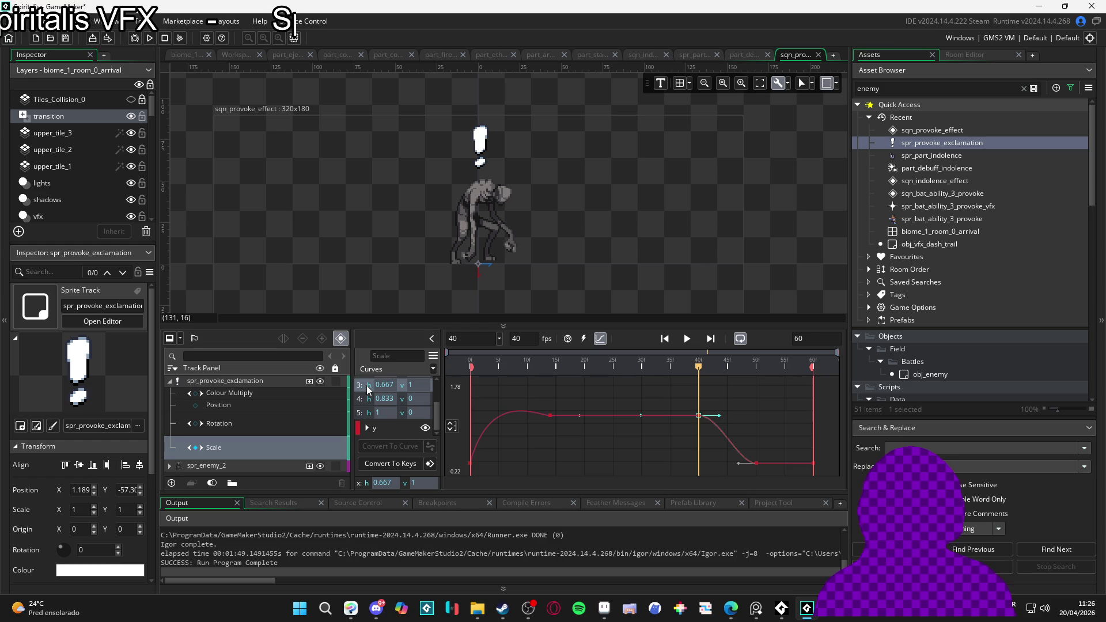
Step: Apply an easing preset from the curve library to the Scale drop after frame 40
click(432, 369)
scroll(534, 345, down, 2)
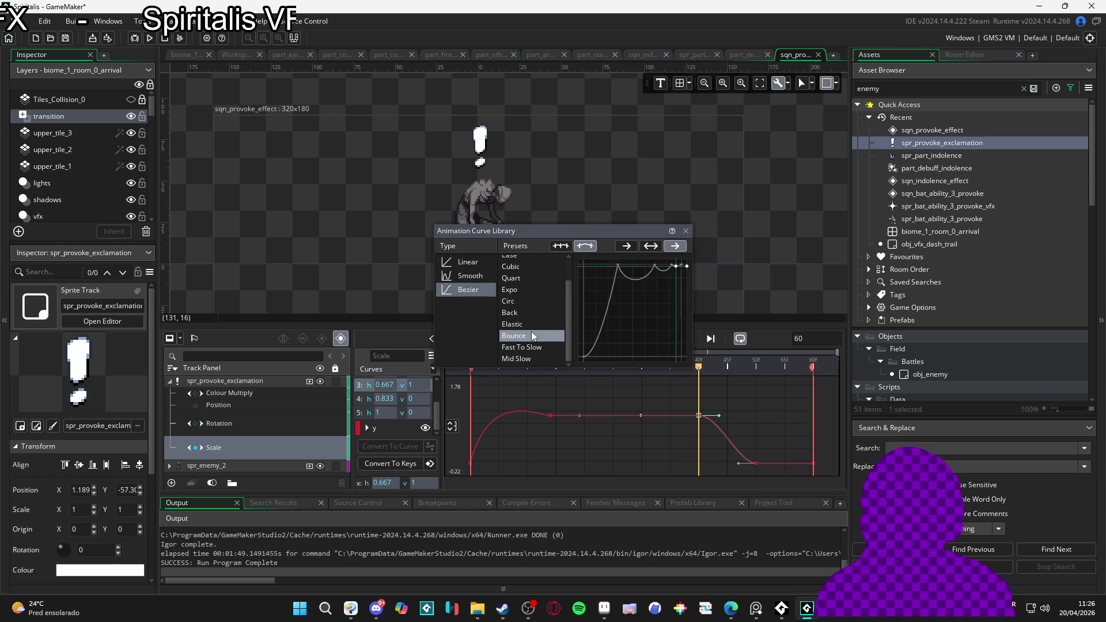
click(528, 302)
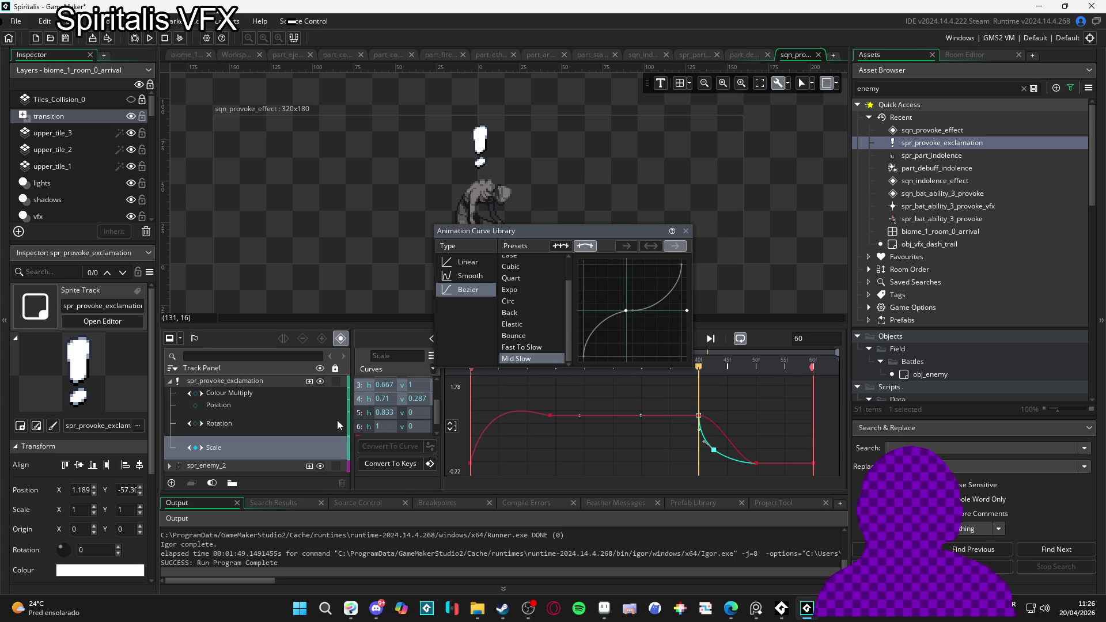
click(247, 455)
Step: Apply the Circ ease to the y Scale curve's drop after frame 40
click(231, 454)
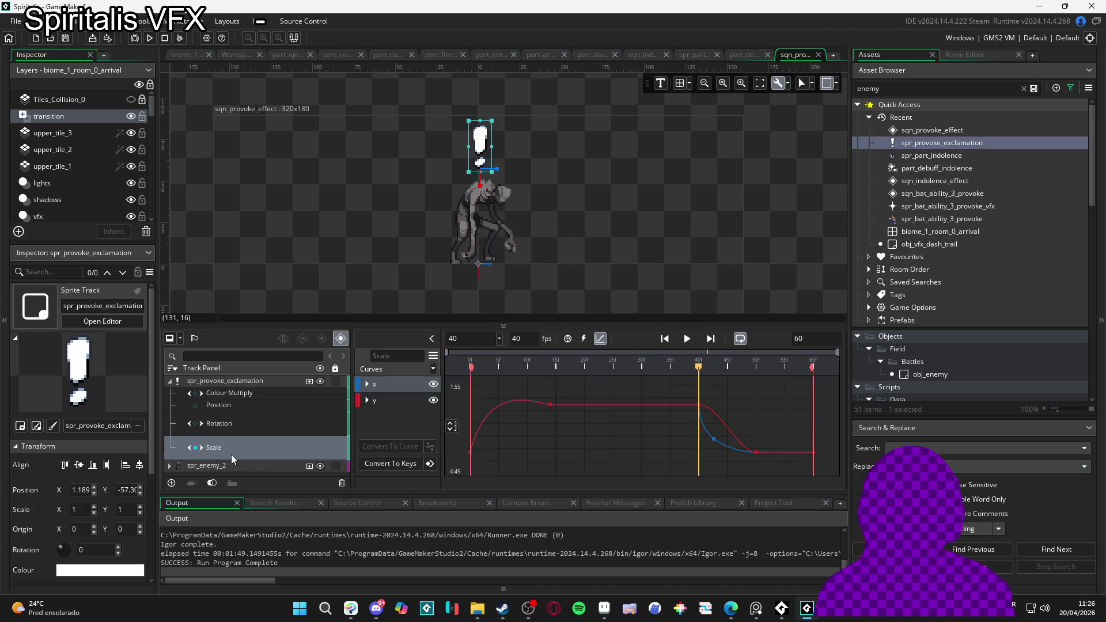
click(374, 400)
scroll(377, 411, down, 2)
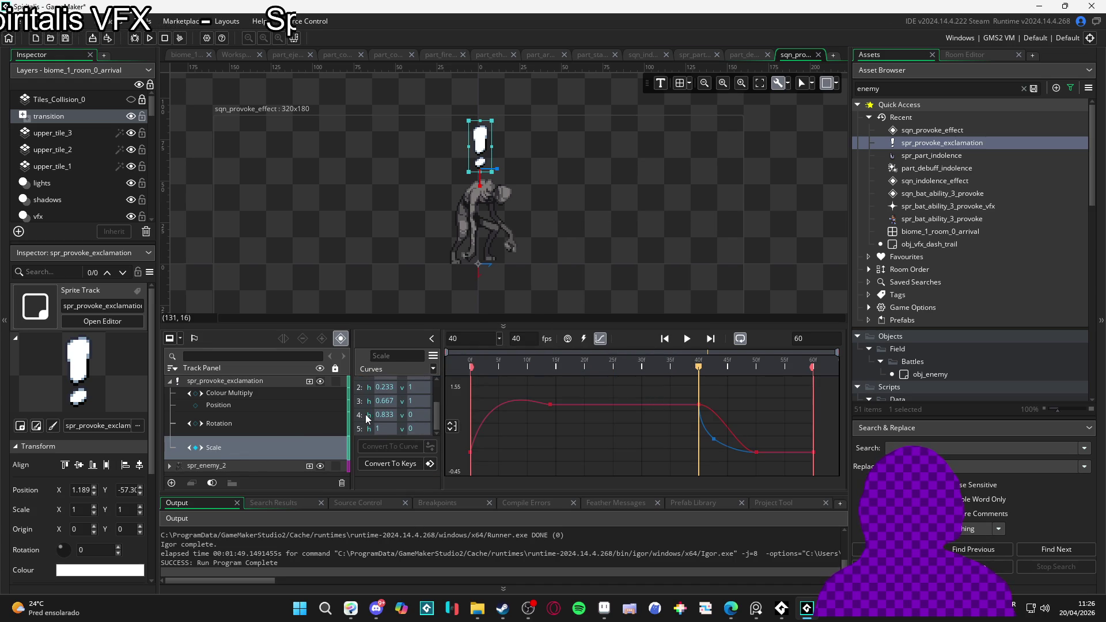
click(364, 415)
click(366, 401)
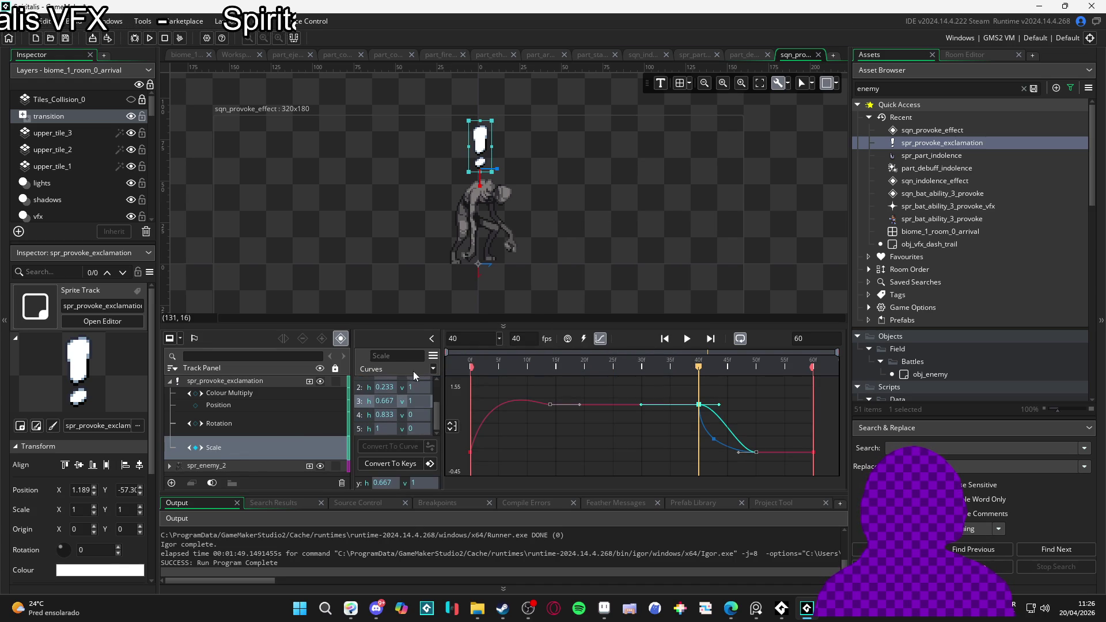
click(433, 369)
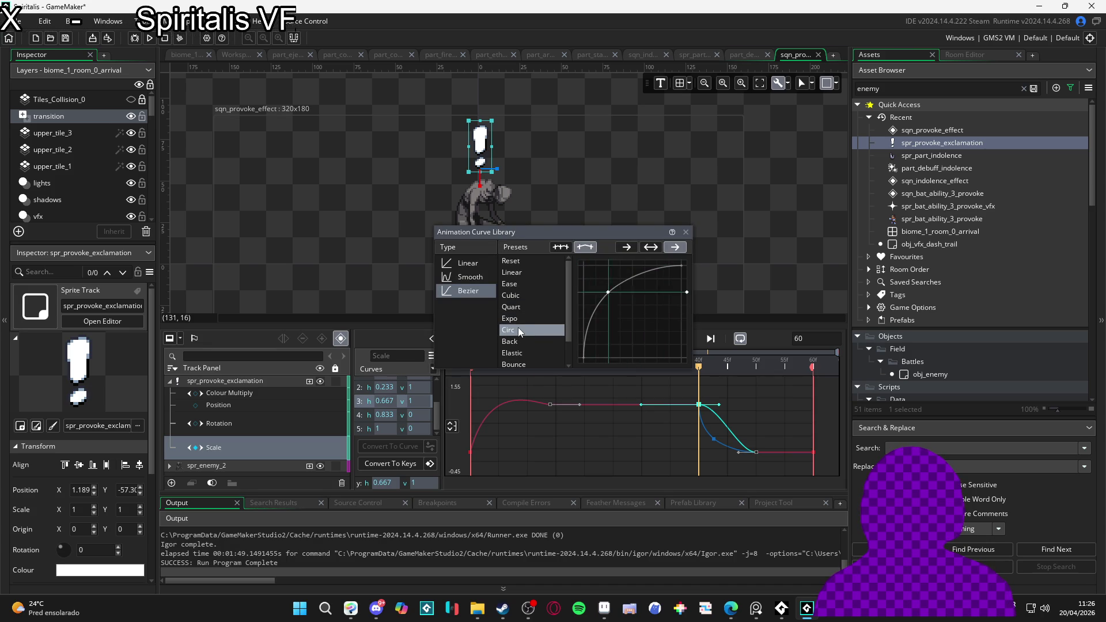
click(517, 331)
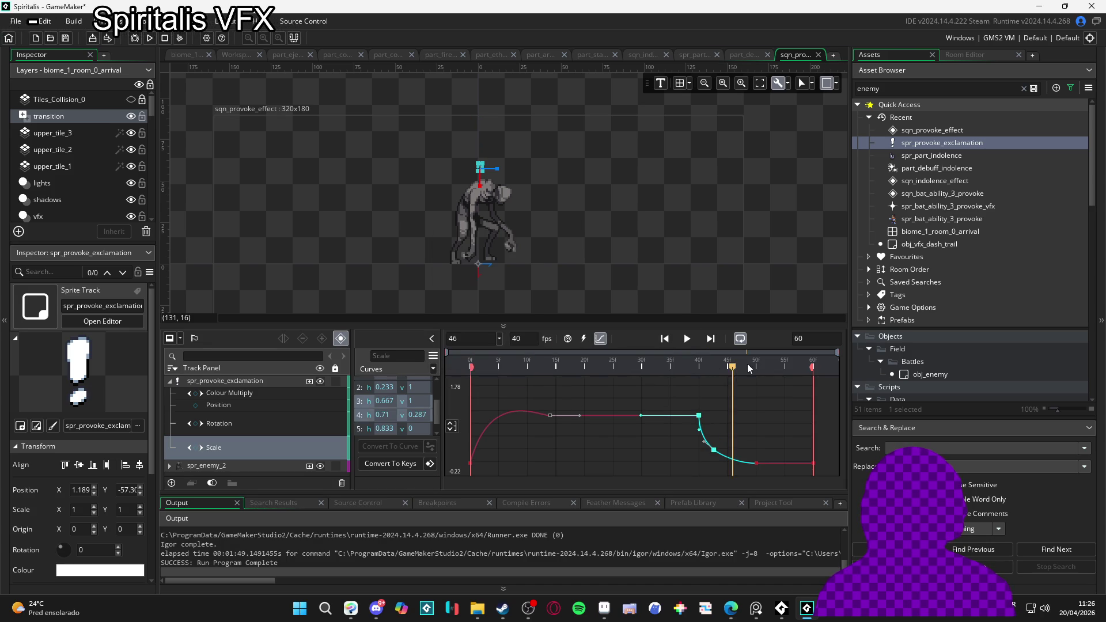
Step: Preview the animation, nudge a curve key later and delete the extra mid-drop keyframe
key(space)
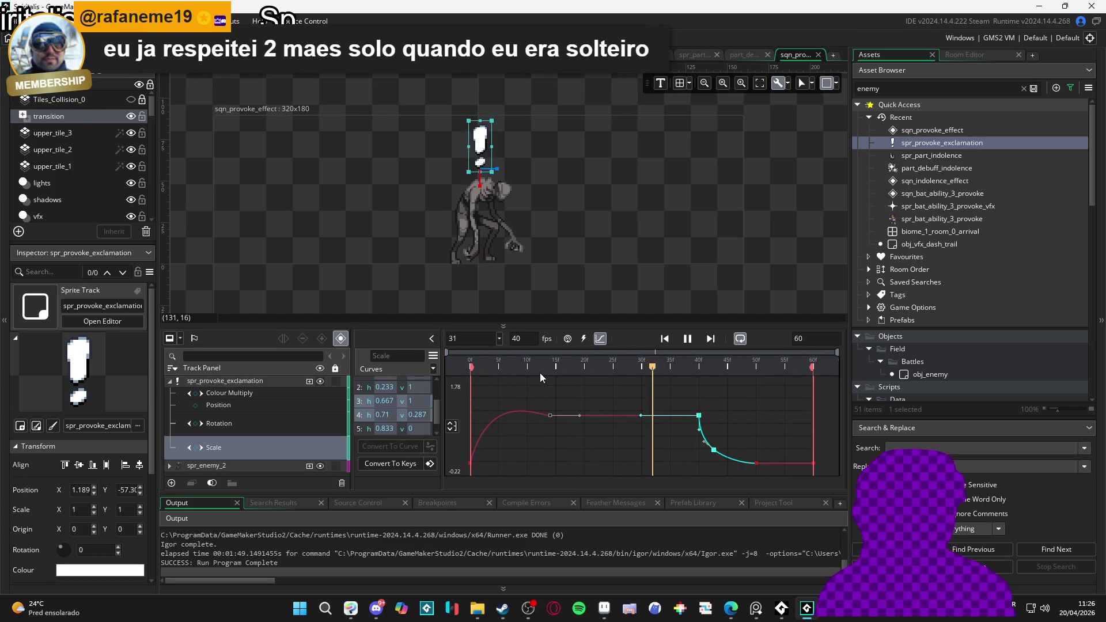
key(space)
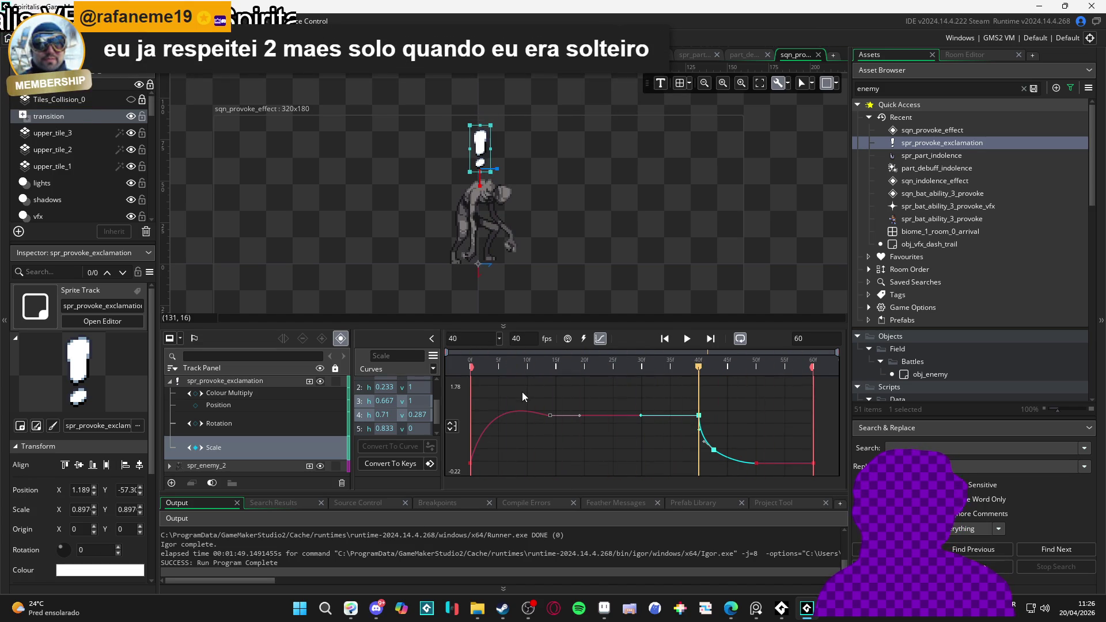
drag(520, 411, 527, 410)
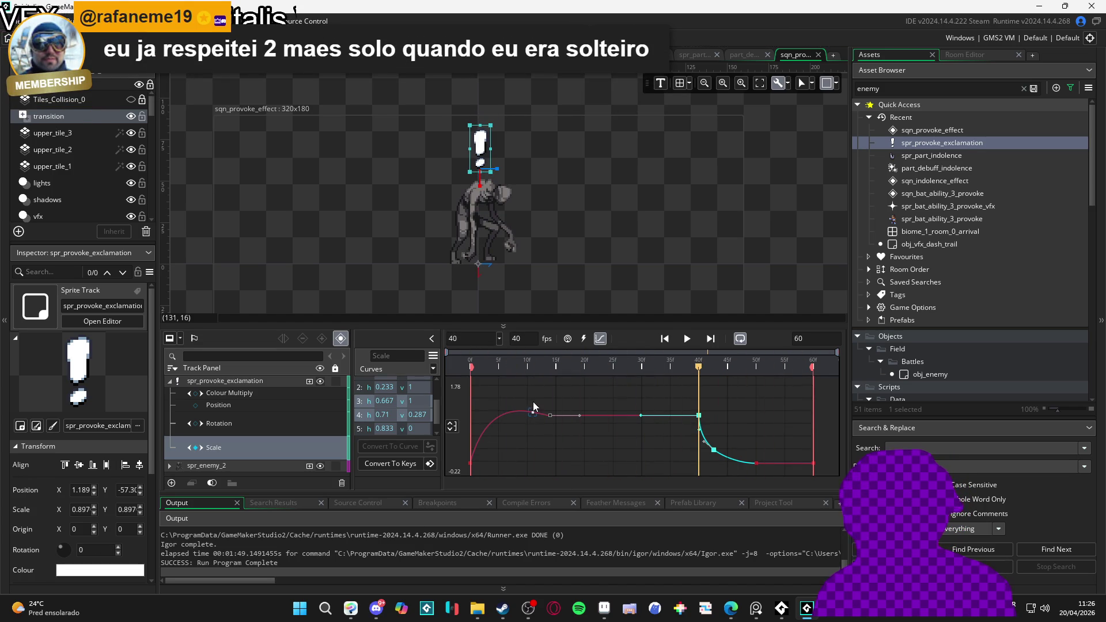
click(713, 450)
key(Delete)
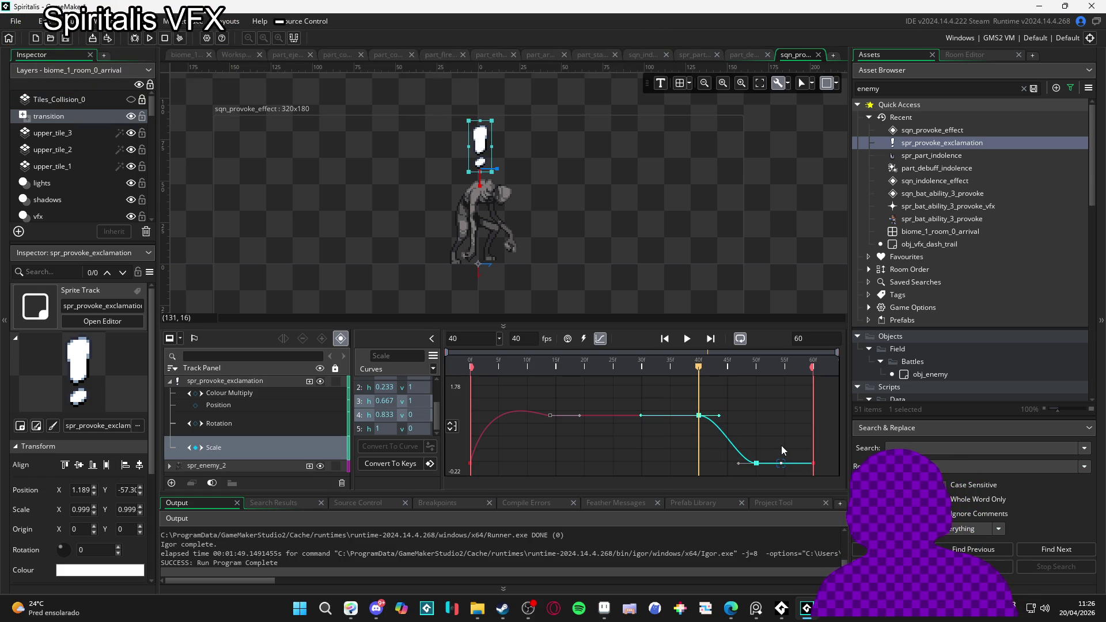
Step: Raise the frame-60 end value and delete the extra Scale points, including the frame-40 key
drag(813, 463, 814, 444)
click(655, 443)
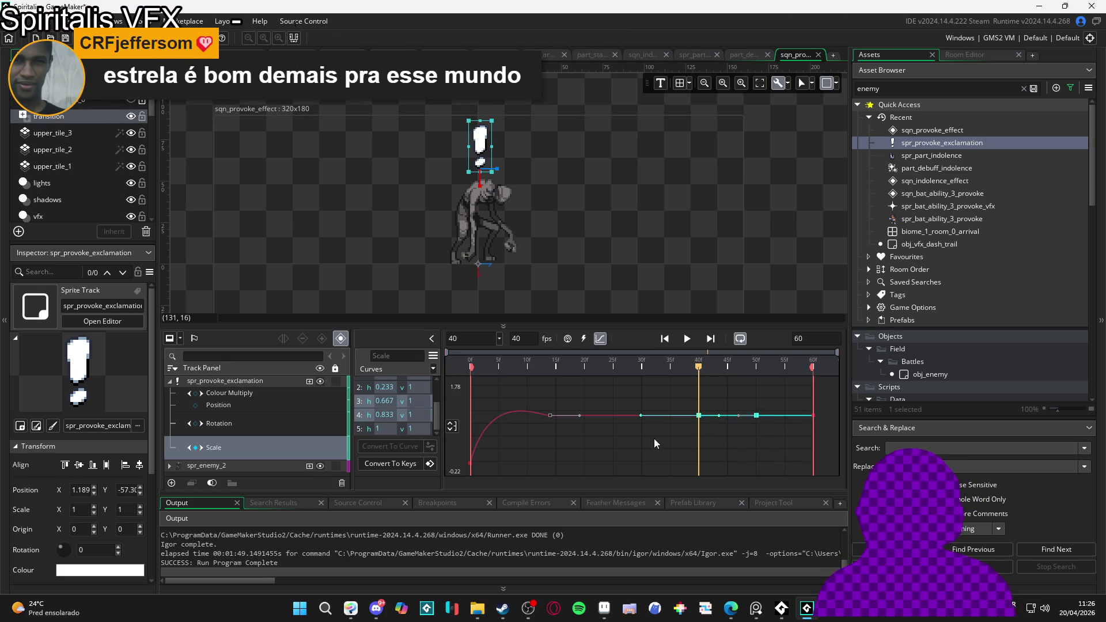
key(Delete)
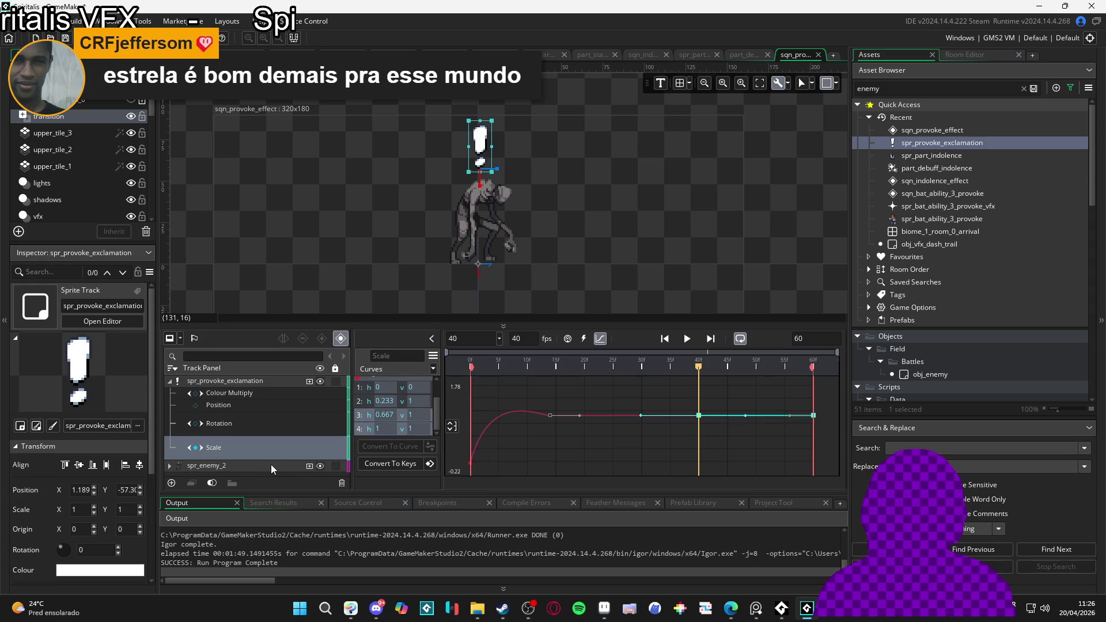
key(Delete)
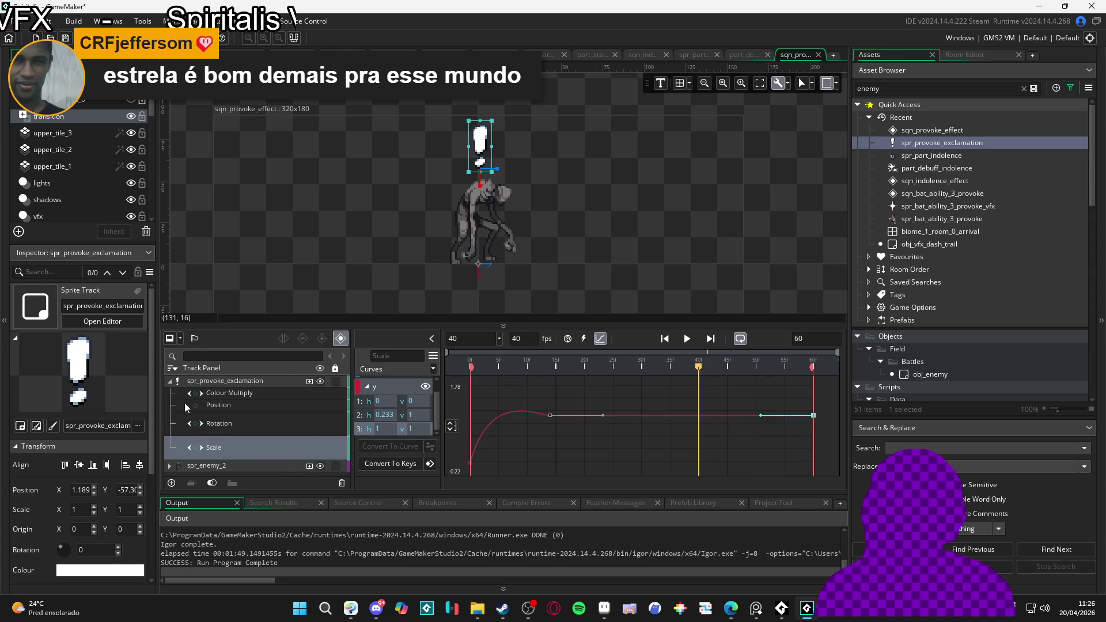
click(245, 394)
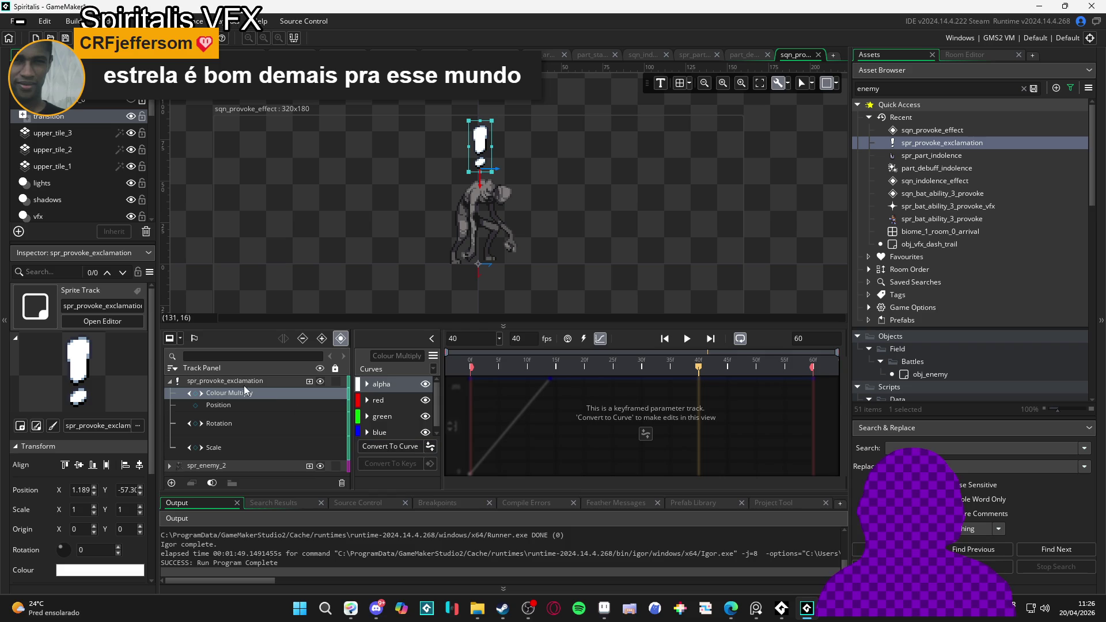
Step: Add Colour Multiply keyframes at frames 40 and 48, giving the second alpha 0
click(196, 394)
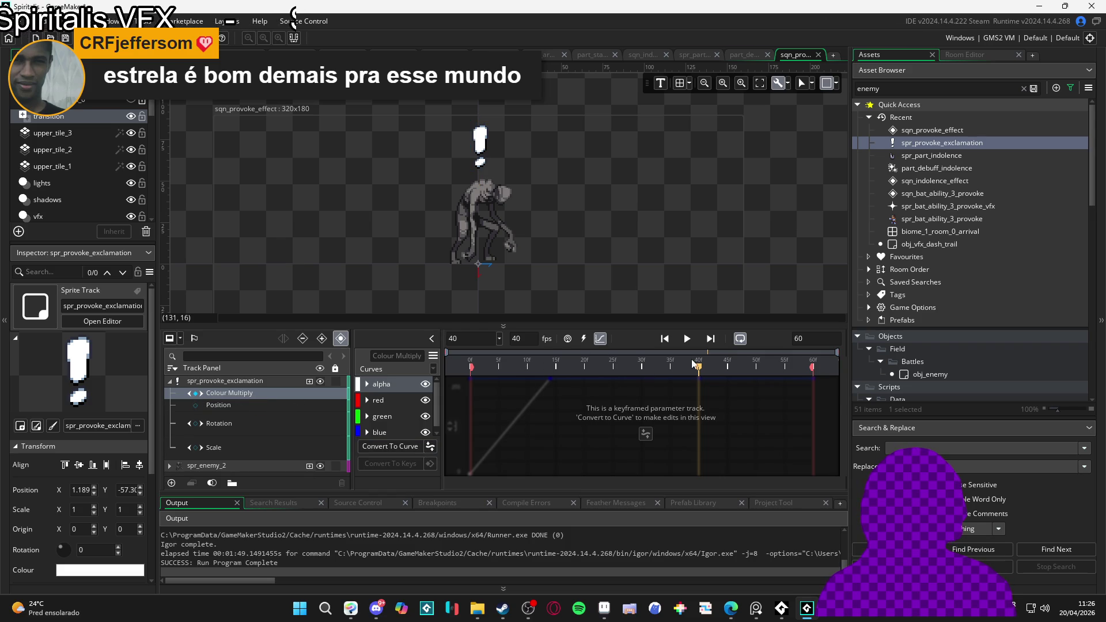
click(601, 340)
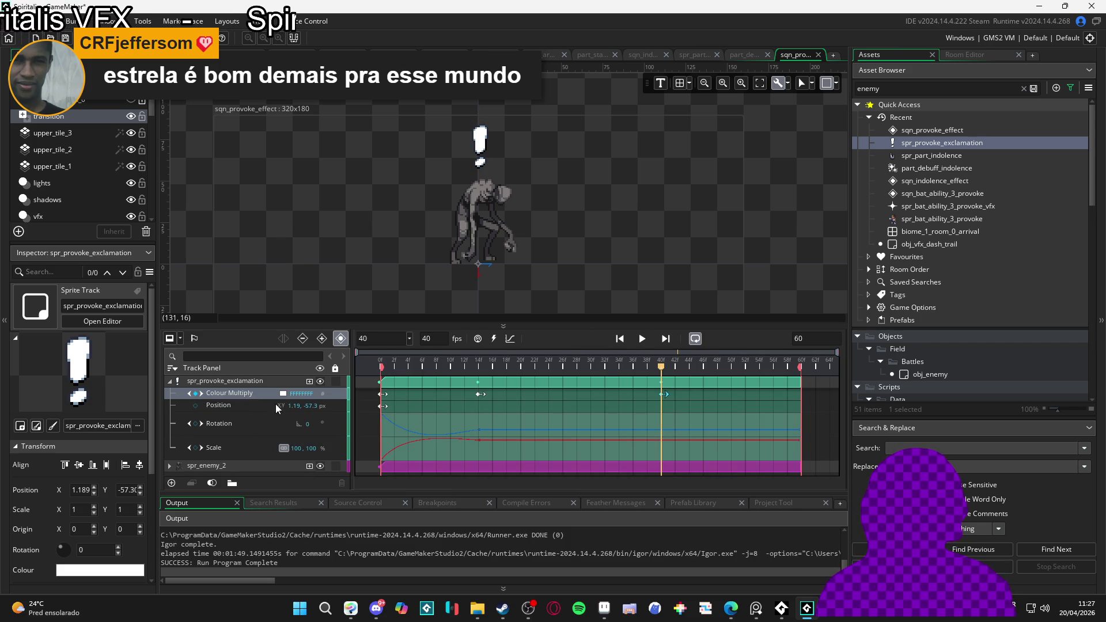
drag(665, 366, 720, 369)
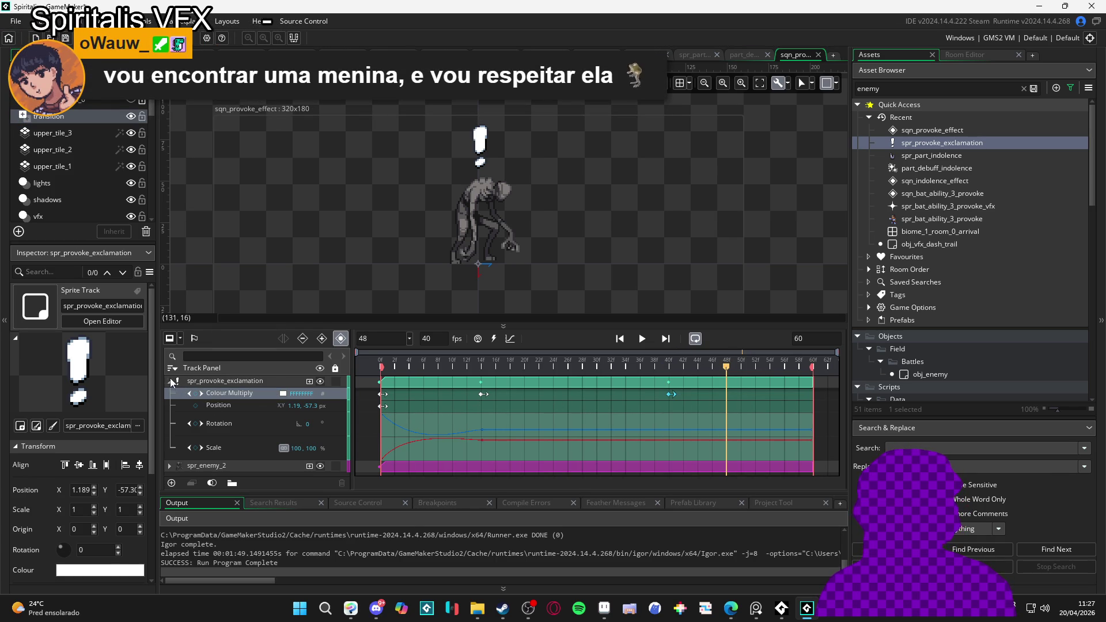
click(196, 394)
click(283, 393)
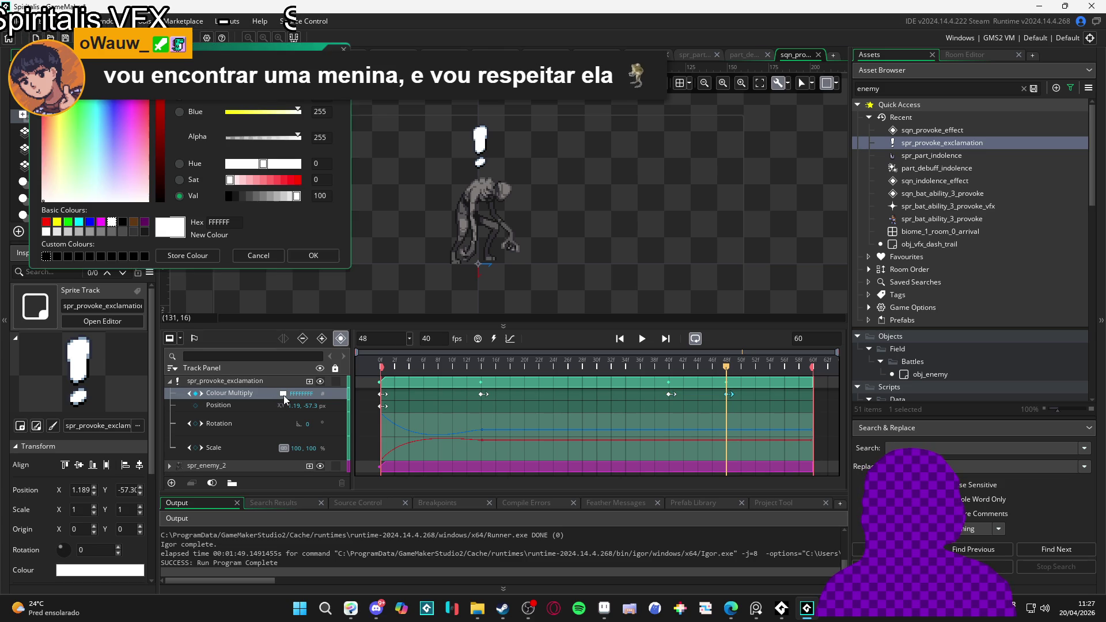
drag(297, 137, 178, 141)
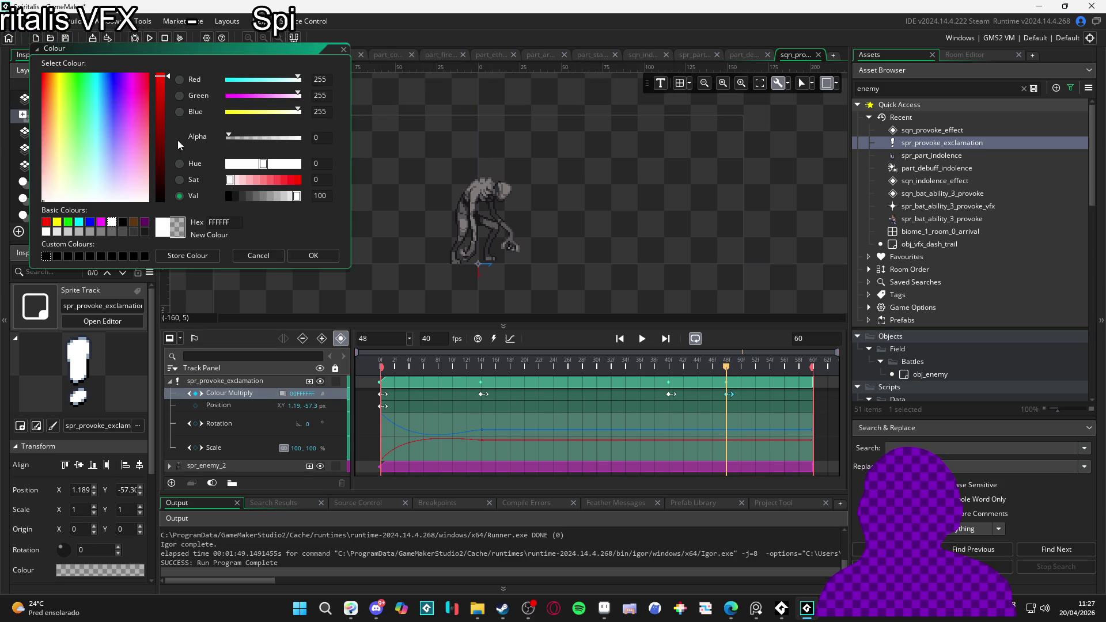
click(313, 255)
Step: Preview the fade and move the transparent keyframe to about frame 45
key(space)
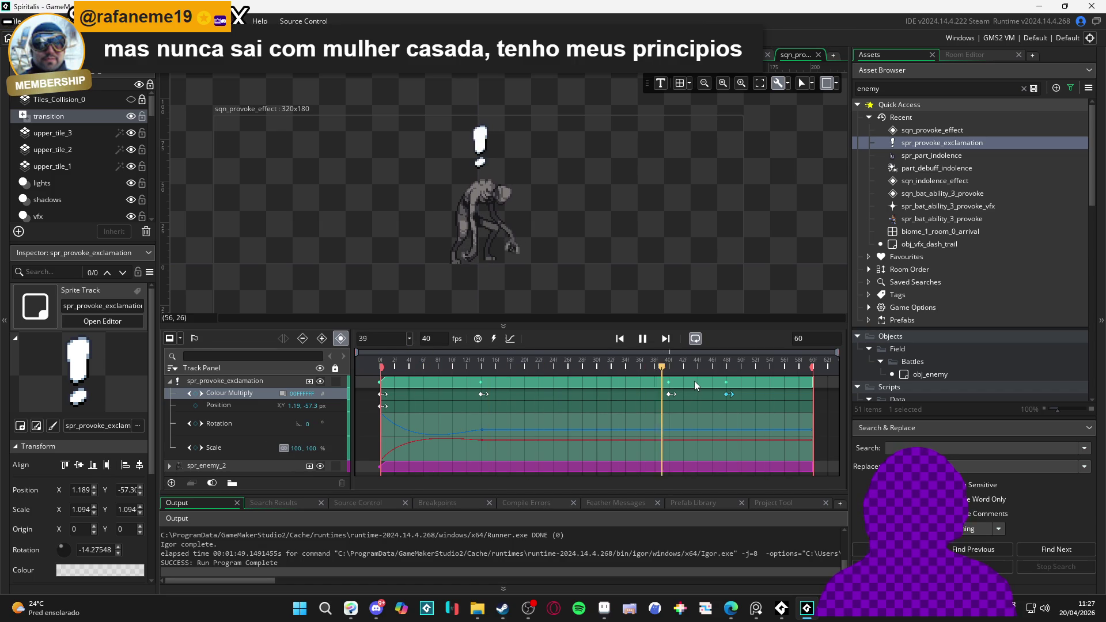
key(space)
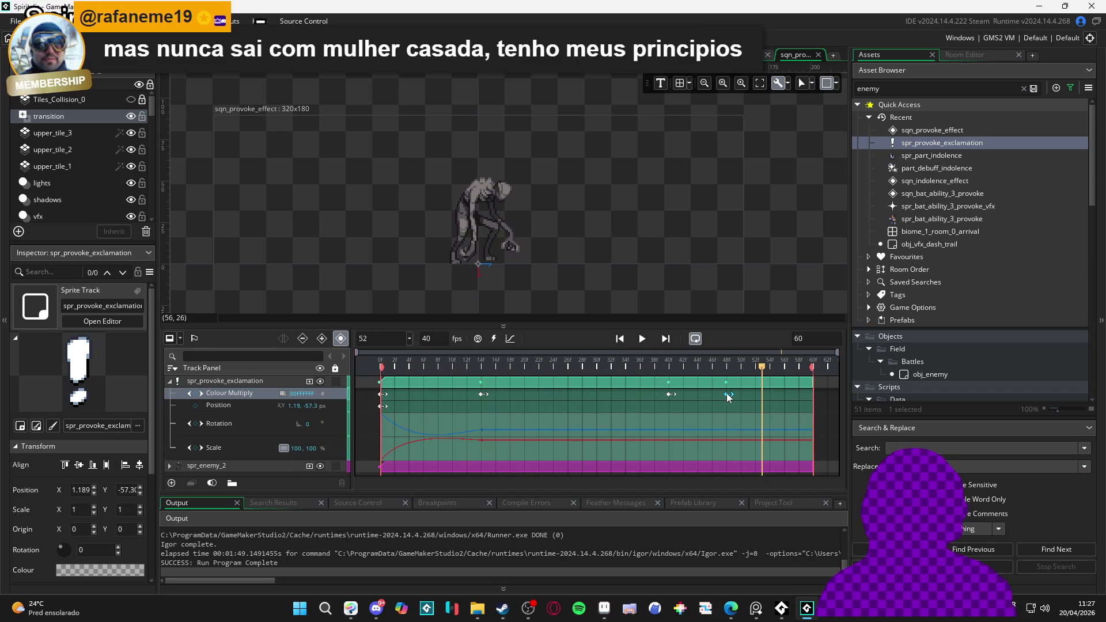
drag(727, 397, 699, 399)
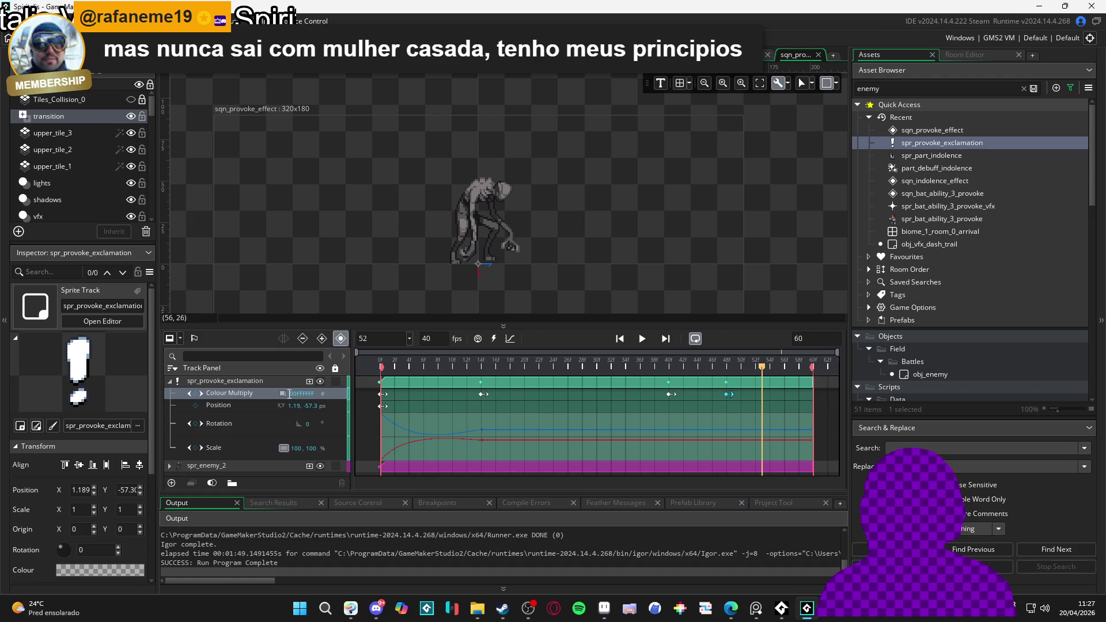
click(513, 340)
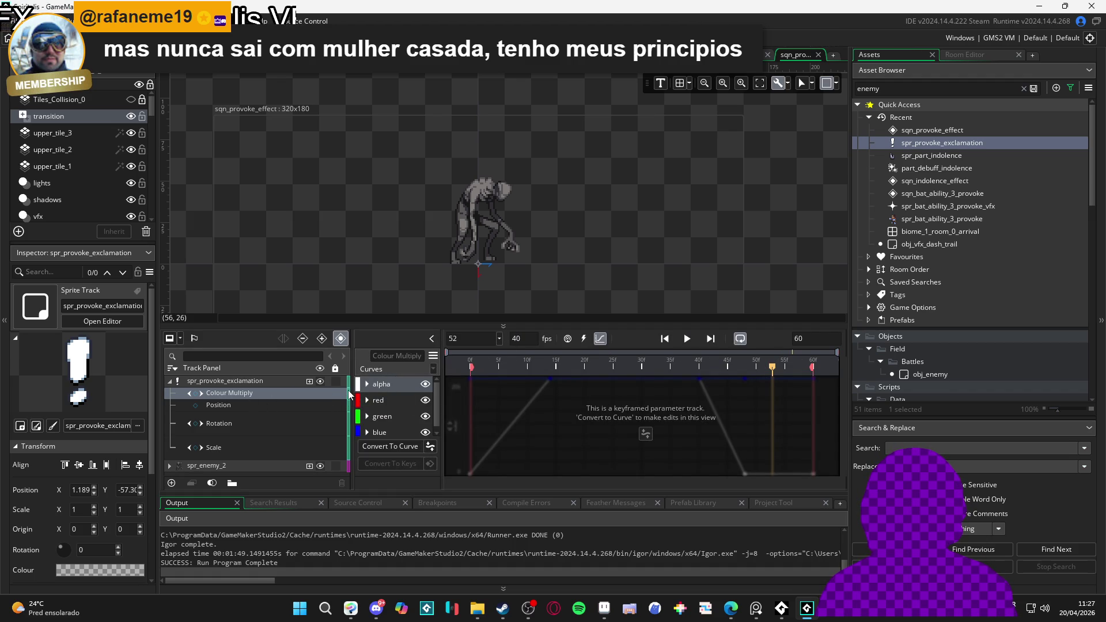
Step: Convert alpha to a curve, give the post-frame-40 drop a Bezier Expo ease, and preview
click(375, 448)
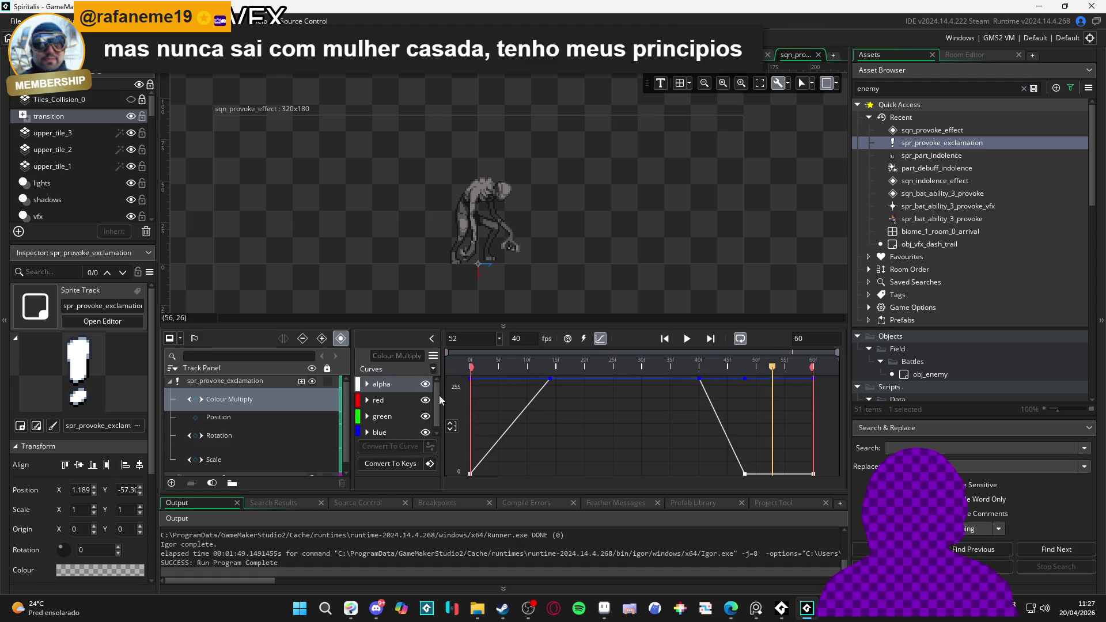
click(367, 384)
click(365, 408)
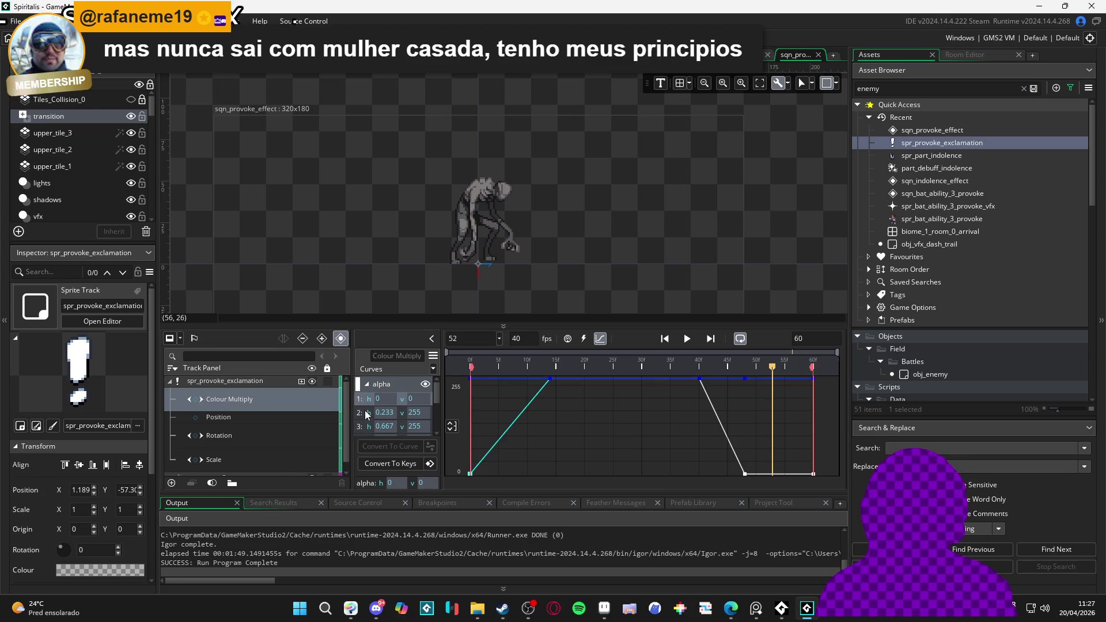
click(364, 427)
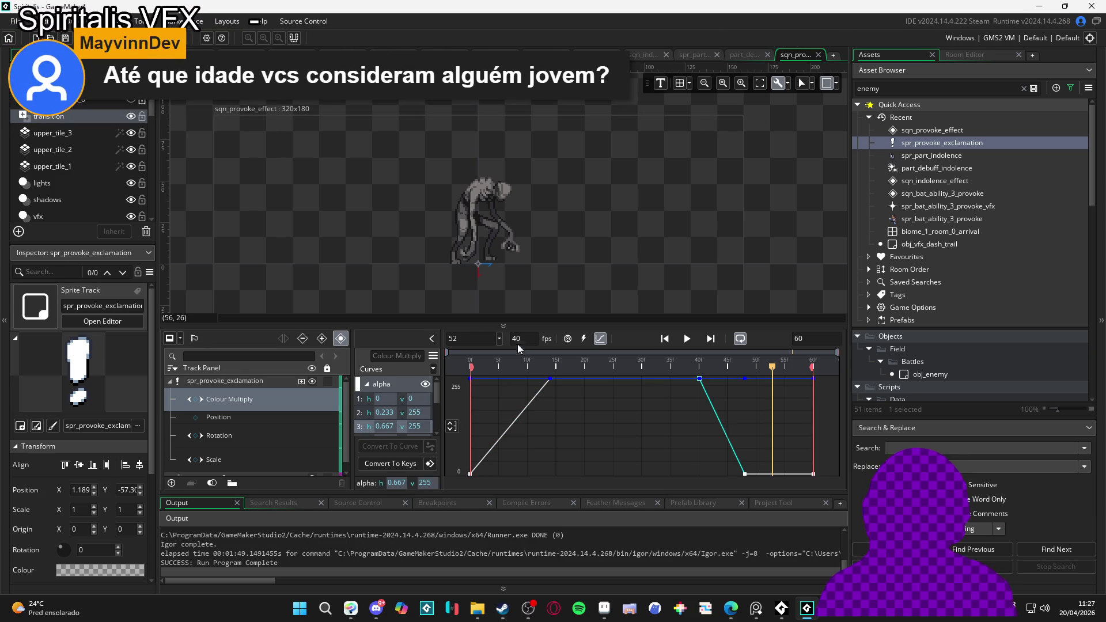
click(433, 369)
click(470, 287)
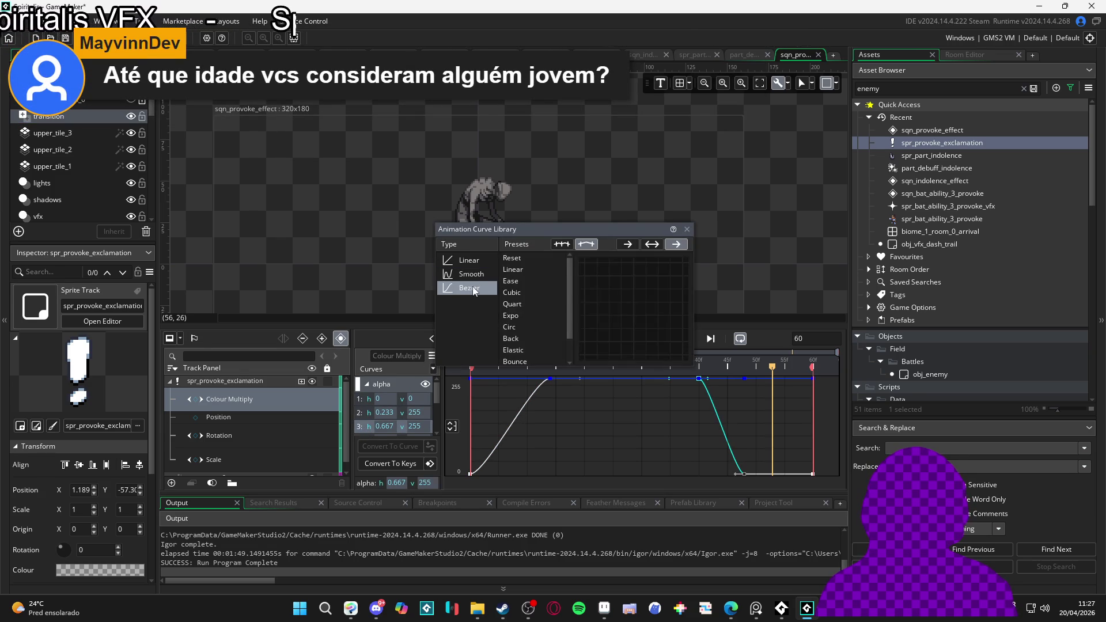
click(523, 315)
click(699, 367)
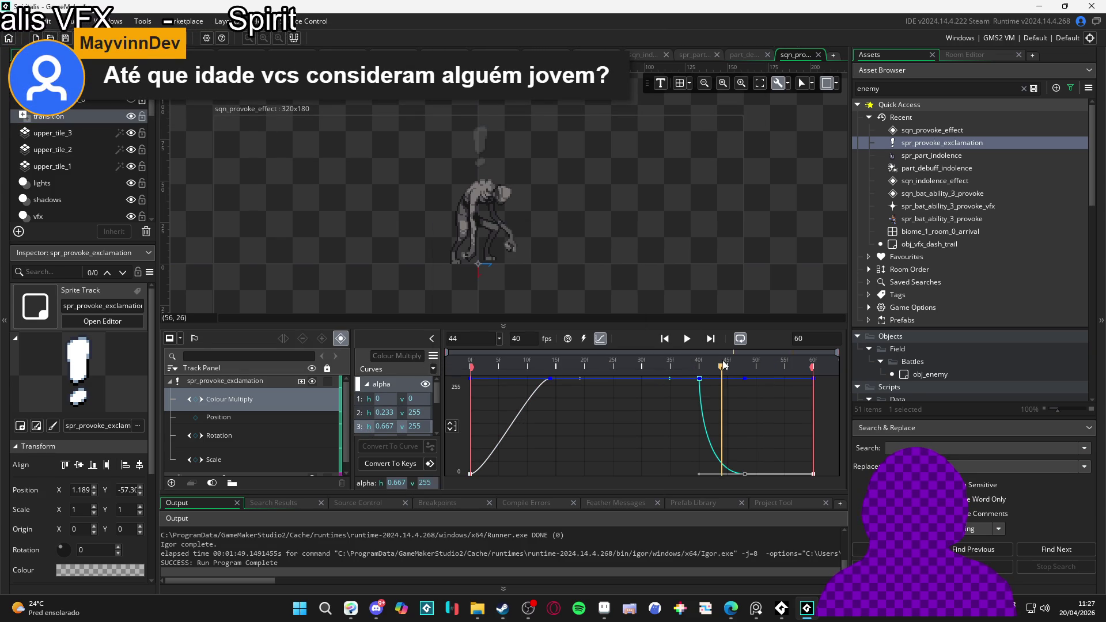
key(space)
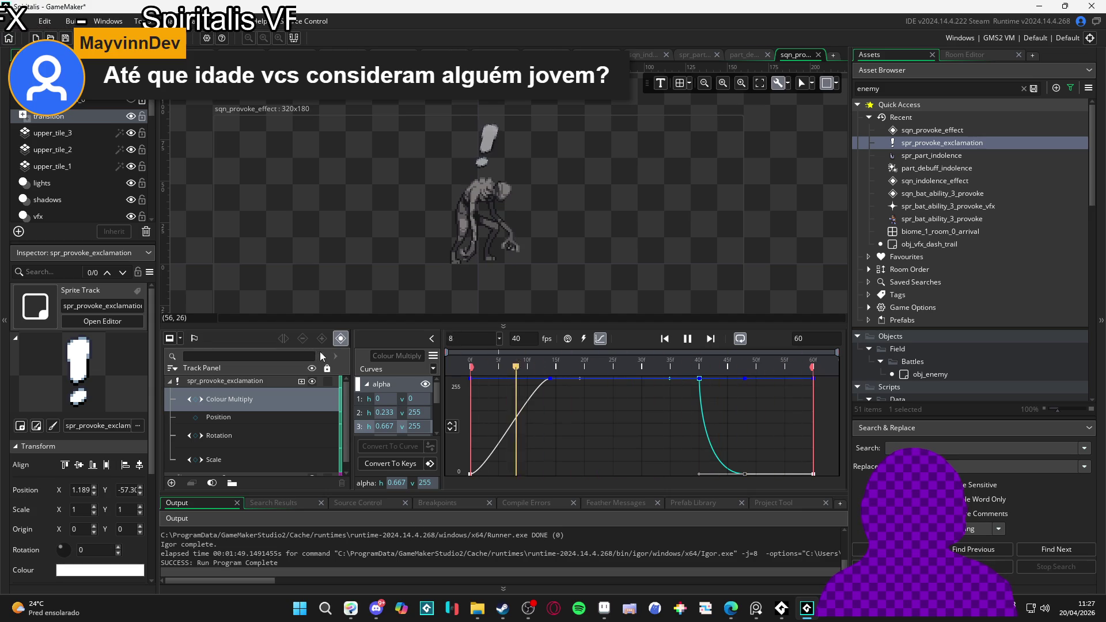
click(688, 340)
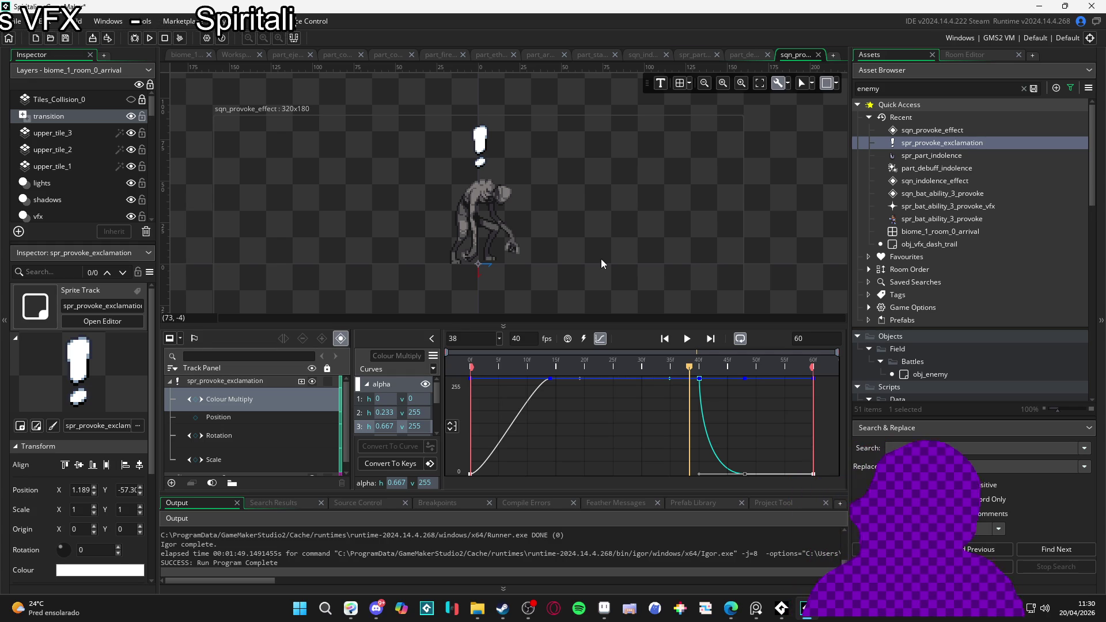
key(space)
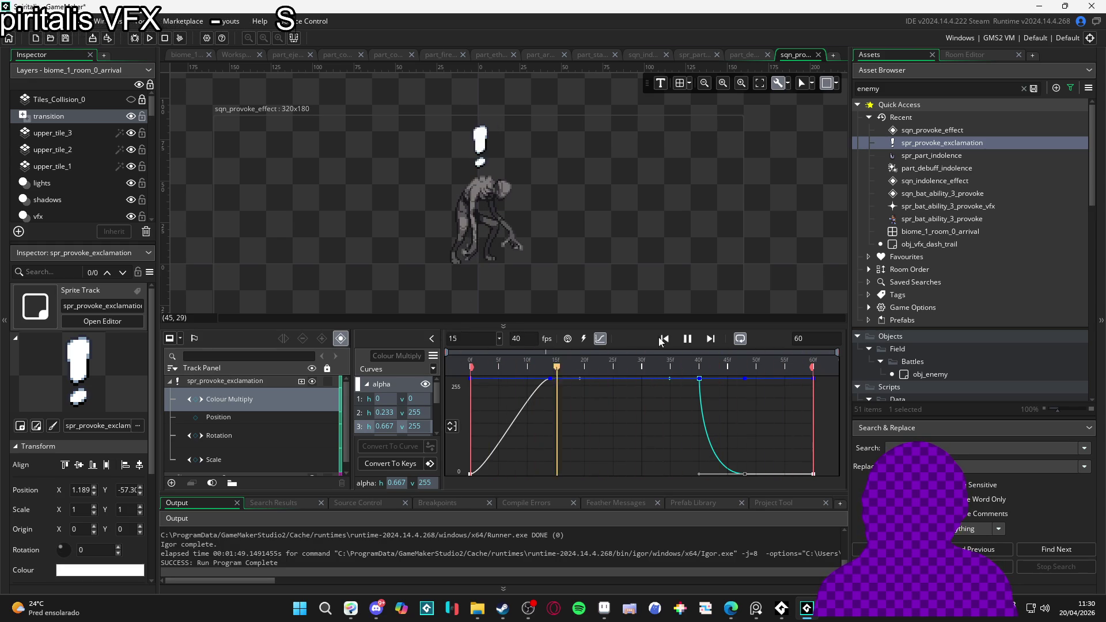
click(687, 338)
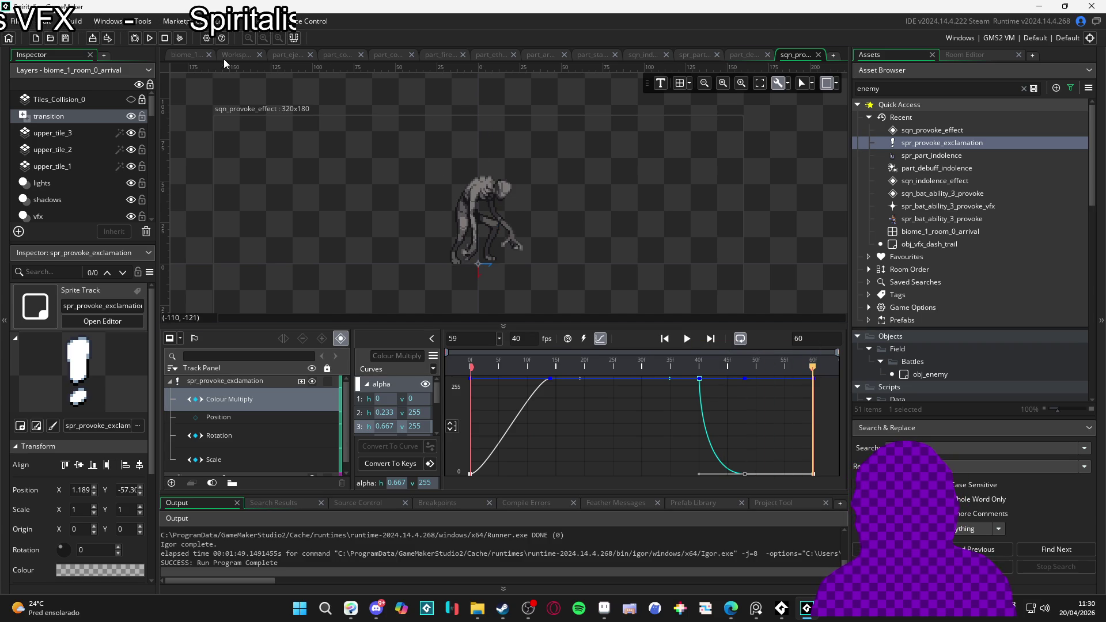
Step: In biome_1_room_0_arrival, reposition the knight sequence and place sqn_provoke_effect beside it
click(183, 56)
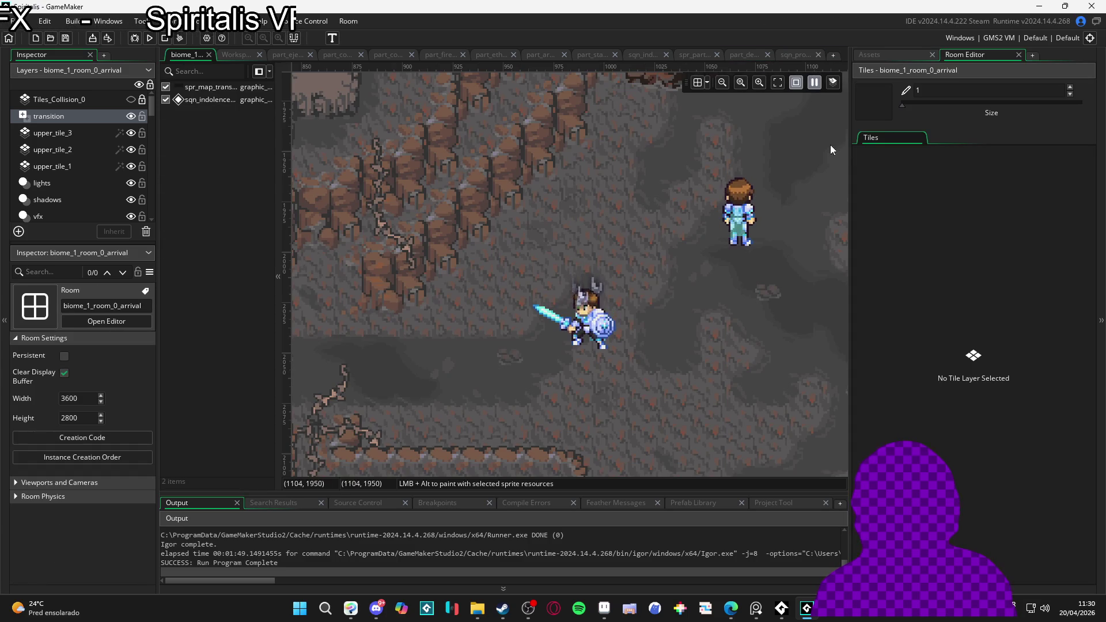
click(583, 326)
drag(583, 326, 395, 371)
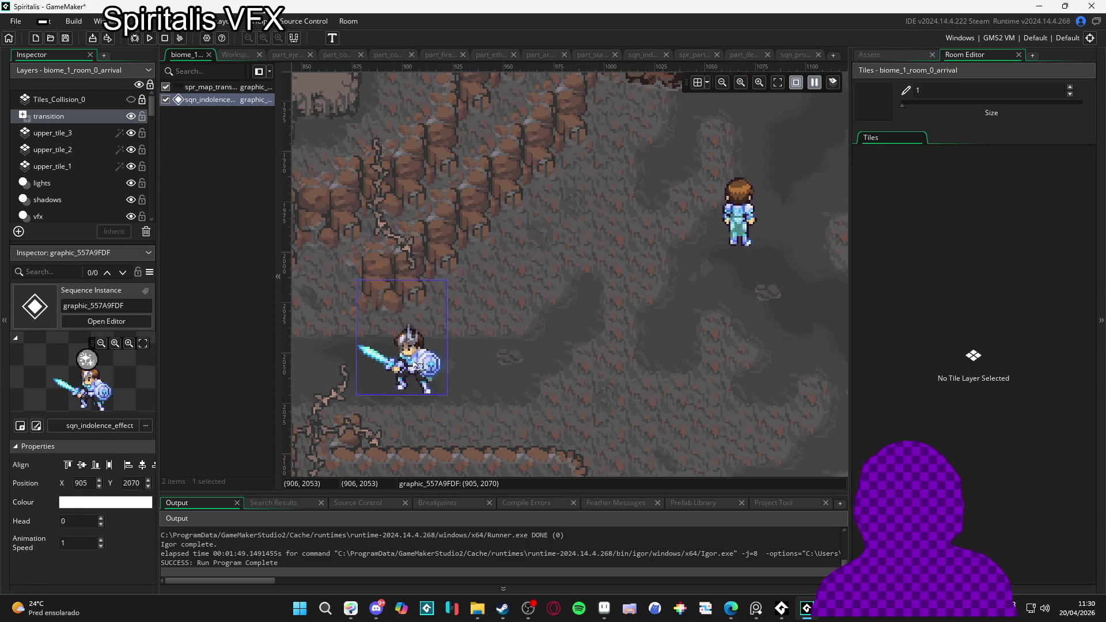
click(897, 54)
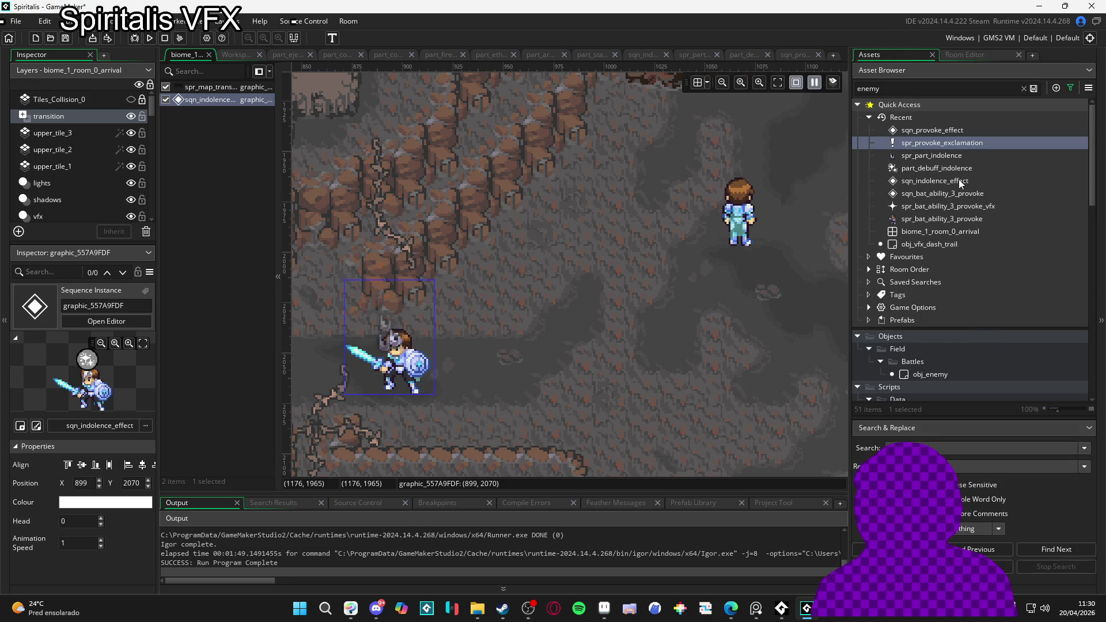
click(962, 131)
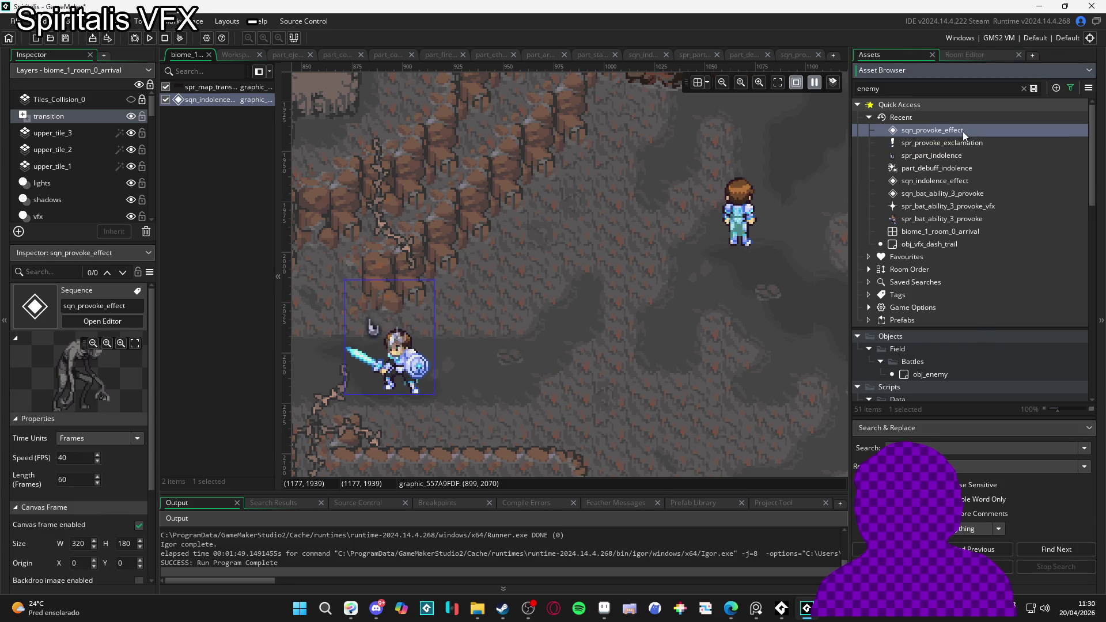
mouse_move(966, 132)
mouse_down()
mouse_move(600, 359)
mouse_move(583, 413)
mouse_move(570, 412)
mouse_move(586, 404)
mouse_up()
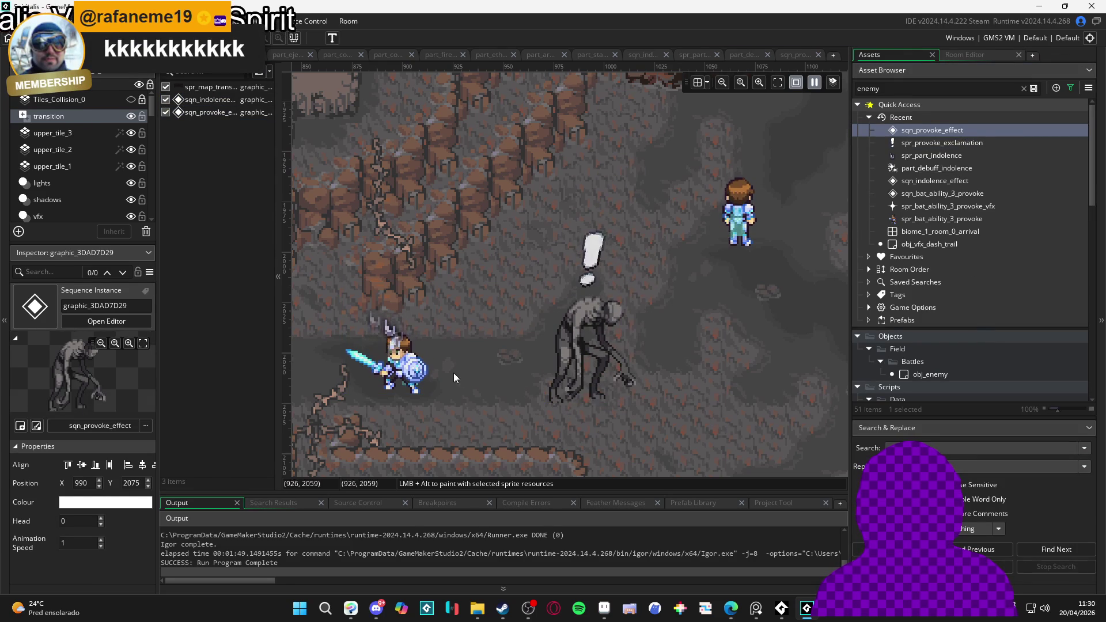
Step: Move the provoke effect left onto the enemy at 957, 2077.4 and test-run the game
click(401, 370)
mouse_move(480, 378)
mouse_down()
mouse_move(490, 293)
mouse_move(316, 255)
mouse_move(378, 270)
mouse_move(337, 309)
mouse_move(362, 322)
mouse_up()
scroll(498, 279, down, 1)
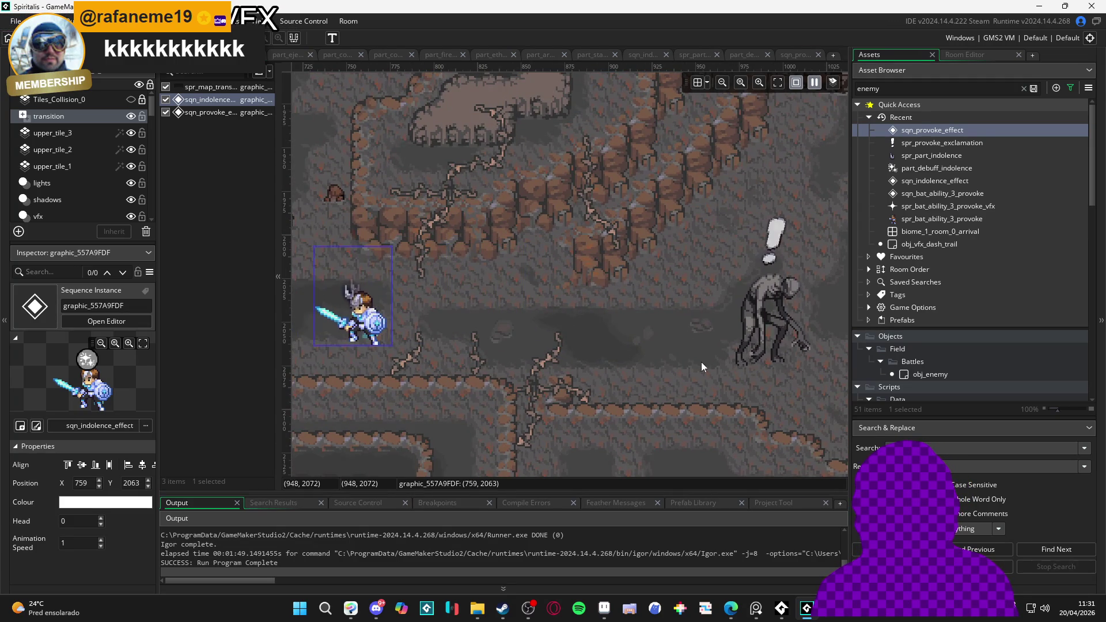
scroll(621, 366, right, 5)
drag(486, 299, 435, 305)
key(F5)
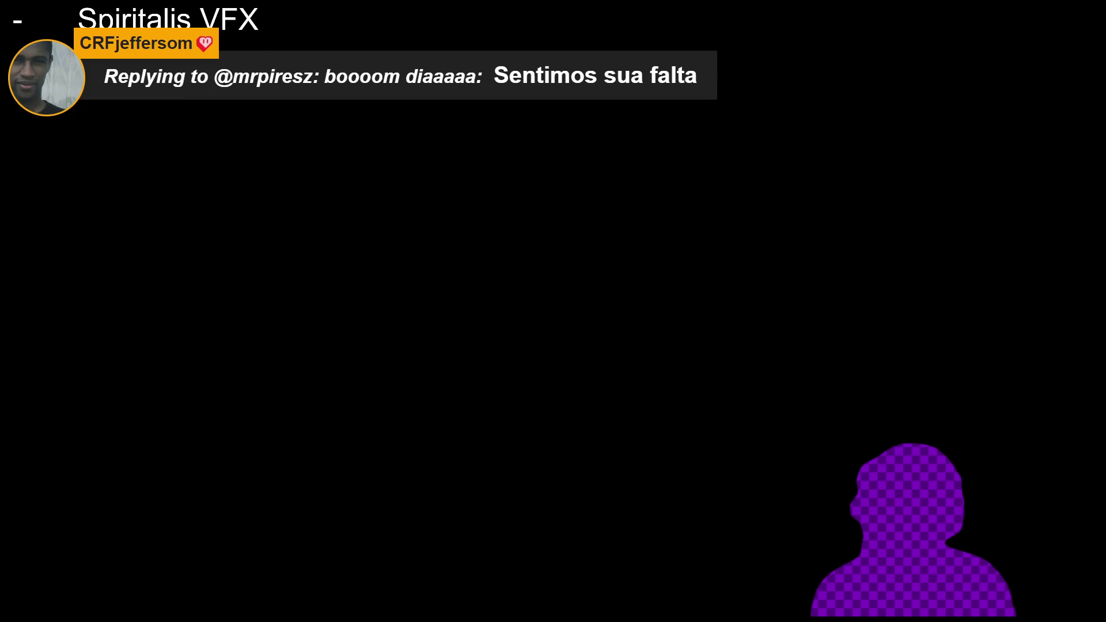
scroll(959, 300, down, 10)
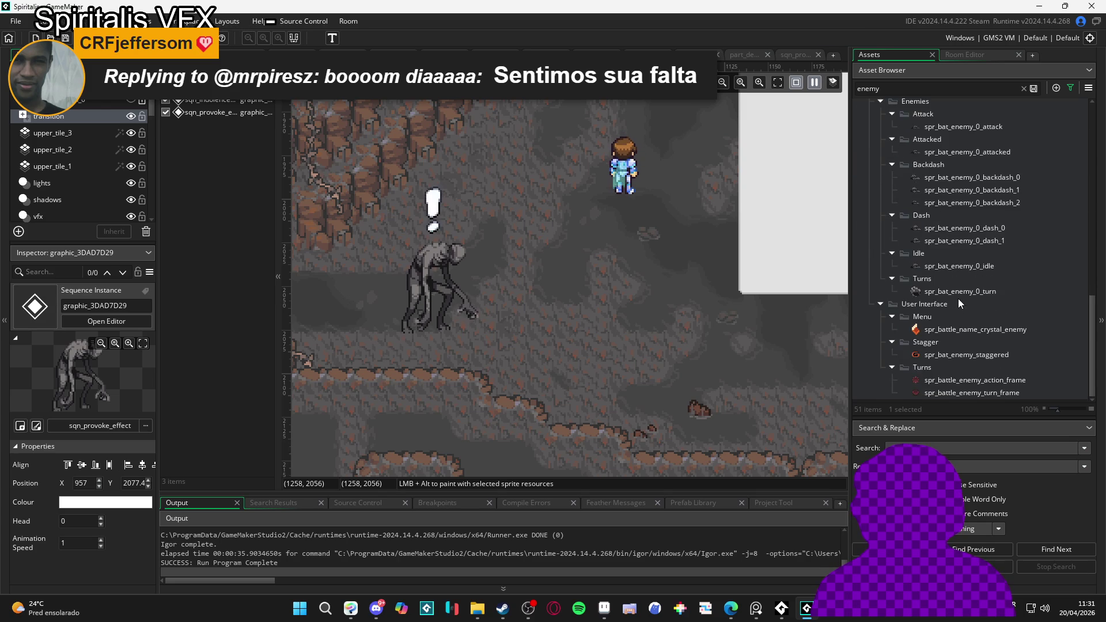
Step: Place a sqn_bat_ability_3_provoke instance at 1048, 2076 beside the enemy and run the game
scroll(958, 298, up, 10)
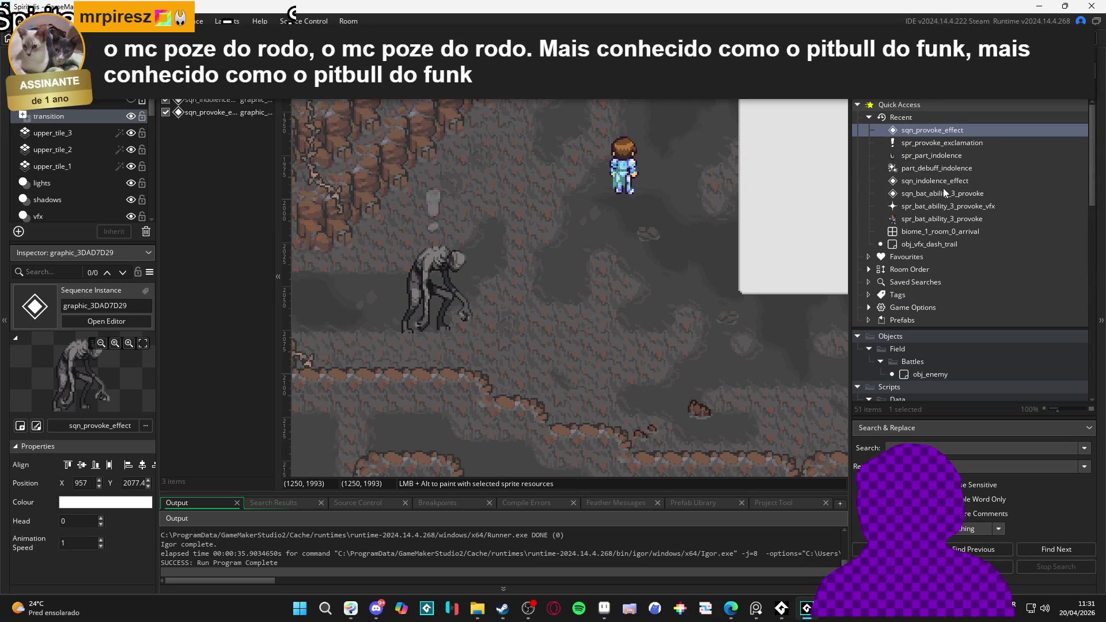
click(959, 180)
click(973, 194)
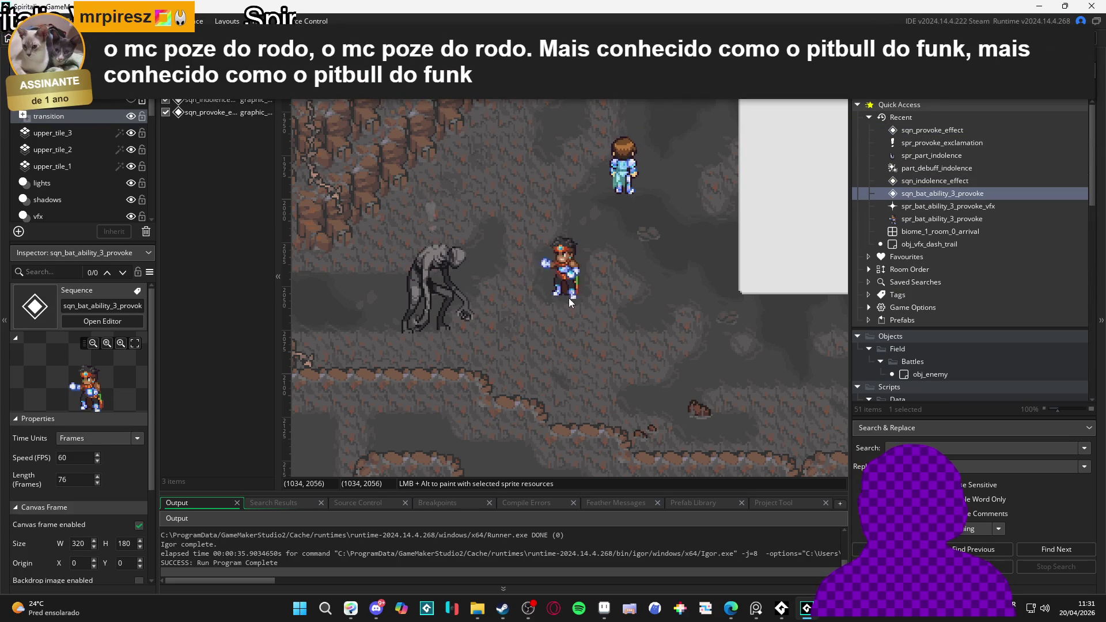
alt+click(589, 333)
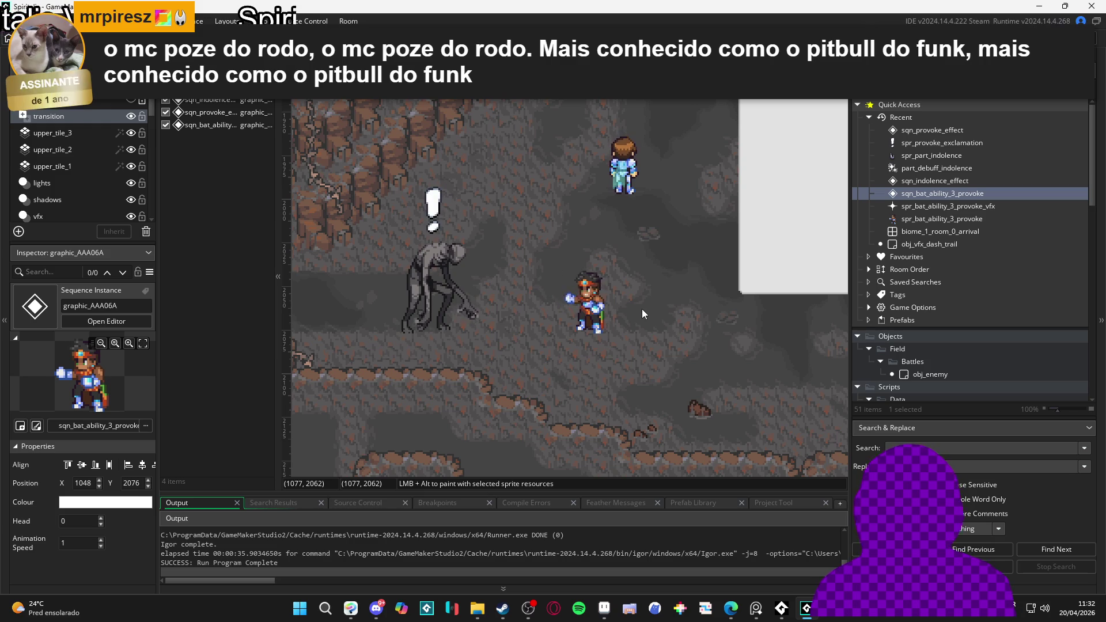
key(F5)
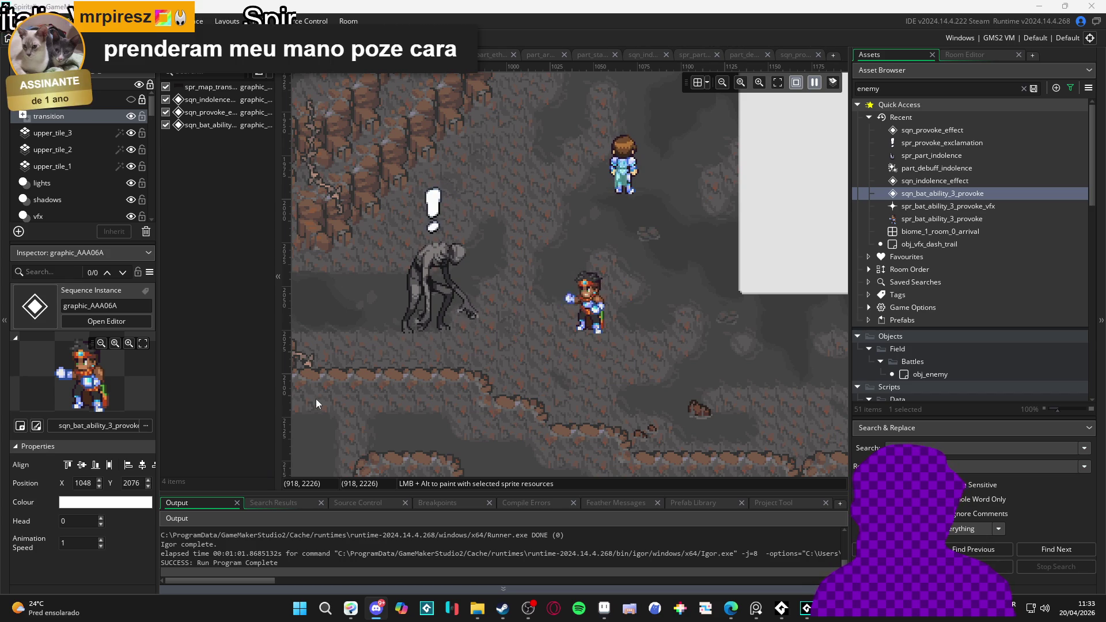
click(477, 608)
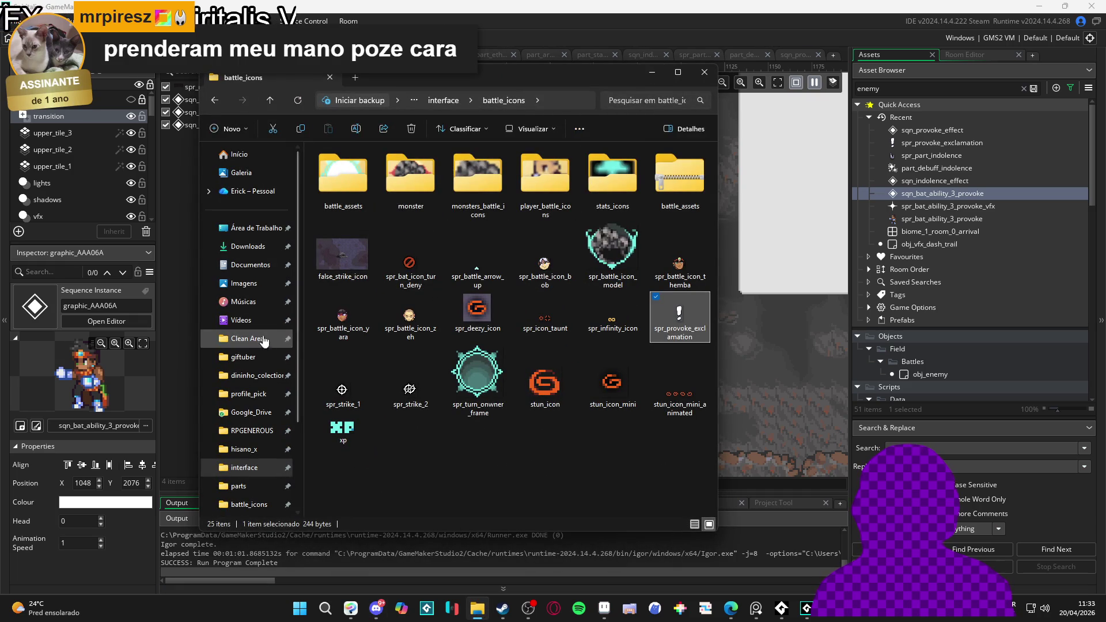
click(242, 320)
scroll(629, 363, down, 15)
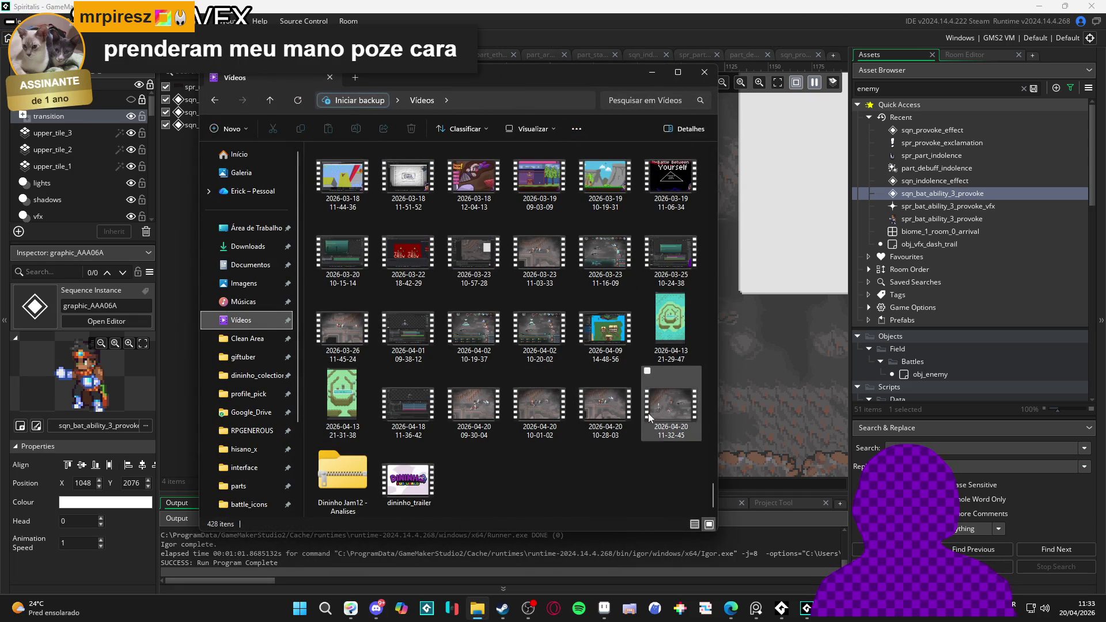
click(668, 406)
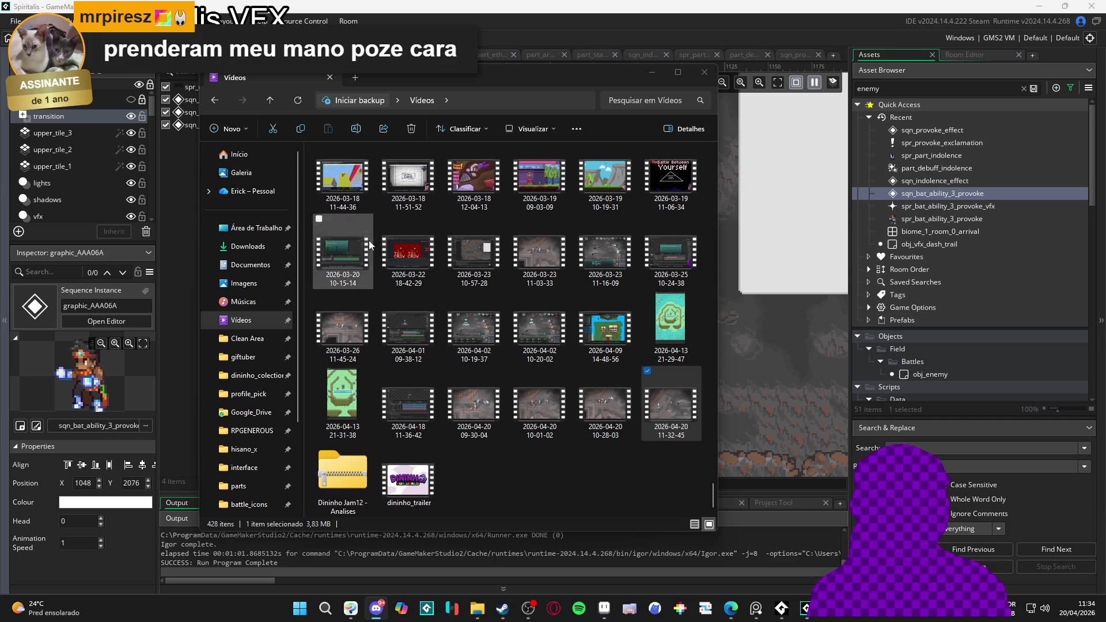
click(703, 72)
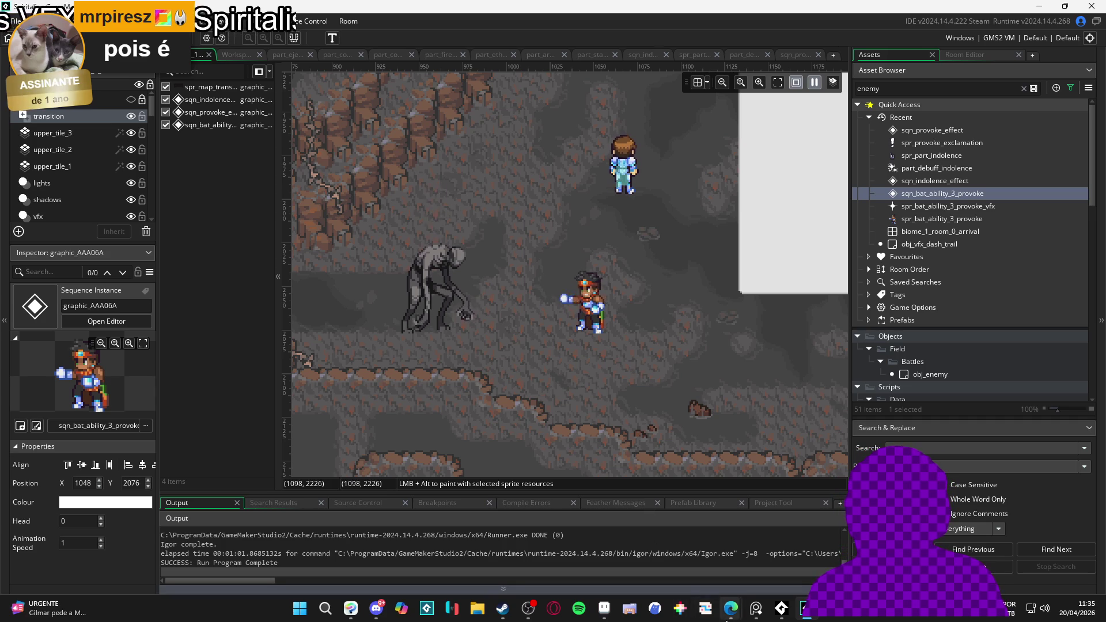
Step: Minimize GameMaker to reveal spr_provoke_exclamation.png in Aseprite
mouse_move(729, 618)
mouse_move(710, 558)
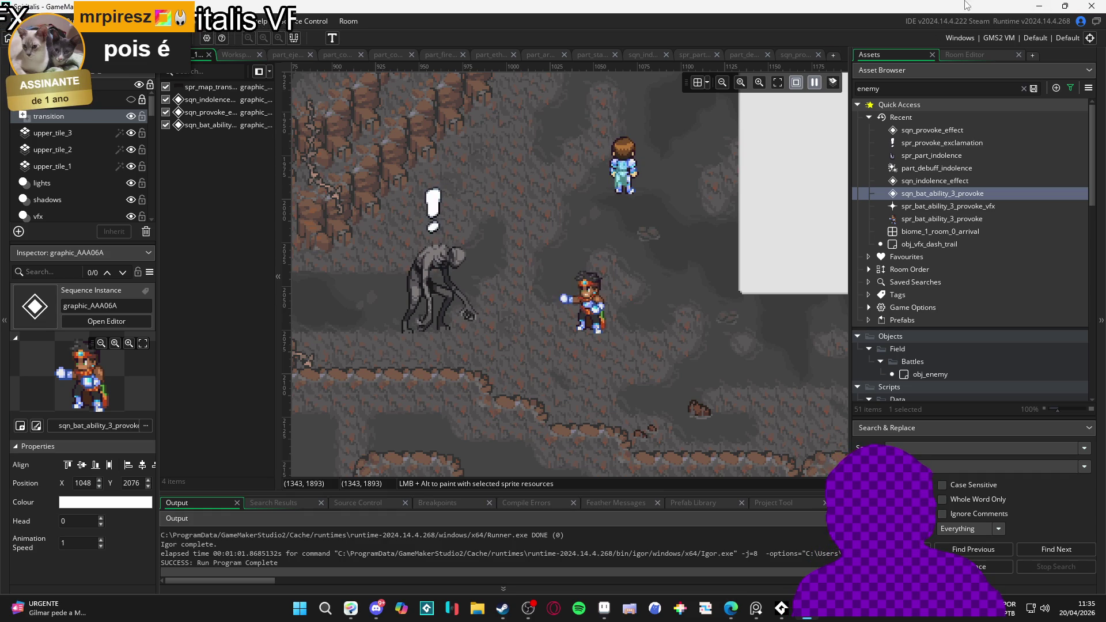
click(1040, 5)
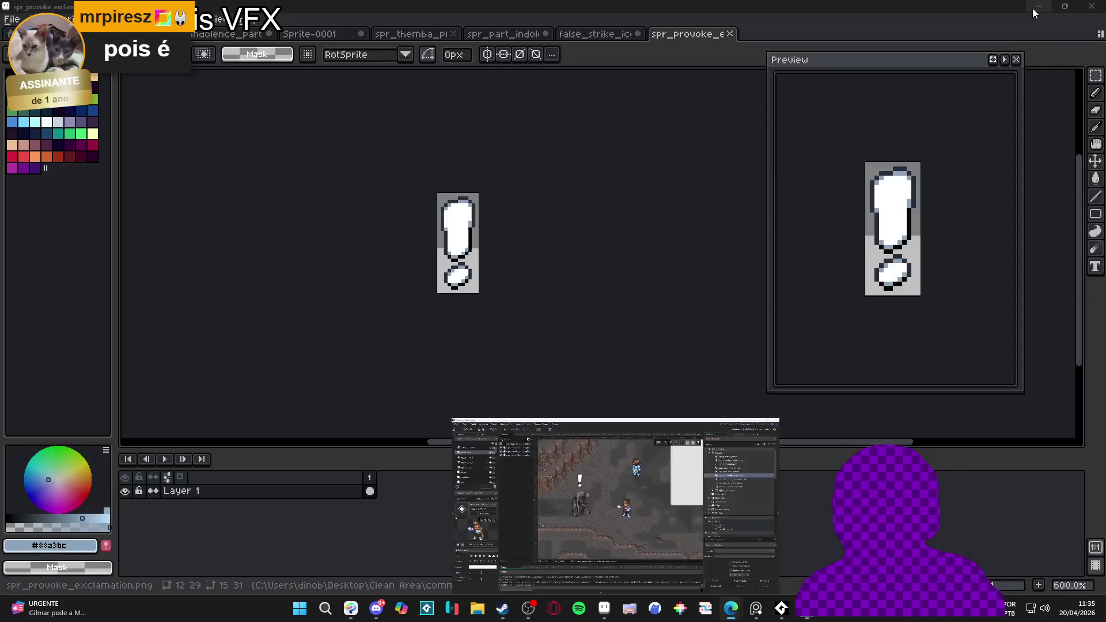
Step: Close spr_provoke_exclamation, keep false_strike_icon open, and cycle to the second_area tilemap sprite
key(ctrl+w)
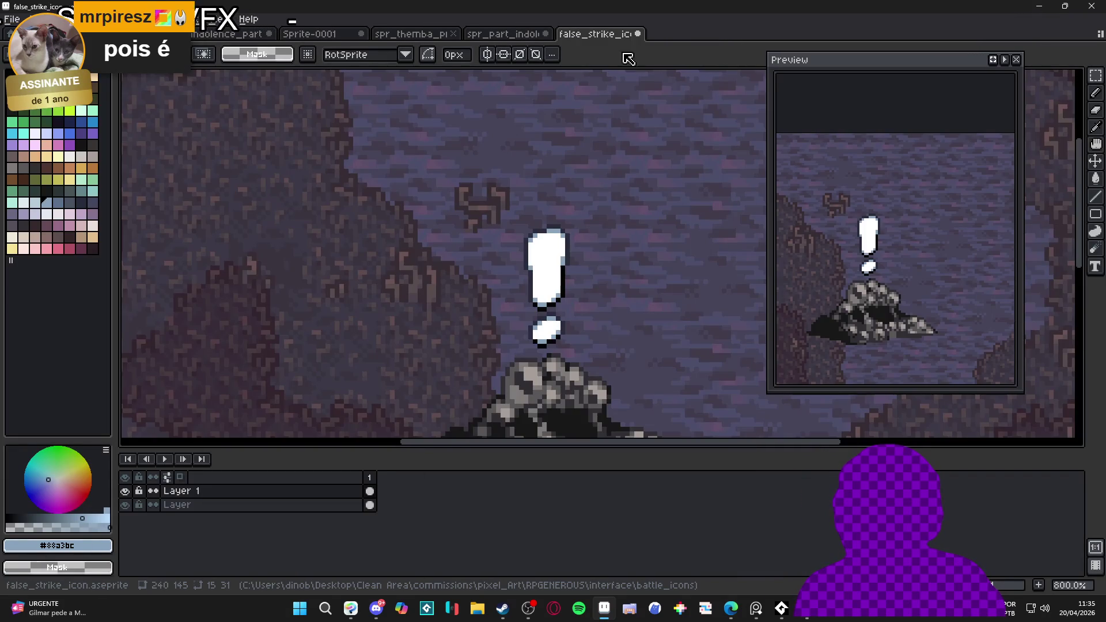
key(ctrl+w)
click(620, 335)
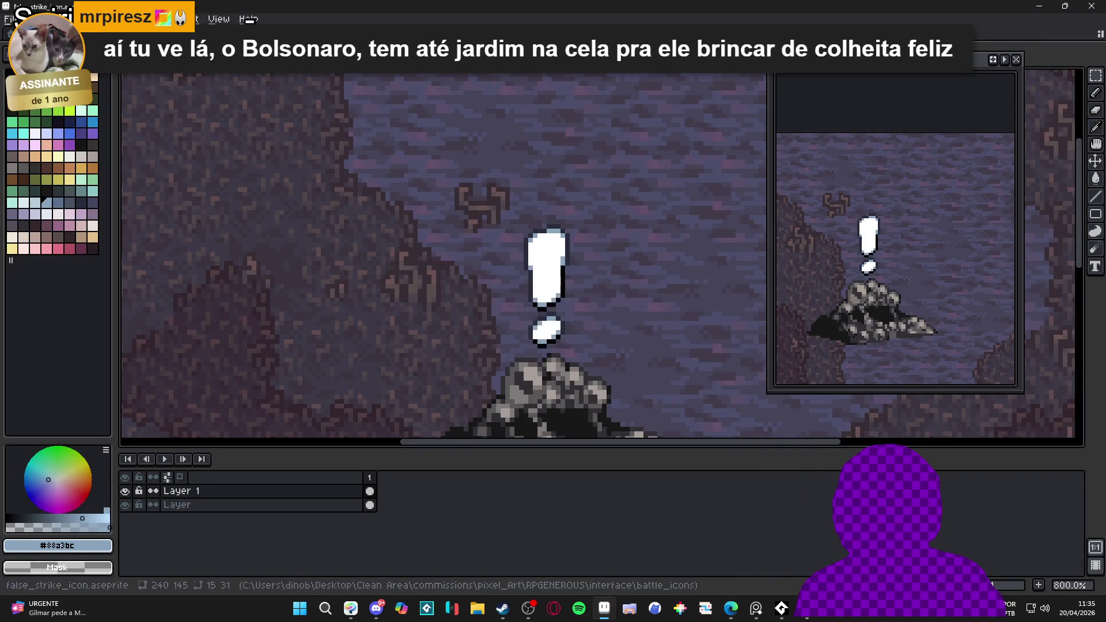
key(ctrl+Tab)
key(ctrl+Tab)
key(ctrl+Tab)
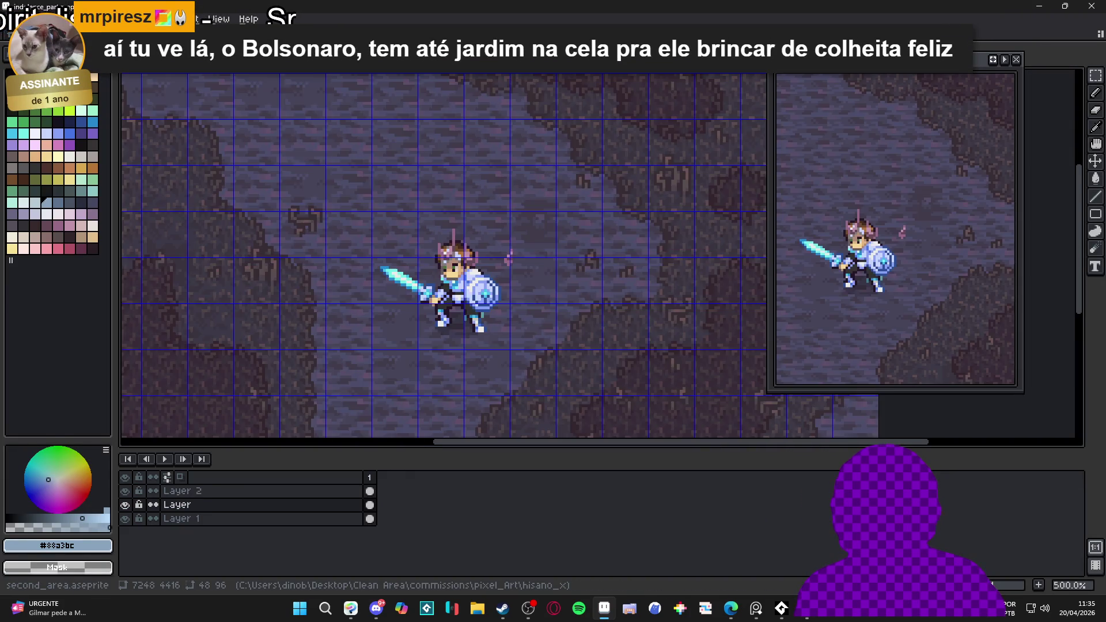
key(ctrl+Tab)
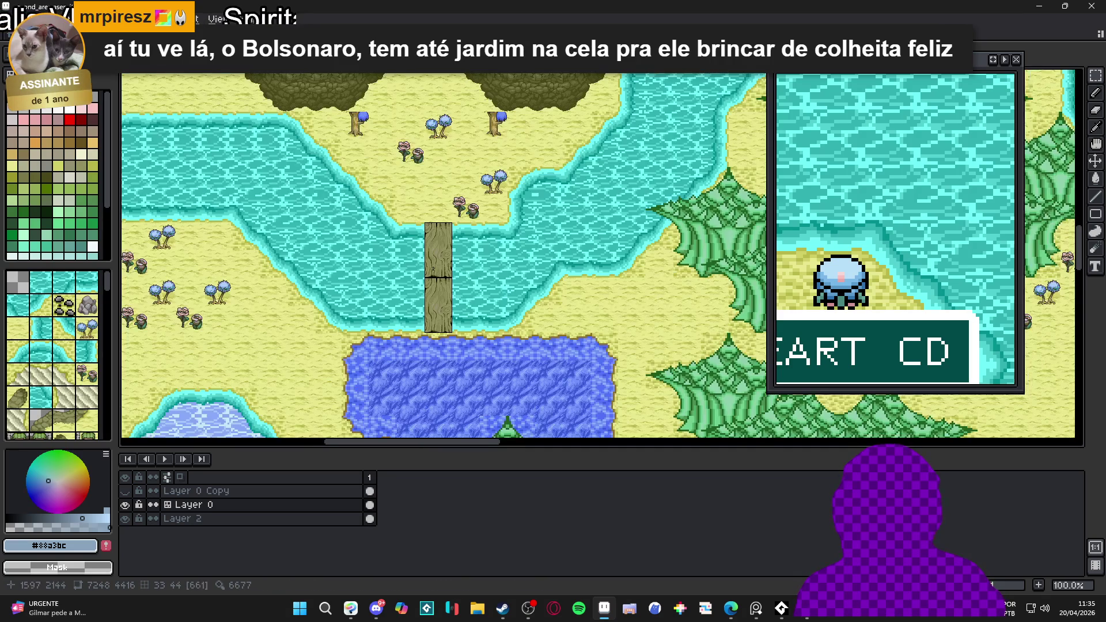
key(ctrl+Tab)
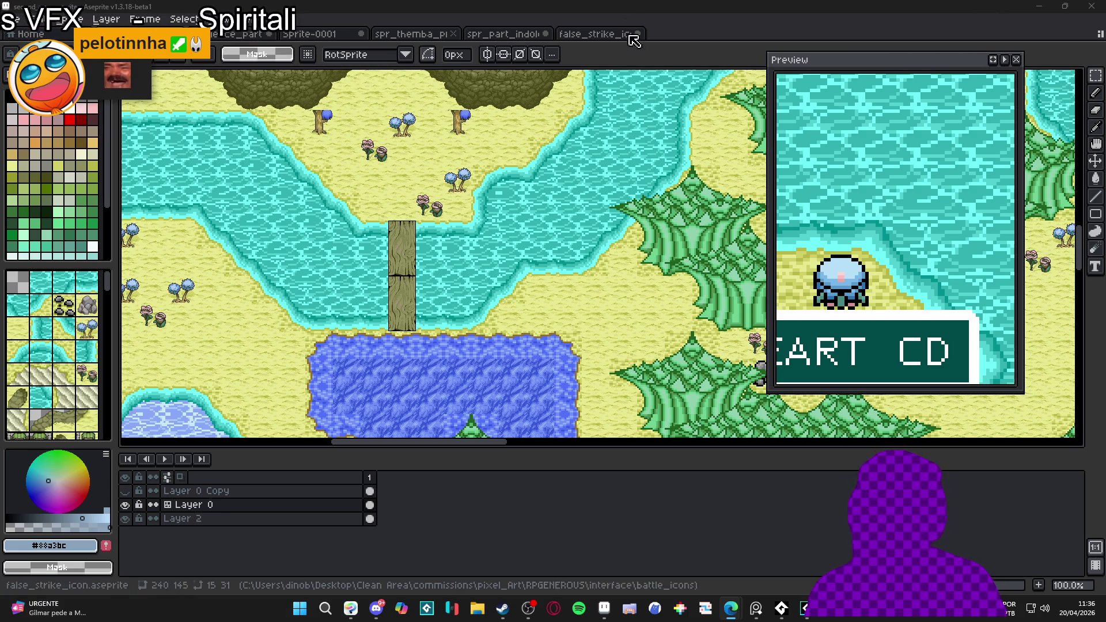
Step: Return to the false_strike_icon sprite with the Move tool, then bring Clip Studio Paint forward
click(597, 36)
scroll(475, 298, down, 2)
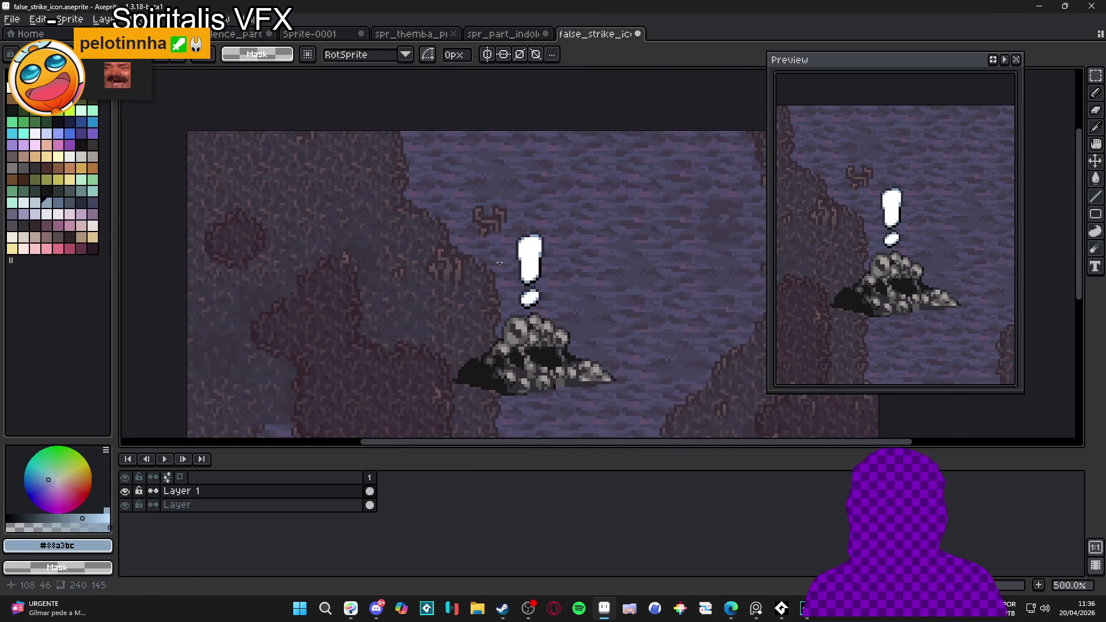
key(v)
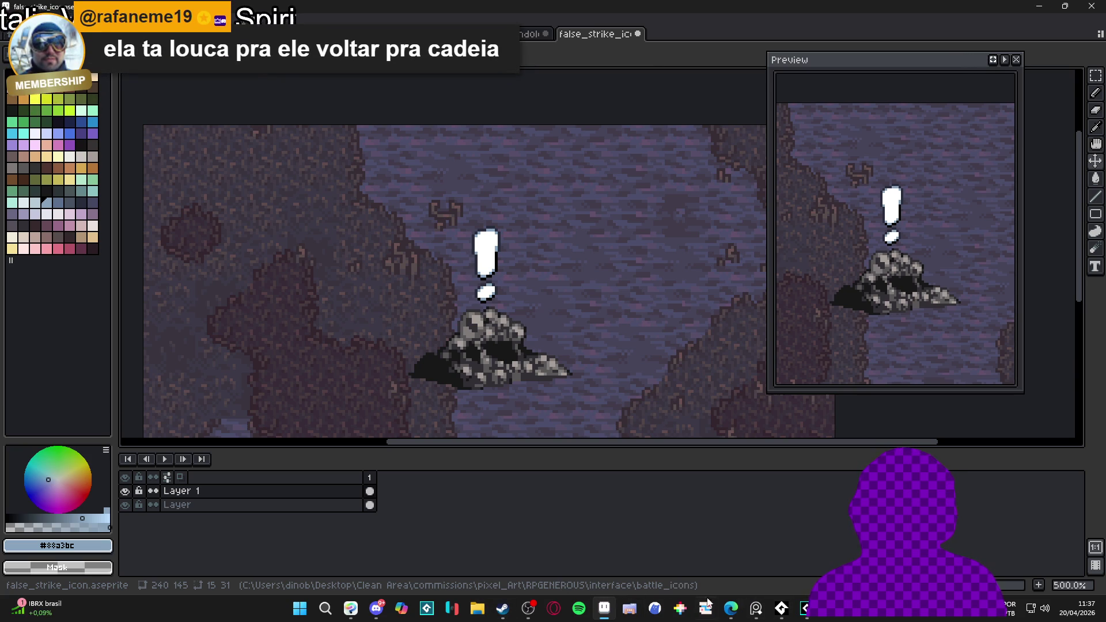
key(alt+Tab)
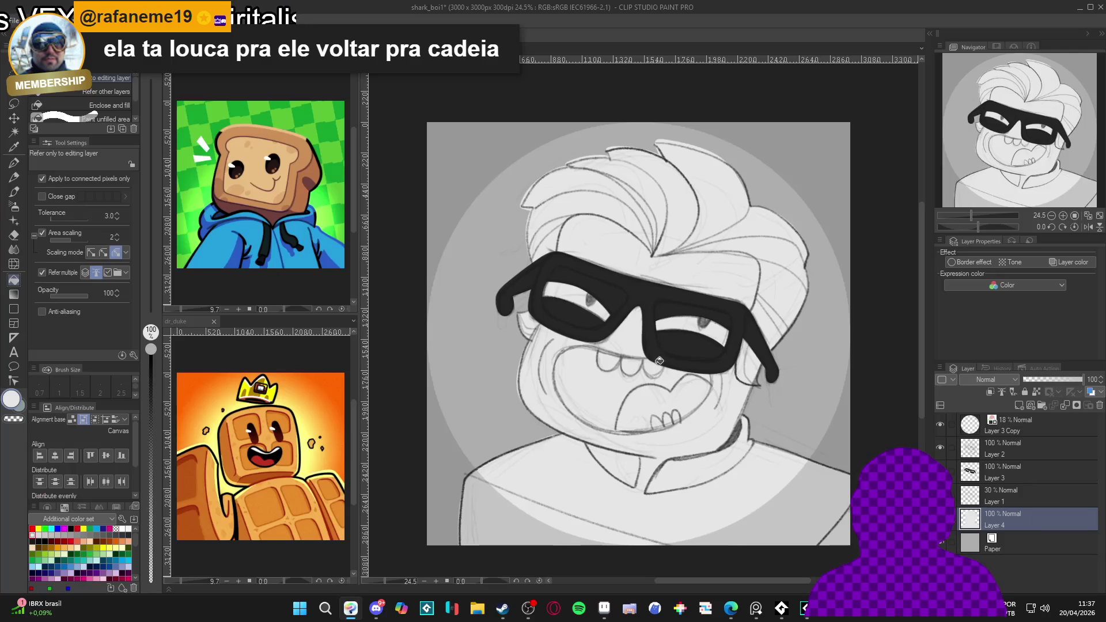
Step: Minimize Clip Studio Paint to show Aseprite's false_strike_icon sprite again
click(1082, 7)
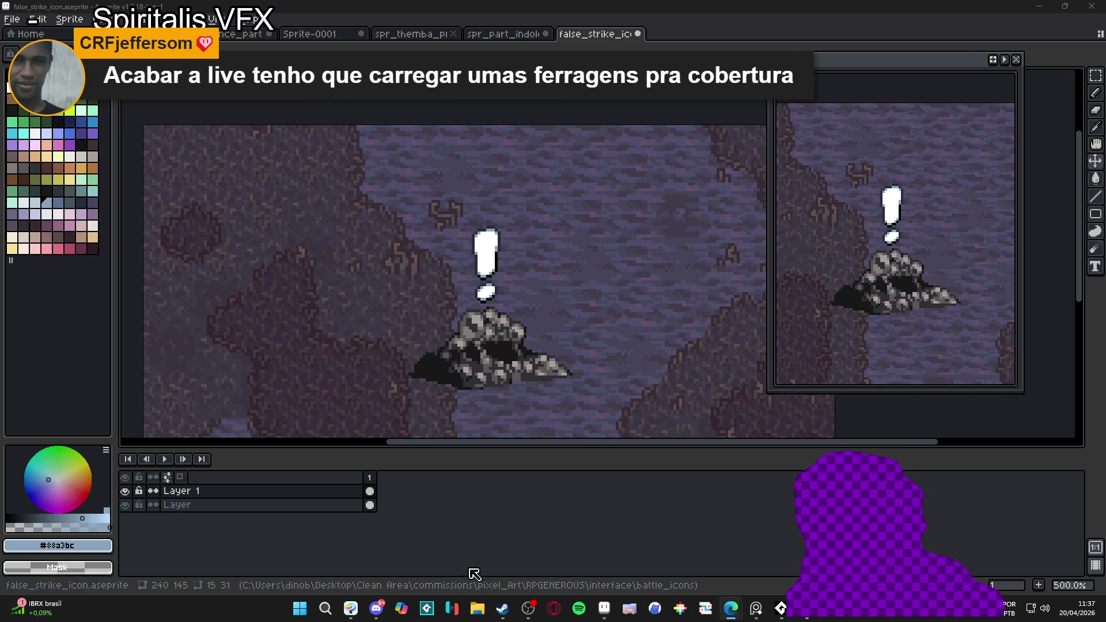
Step: Open the RPGENEROUS folder in a maximized File Explorer window, then go up to pixel_Art
click(477, 608)
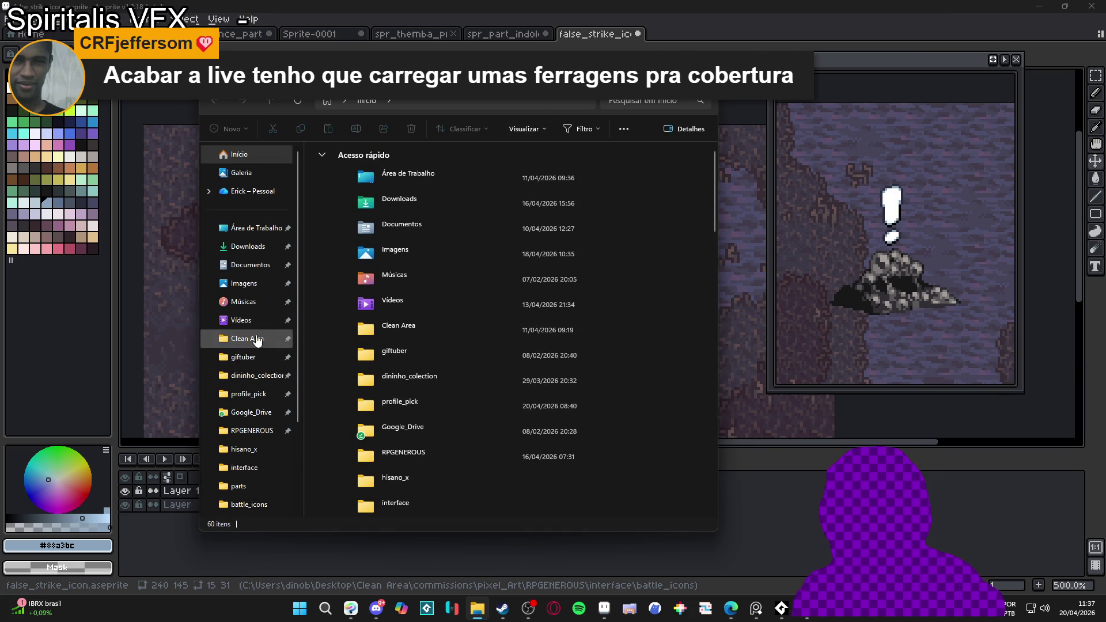
click(252, 431)
scroll(433, 354, down, 10)
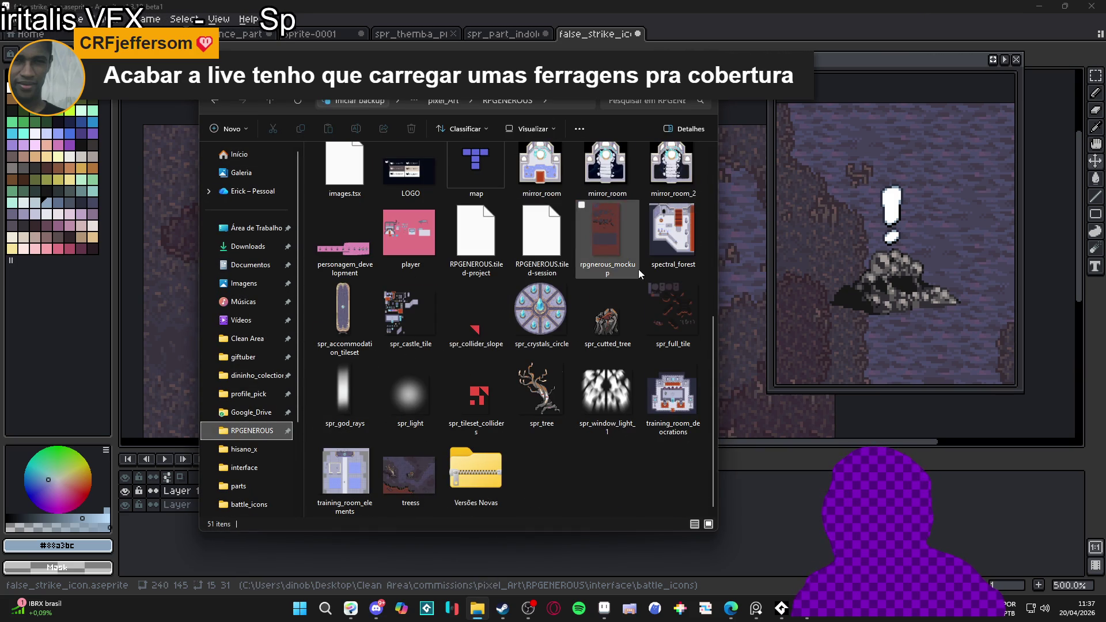
key(super+Up)
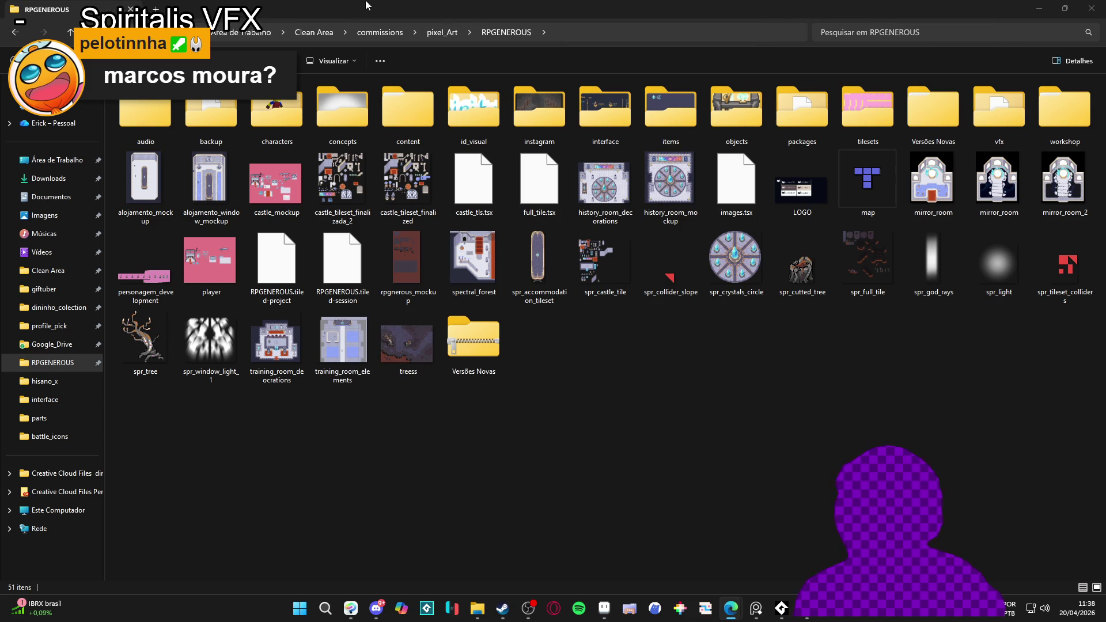
click(437, 32)
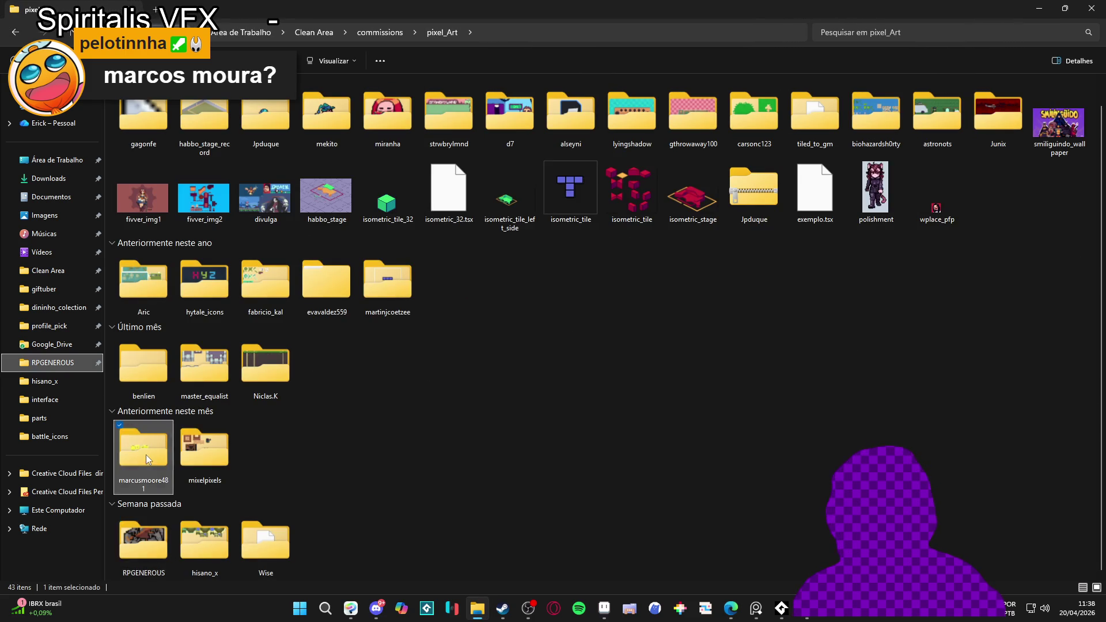
double_click(145, 452)
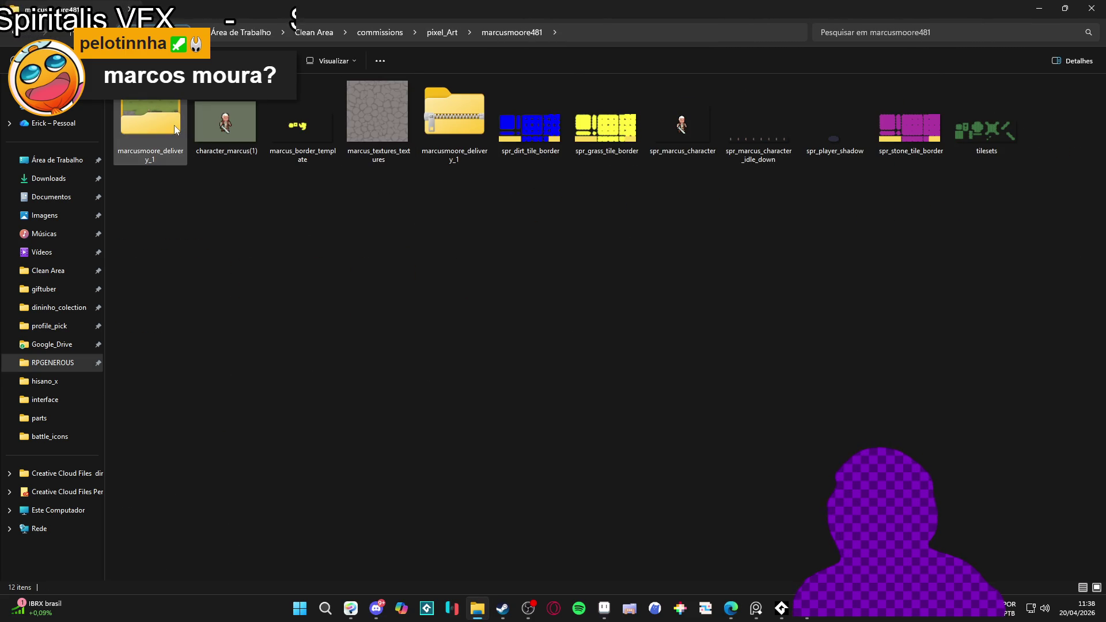
double_click(159, 127)
double_click(154, 113)
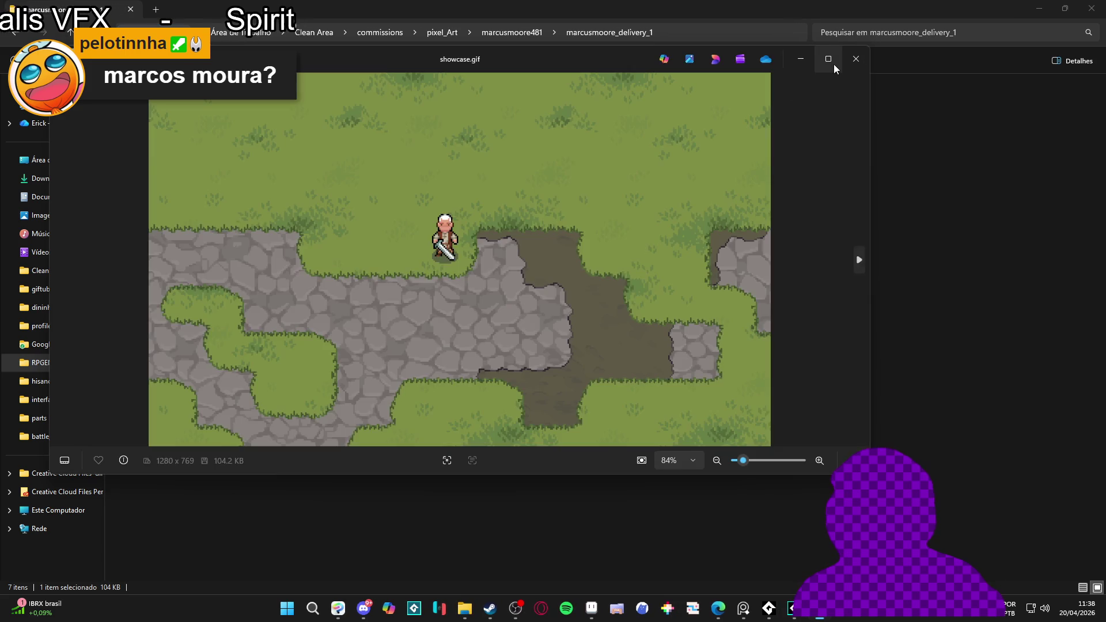
click(830, 60)
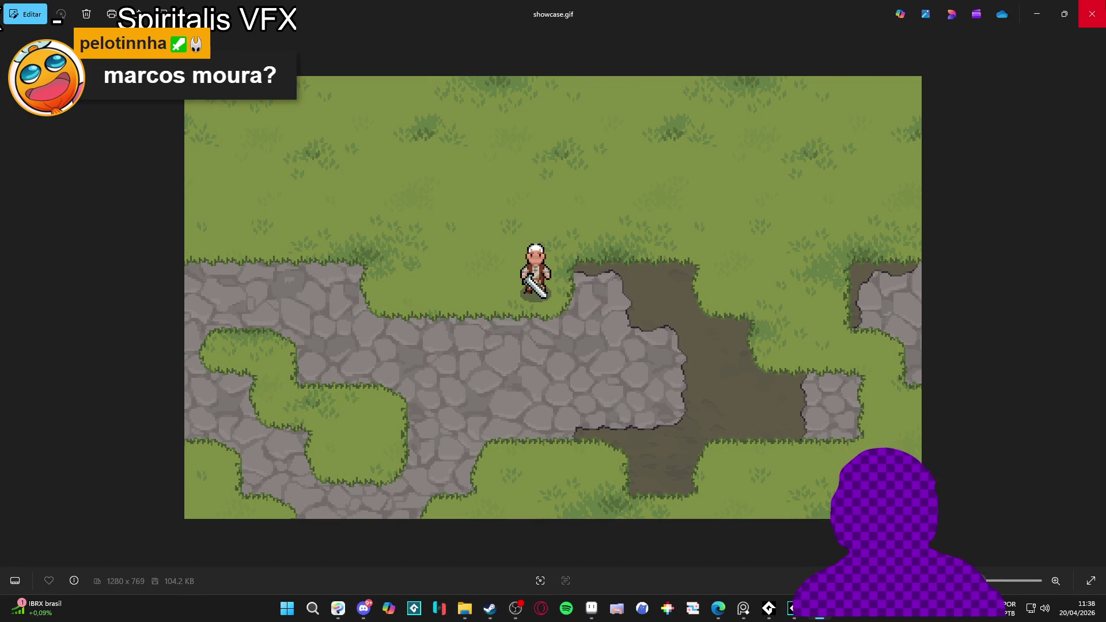
click(1091, 14)
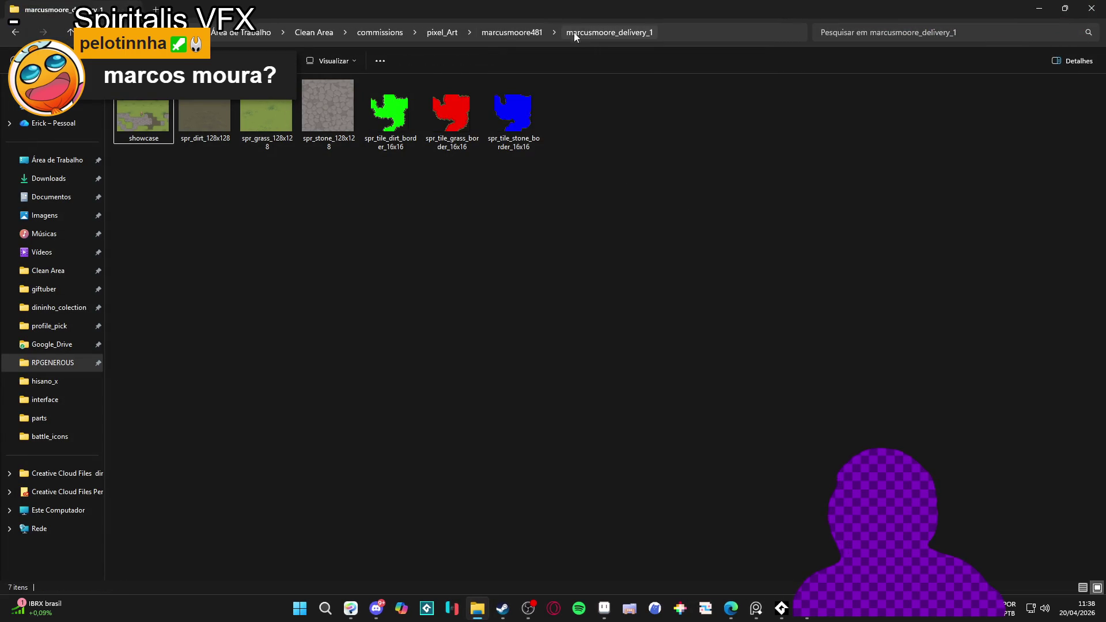
click(502, 31)
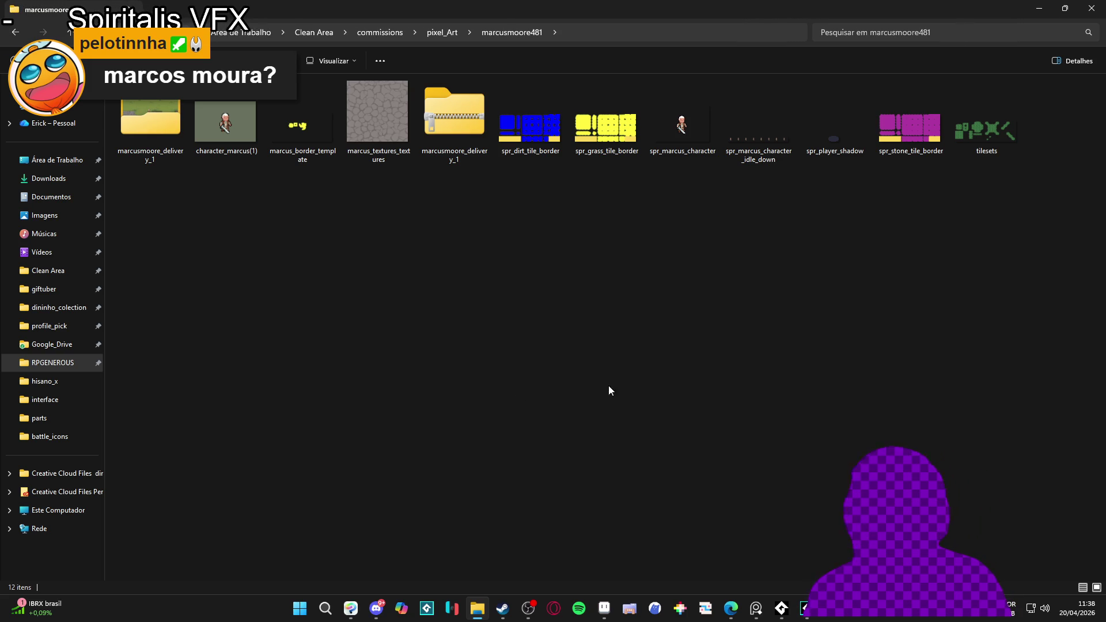
click(604, 608)
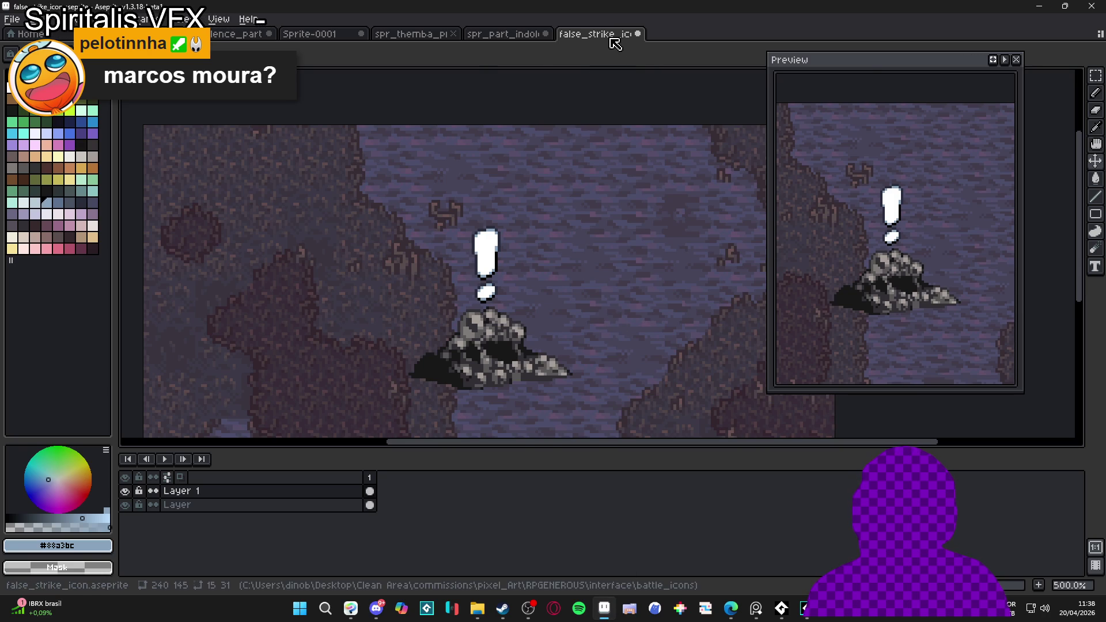
Step: Move the Preview panel and re-centre the canvas and preview on the exclamation mark and rock
mouse_move(862, 62)
mouse_down()
mouse_move(909, 116)
mouse_move(910, 93)
mouse_move(913, 114)
mouse_up()
mouse_move(507, 207)
mouse_down()
mouse_move(398, 200)
mouse_move(397, 225)
mouse_up()
scroll(454, 261, down, 1)
scroll(296, 262, up, 1)
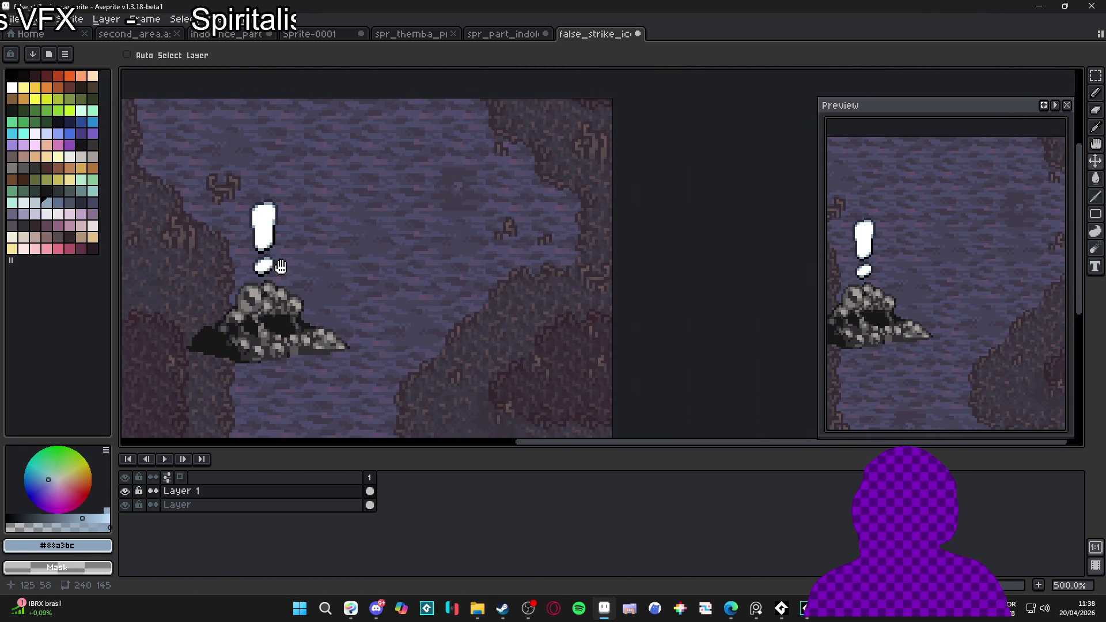
mouse_move(315, 274)
mouse_down()
mouse_move(335, 292)
mouse_move(331, 321)
mouse_move(334, 311)
mouse_up()
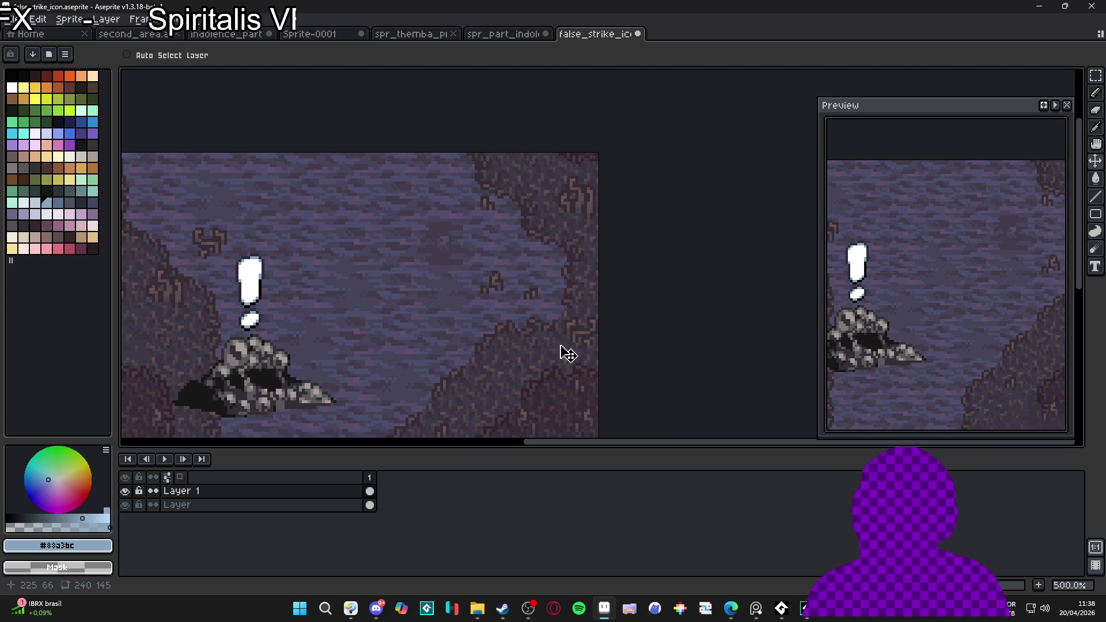
drag(854, 299, 938, 290)
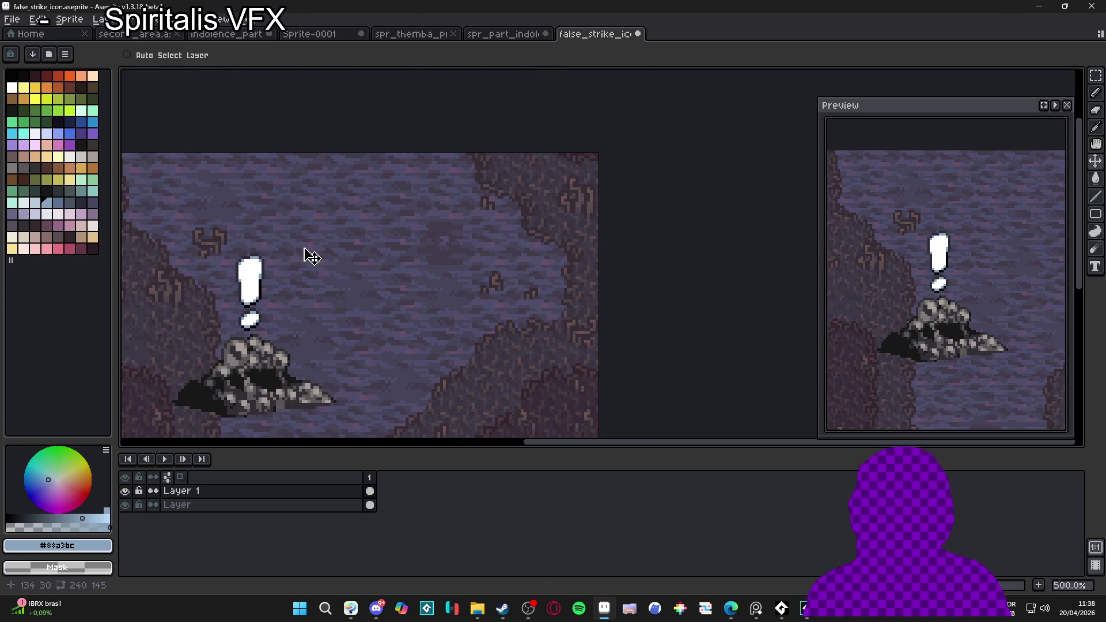
click(477, 608)
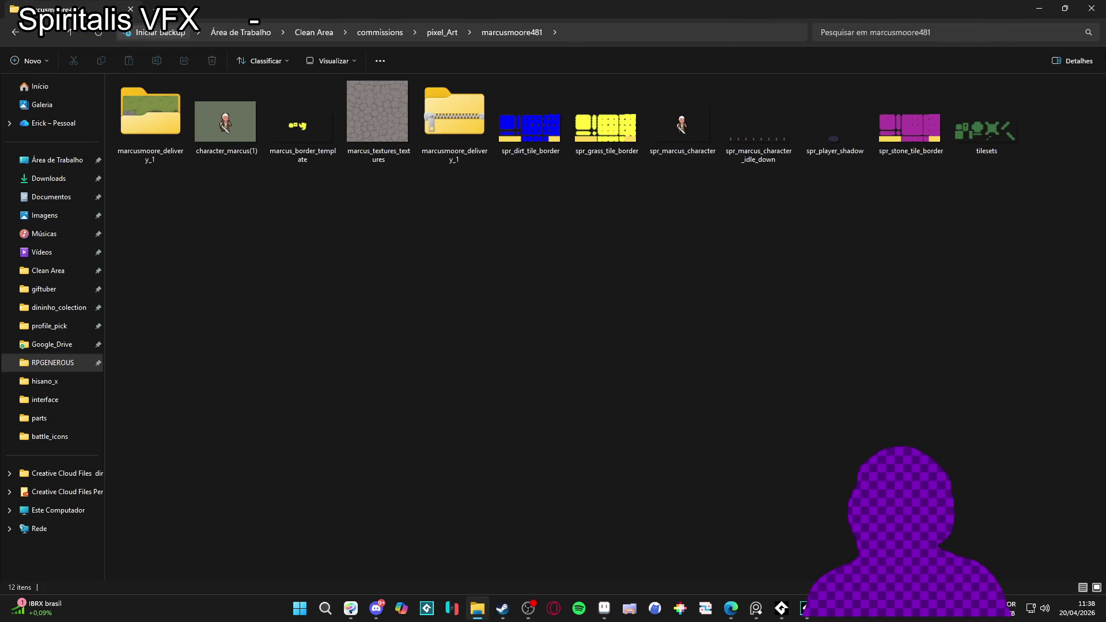
click(1042, 5)
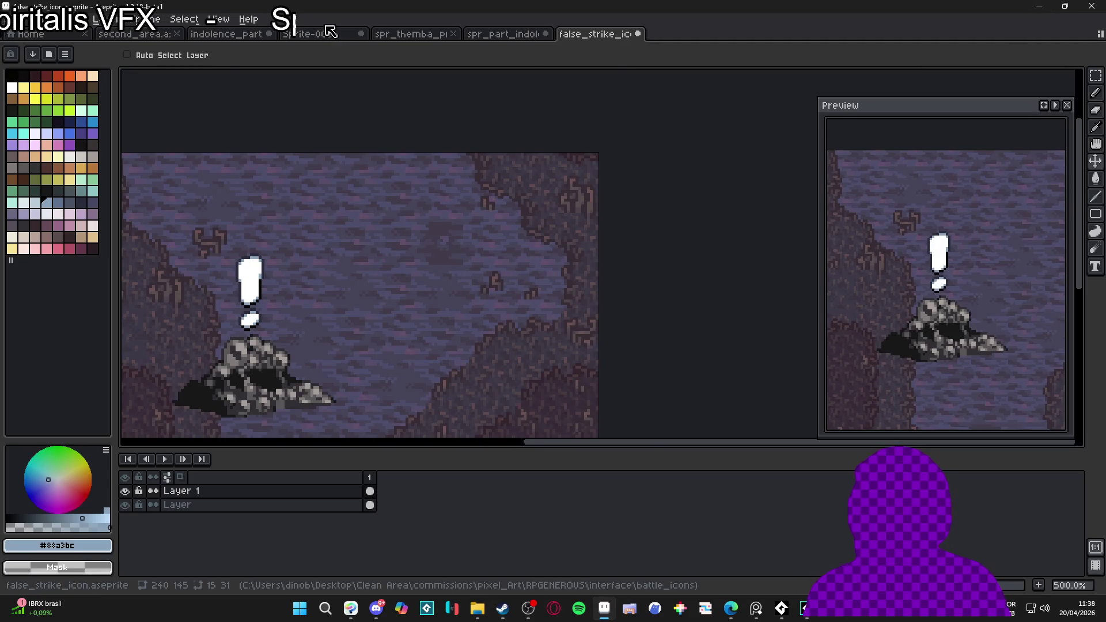
Step: Start closing false_strike_icon and Sprite-0001 but cancel both, keeping them open
click(637, 34)
click(626, 330)
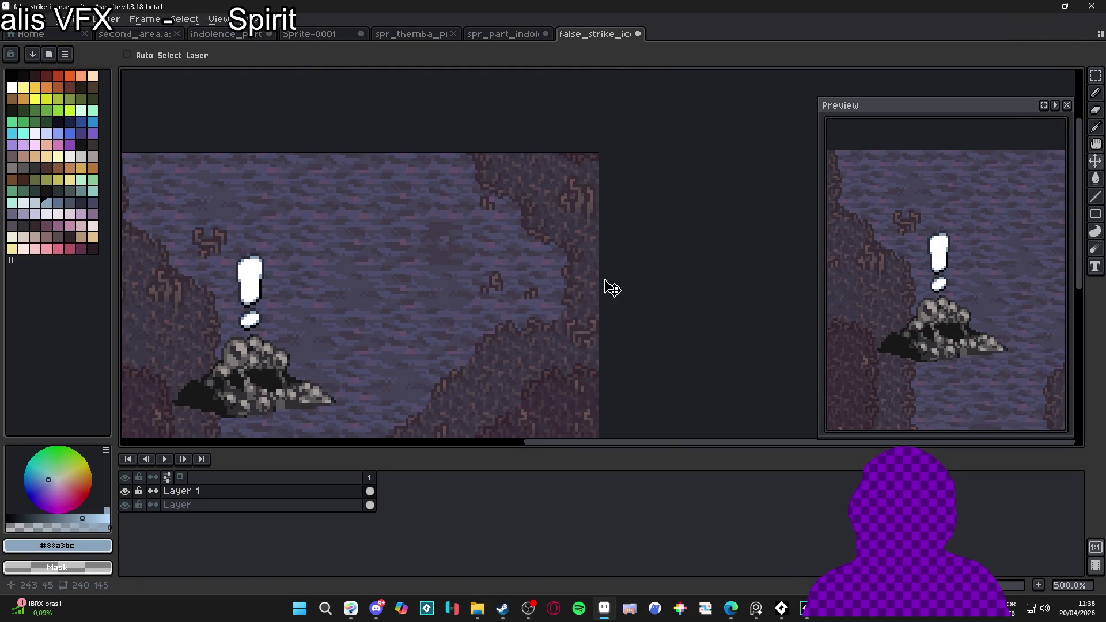
click(352, 35)
click(362, 35)
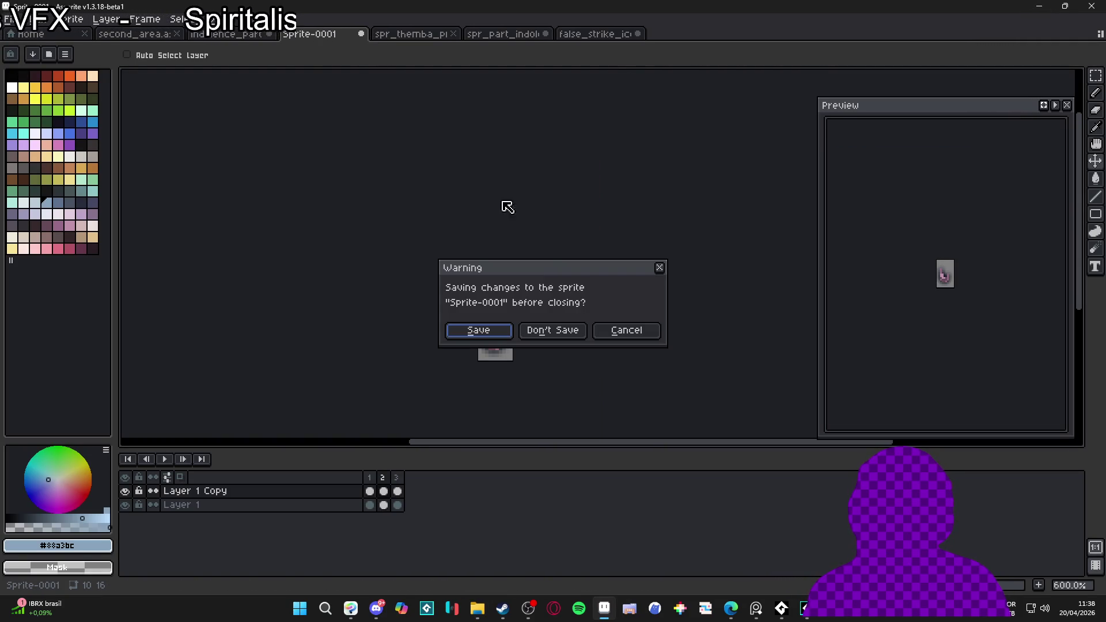
click(632, 333)
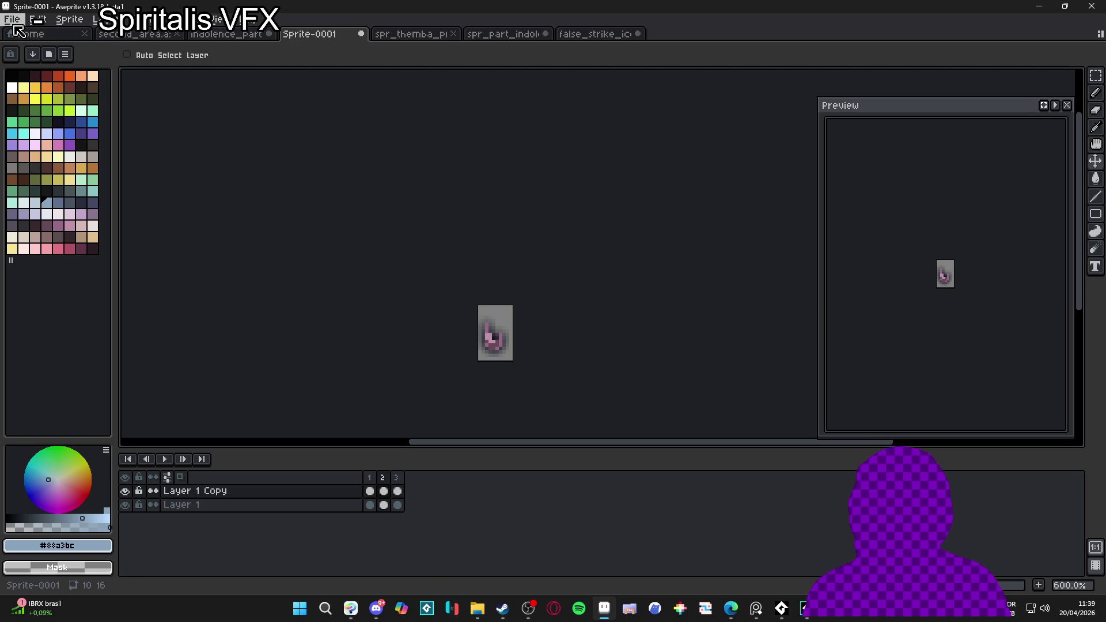
click(477, 608)
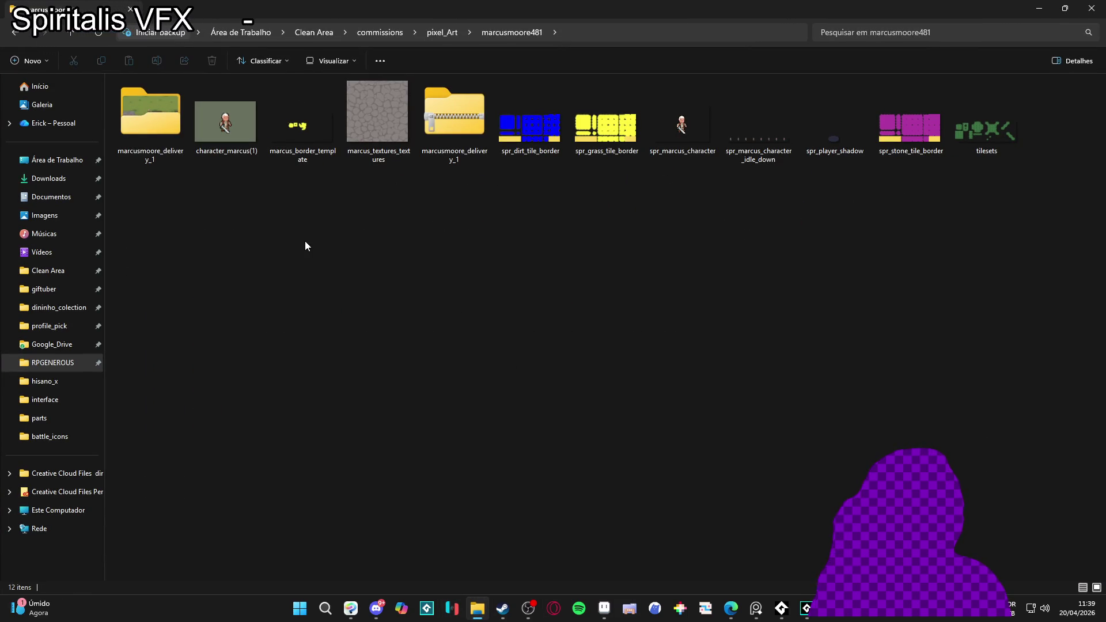
key(alt+Tab)
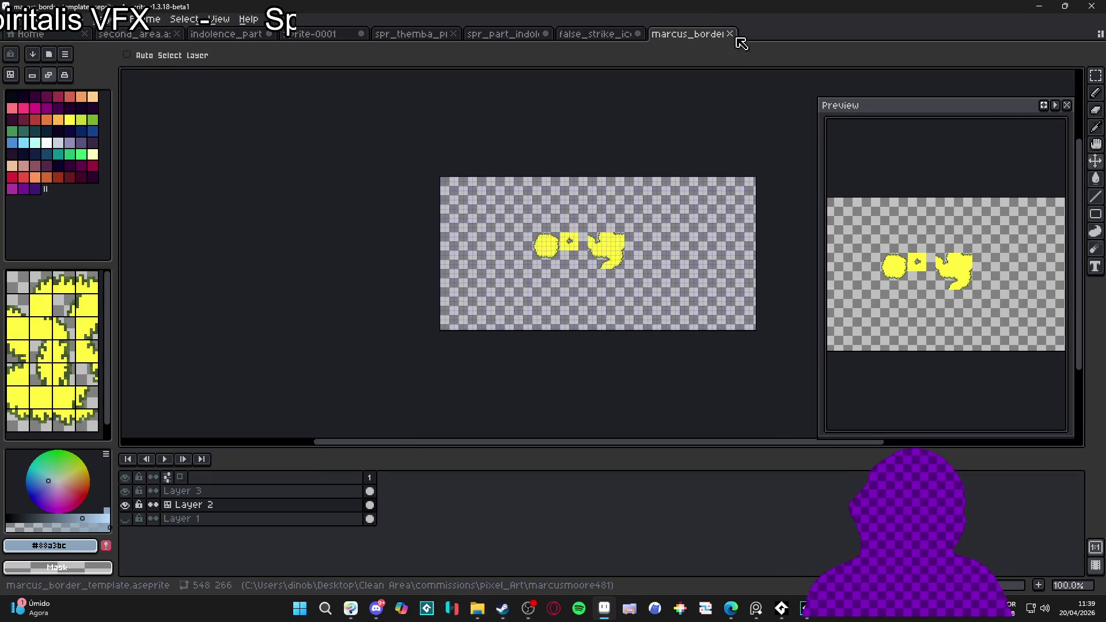
Step: Close marcus_border_template, open spr_marcus_character.png from Explorer, and select the whole sprite
click(733, 35)
key(alt+Tab)
double_click(298, 119)
scroll(568, 304, up, 2)
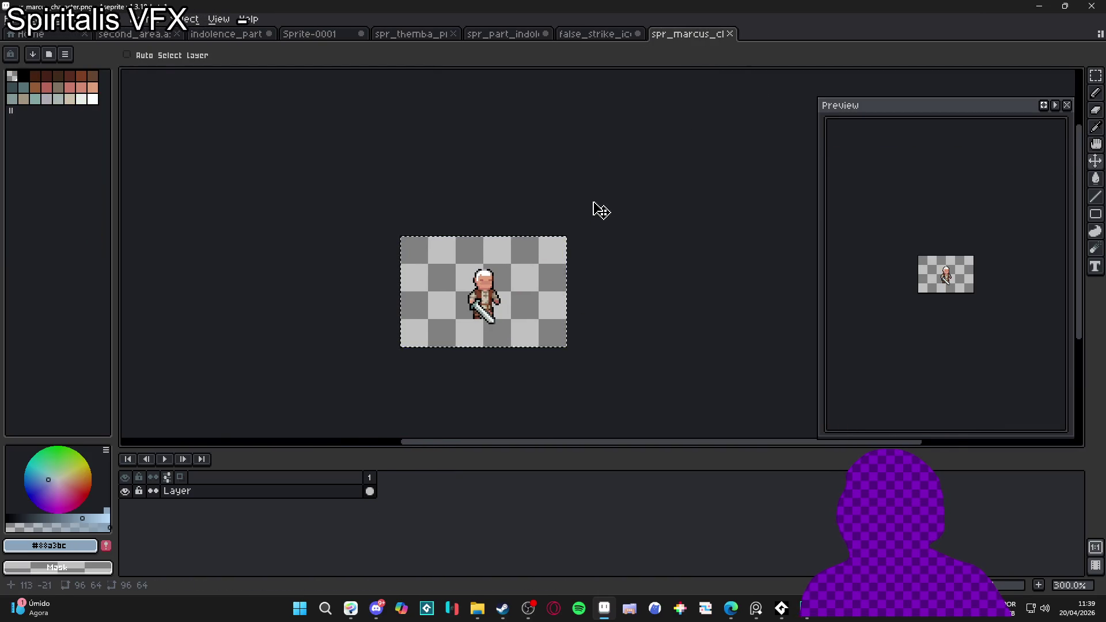
key(ctrl+a)
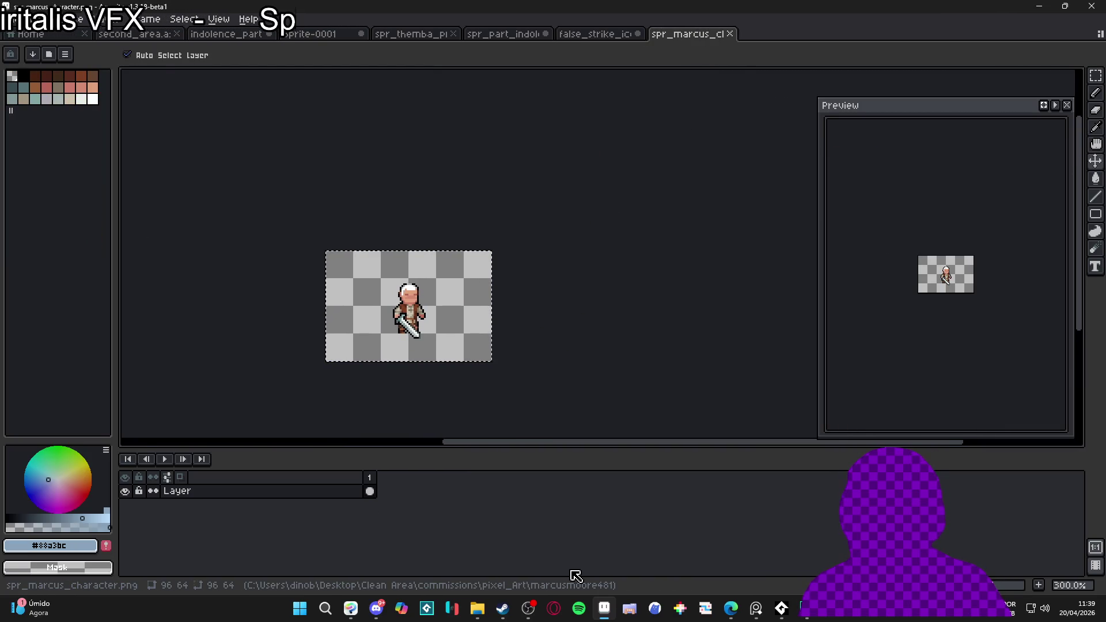
click(756, 611)
click(755, 612)
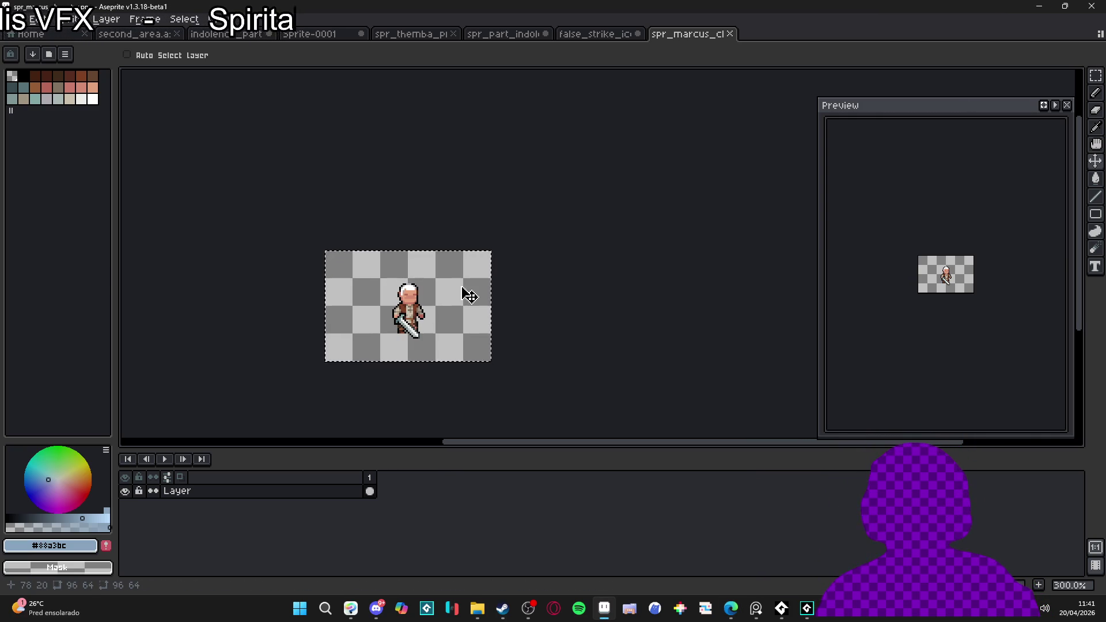
Step: Zoom the Marcus sprite and select all of it before moving to the false_strike_icon tab
scroll(415, 313, up, 1)
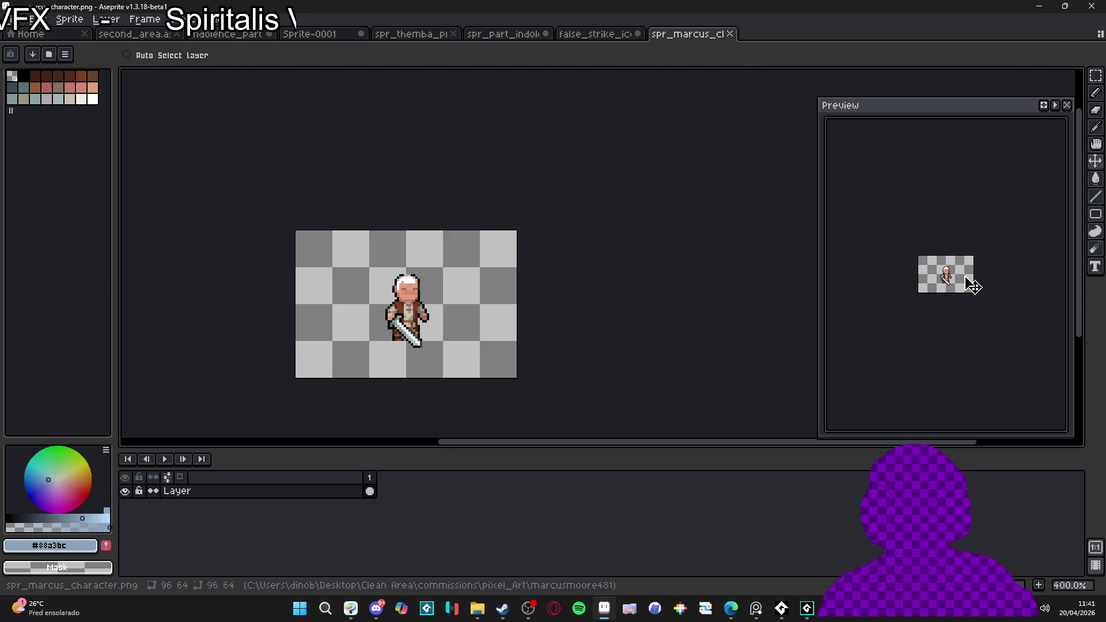
scroll(972, 285, up, 3)
scroll(869, 316, down, 1)
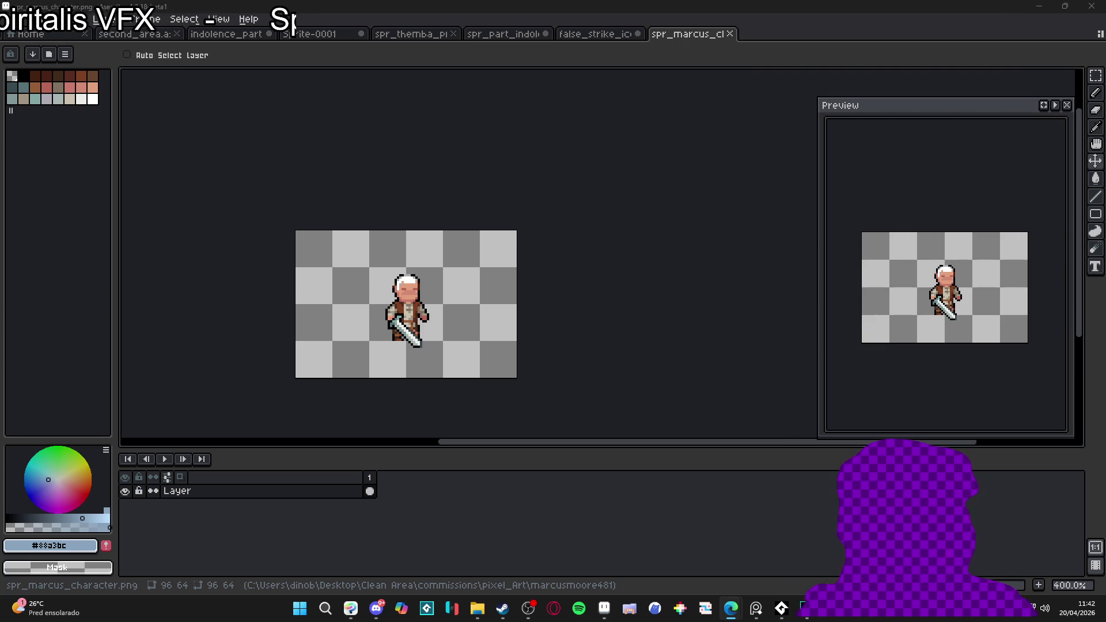
click(382, 499)
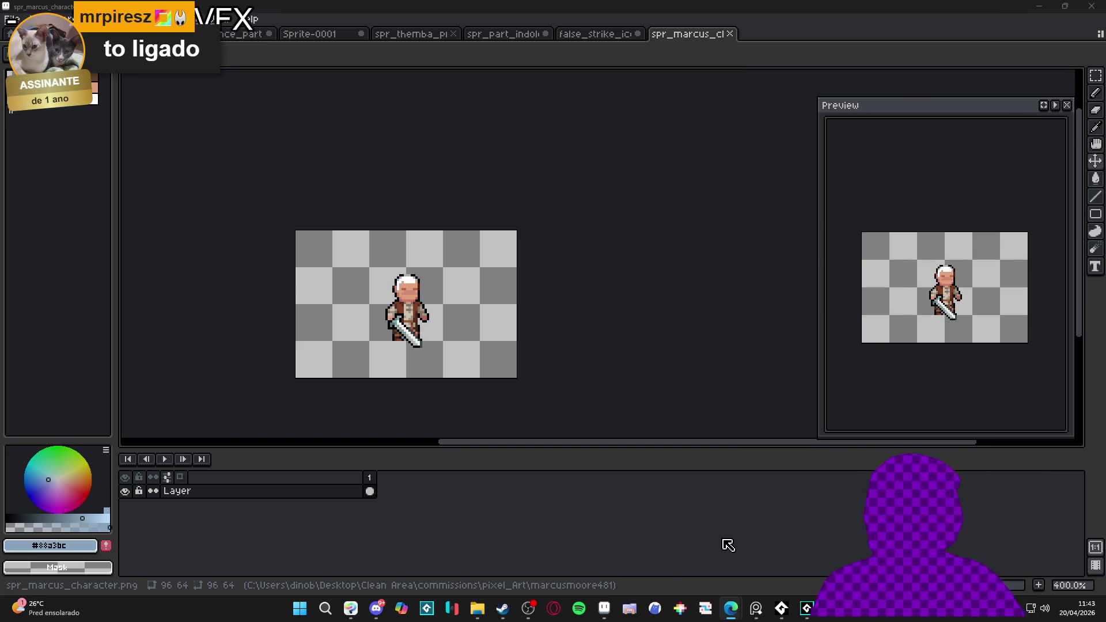
mouse_move(713, 604)
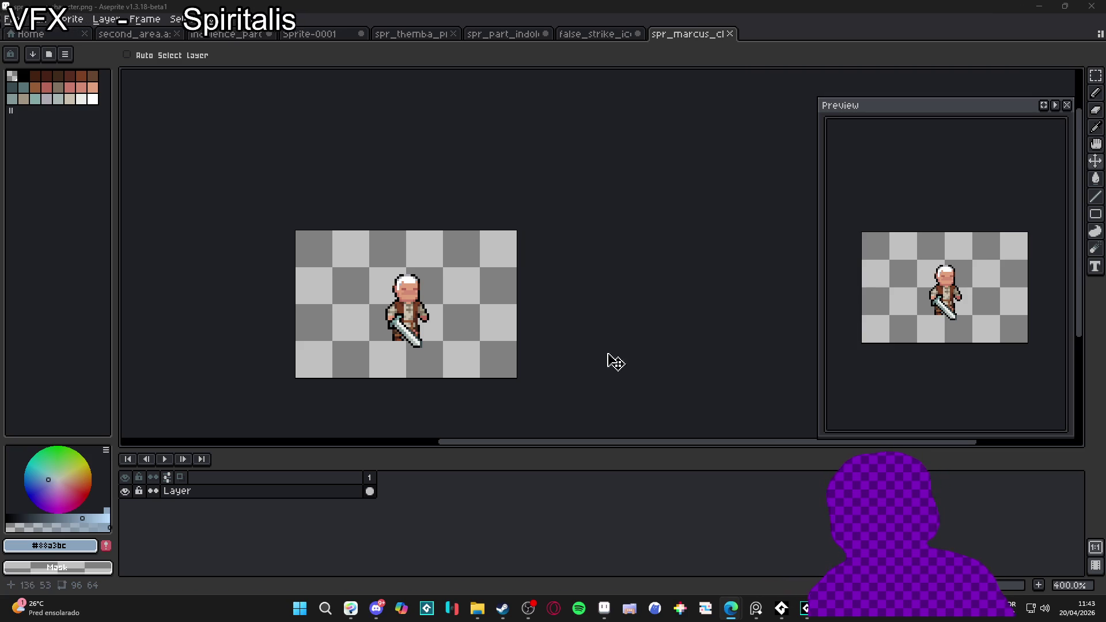
key(ctrl+a)
click(614, 36)
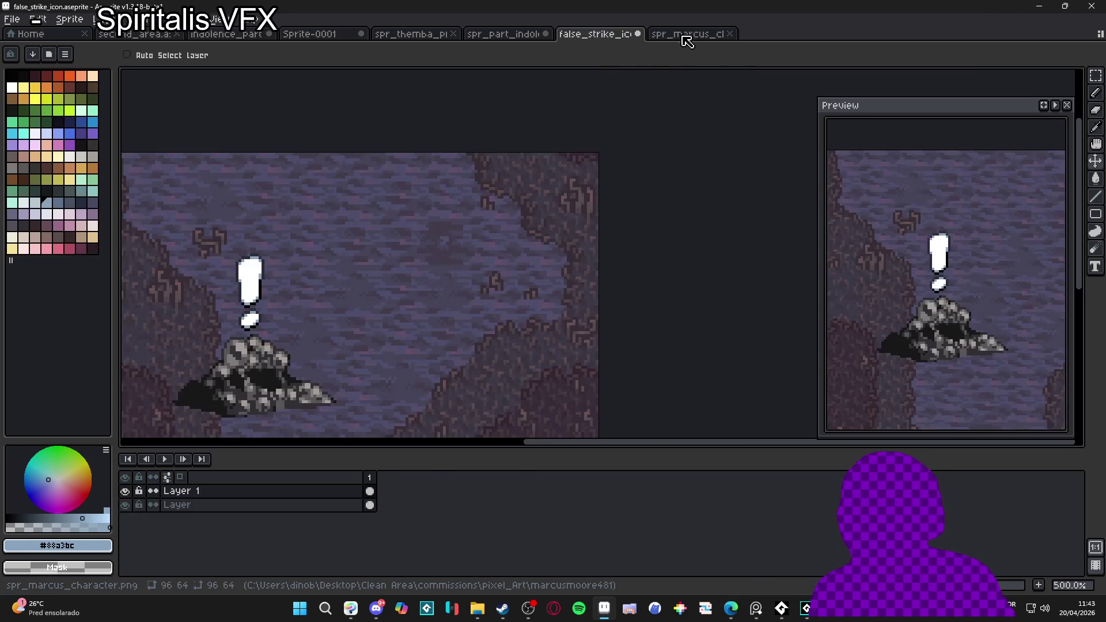
Step: Resize the spr_marcus_character canvas to 902×716 px with Canvas Size (Ctrl+Alt+C)
click(680, 36)
scroll(503, 254, down, 1)
key(ctrl+alt+c)
mouse_move(447, 220)
mouse_down()
mouse_move(568, 200)
mouse_move(456, 141)
mouse_move(449, 183)
mouse_up()
scroll(449, 183, down, 2)
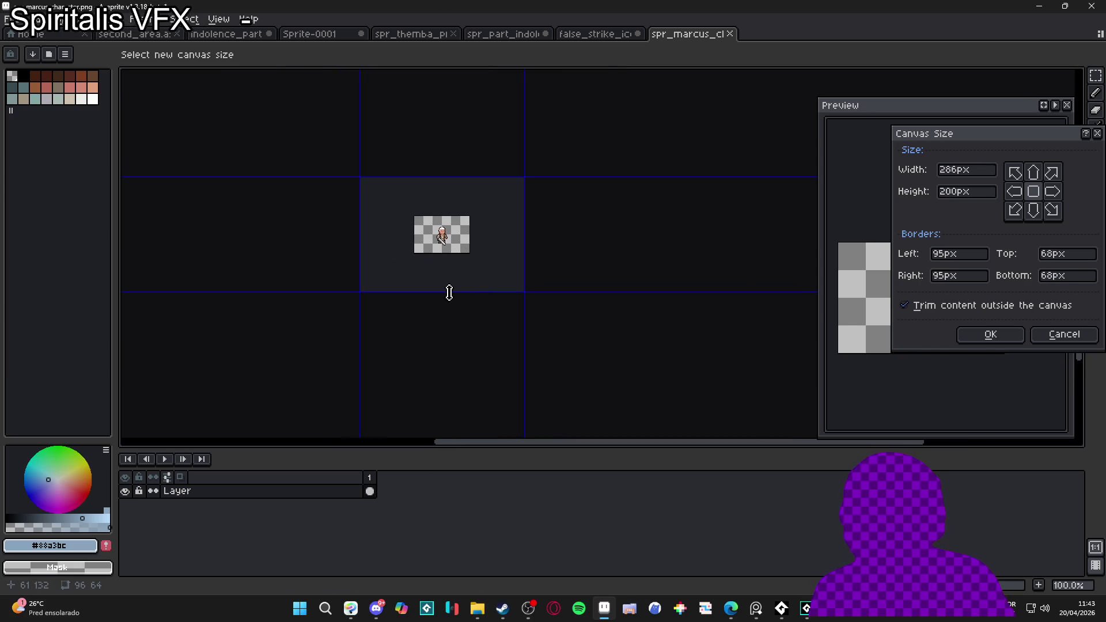
drag(452, 296, 526, 365)
drag(530, 296, 709, 296)
scroll(592, 311, down, 2)
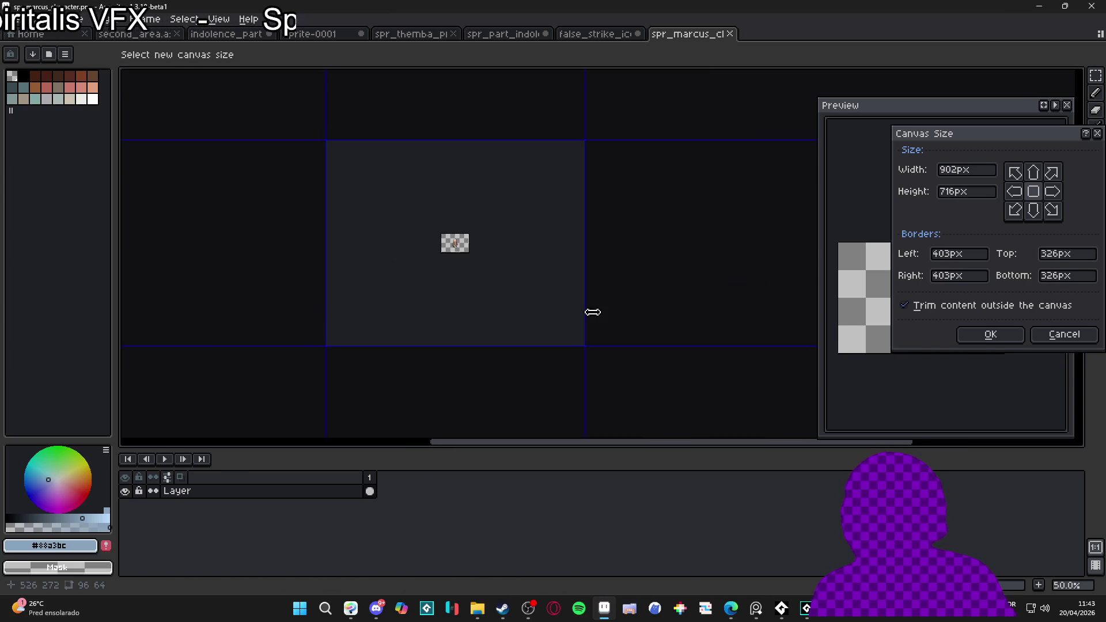
click(990, 334)
scroll(541, 317, up, 2)
mouse_move(540, 318)
mouse_down()
mouse_move(593, 365)
mouse_move(407, 254)
mouse_move(378, 288)
mouse_move(385, 281)
mouse_up()
scroll(417, 265, up, 1)
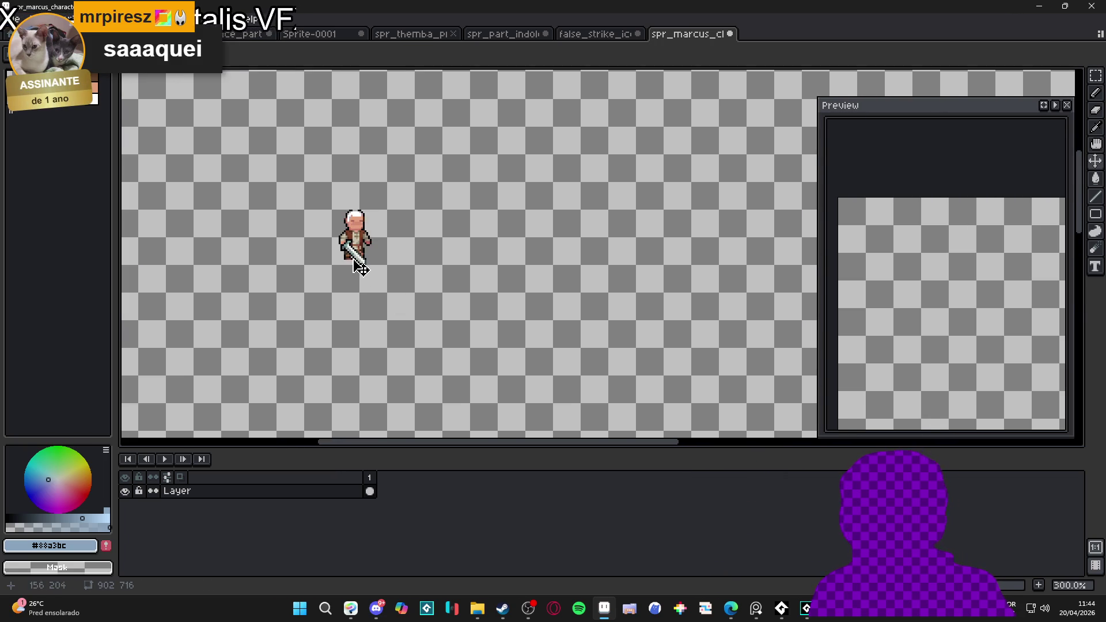
Step: Save the sprite as marcus_buildings_tileset in the .aseprite file format
click(12, 19)
click(86, 87)
click(709, 455)
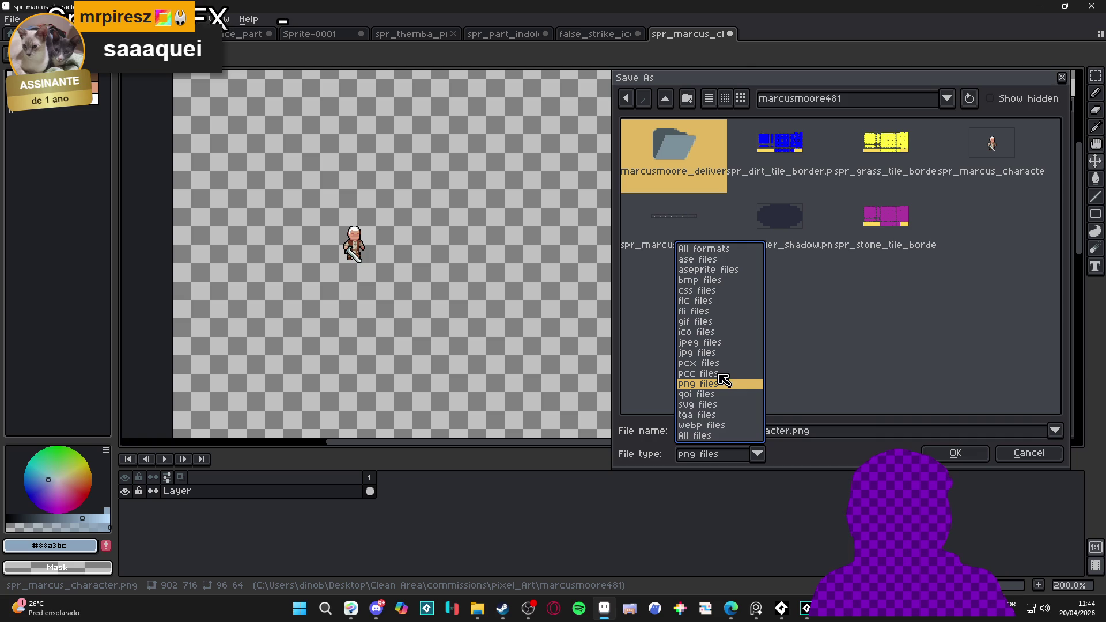
click(735, 270)
drag(794, 438, 637, 435)
text(marcu)
text(s_r)
text(dings_tiles.aseprite)
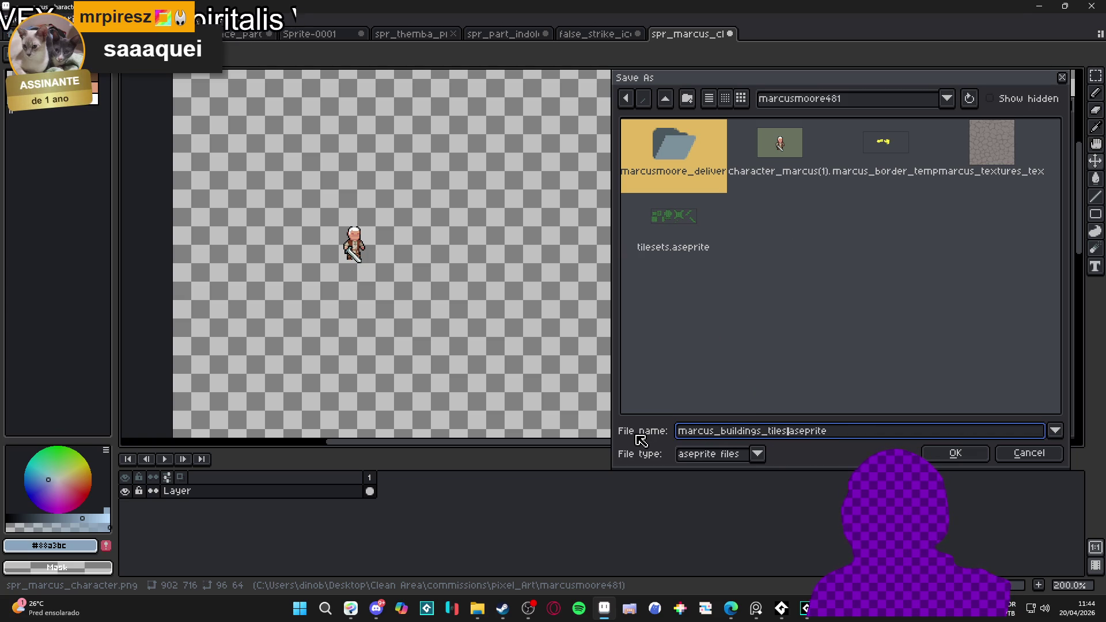
text(t)
key(Return)
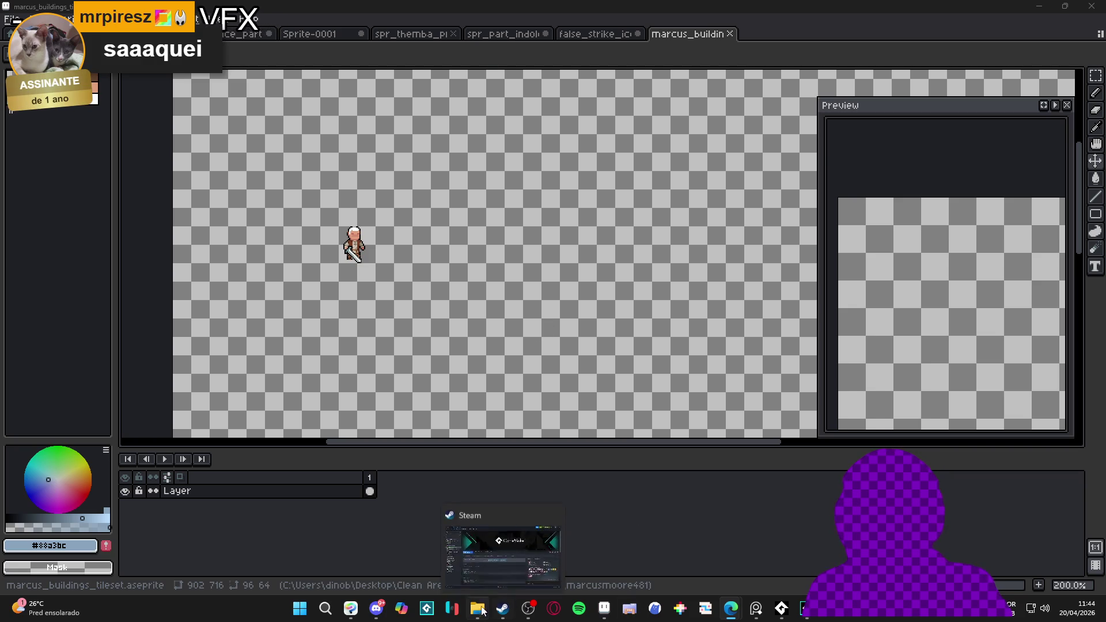
Step: Go up to pixel_Art, open the Wise folder, and drag spr_japanese_tiles.png into Aseprite
click(477, 608)
click(483, 240)
click(442, 33)
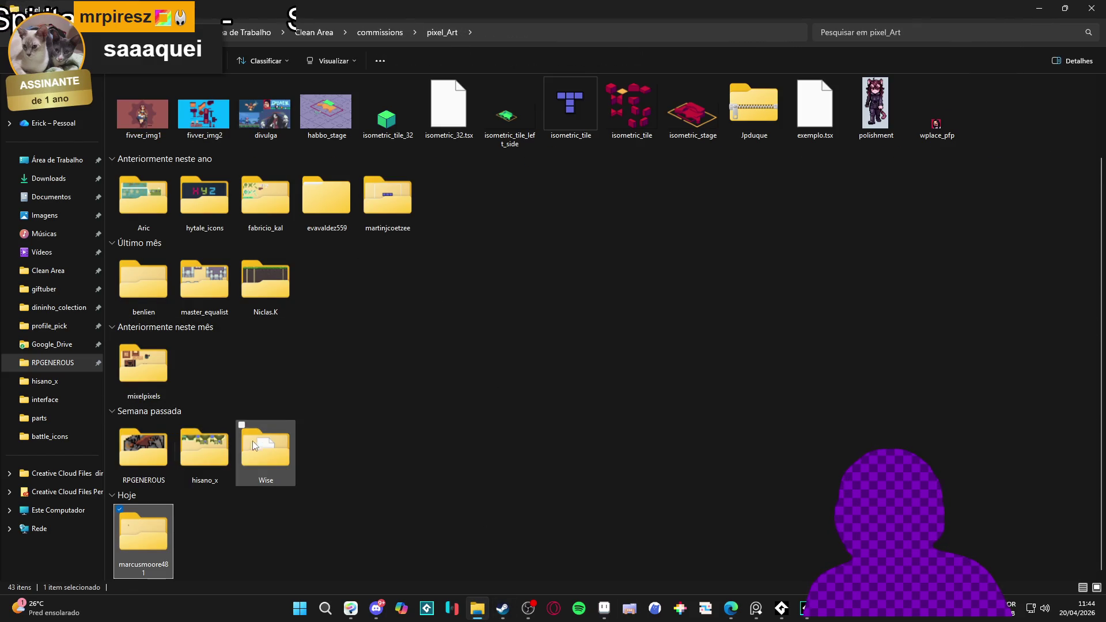
double_click(266, 445)
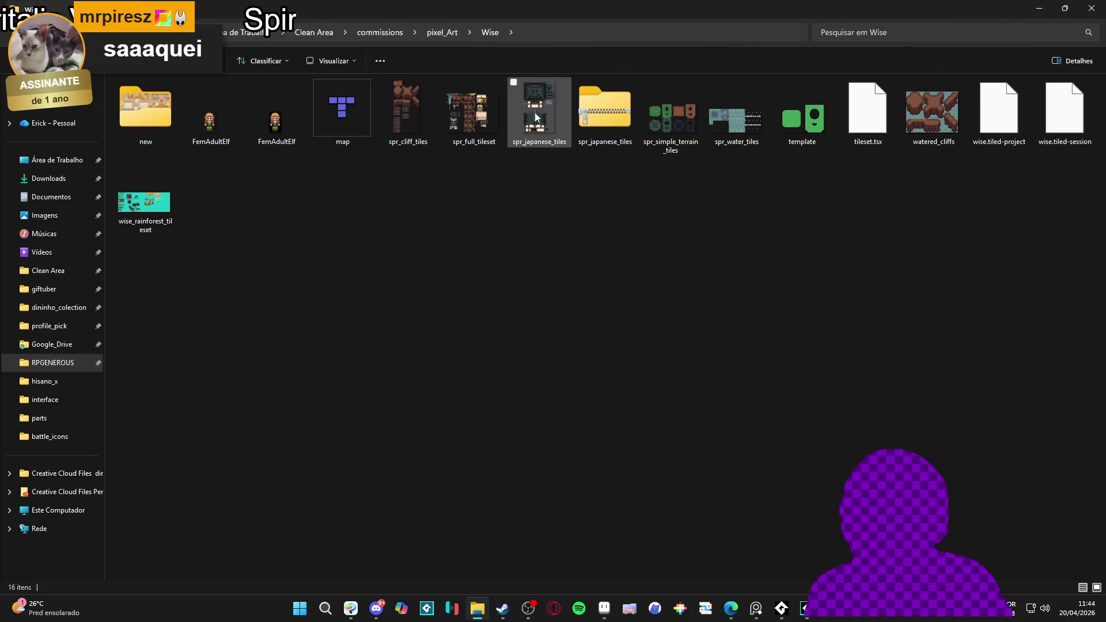
click(539, 127)
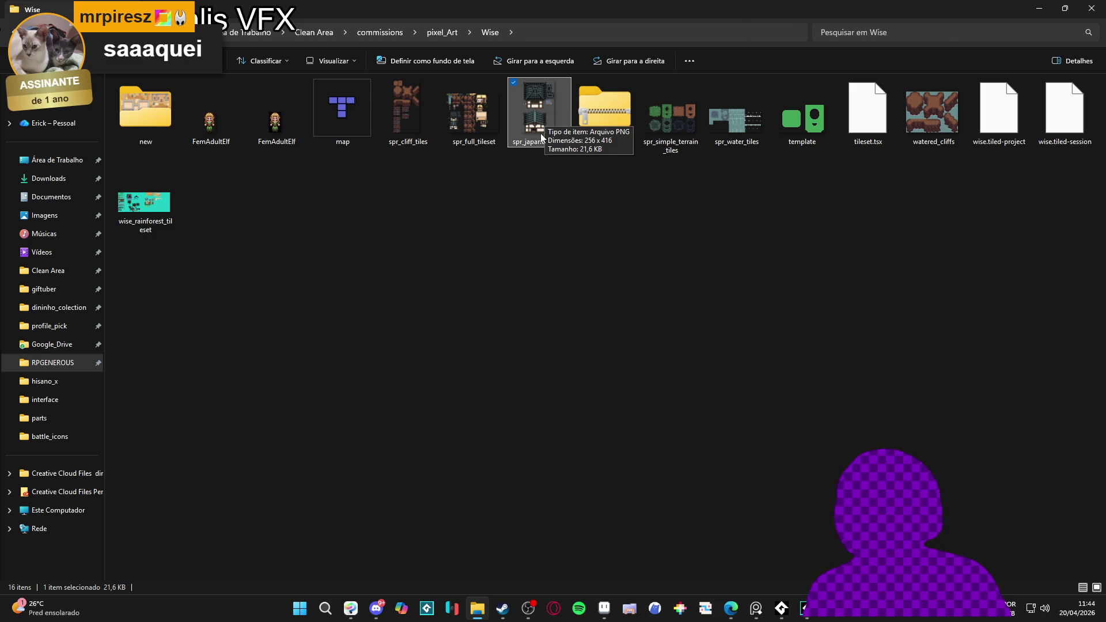
mouse_move(540, 131)
mouse_down()
mouse_move(558, 554)
mouse_move(582, 596)
mouse_move(604, 607)
mouse_move(825, 15)
mouse_move(790, 79)
mouse_up()
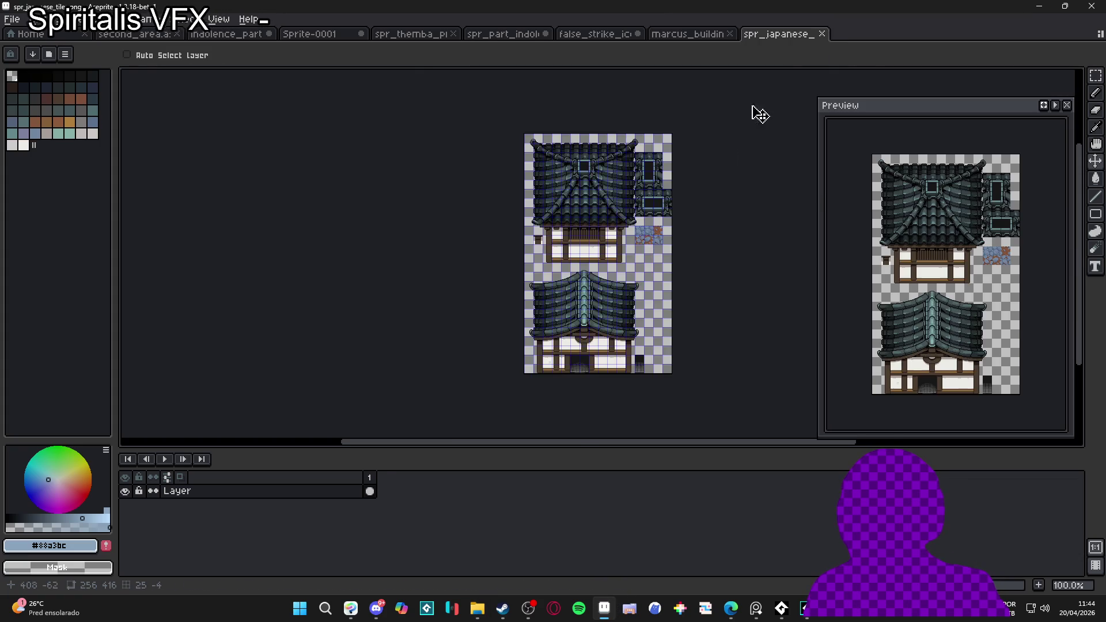
Step: Dock the spr_japanese_tiles sheet as a split view left of the main canvas
scroll(632, 253, down, 3)
scroll(632, 253, right, 3)
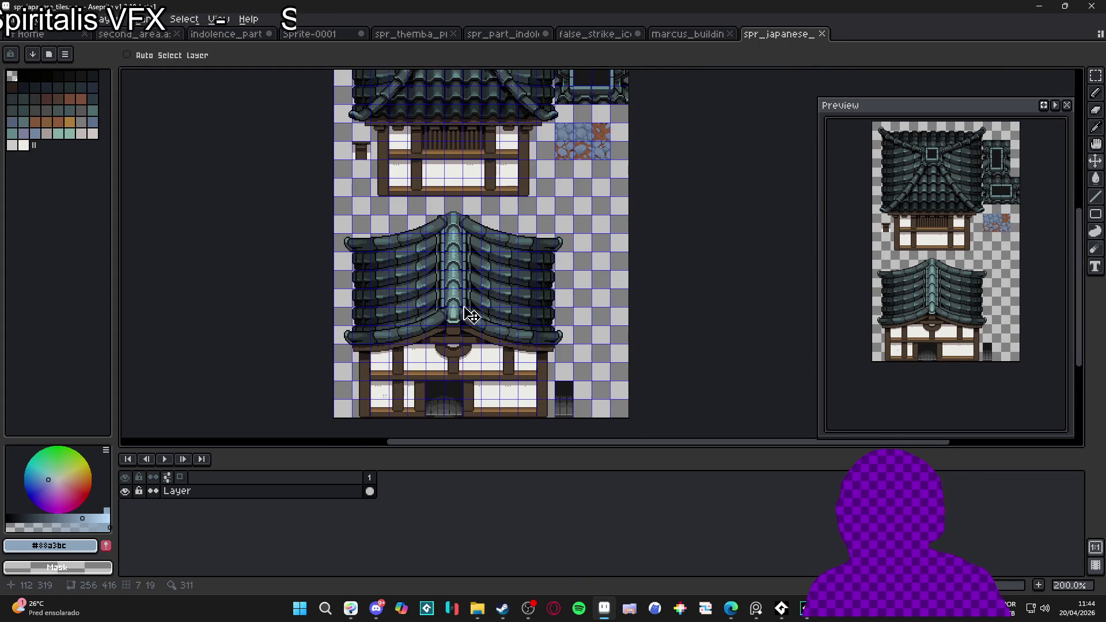
scroll(489, 277, down, 3)
scroll(490, 276, left, 1)
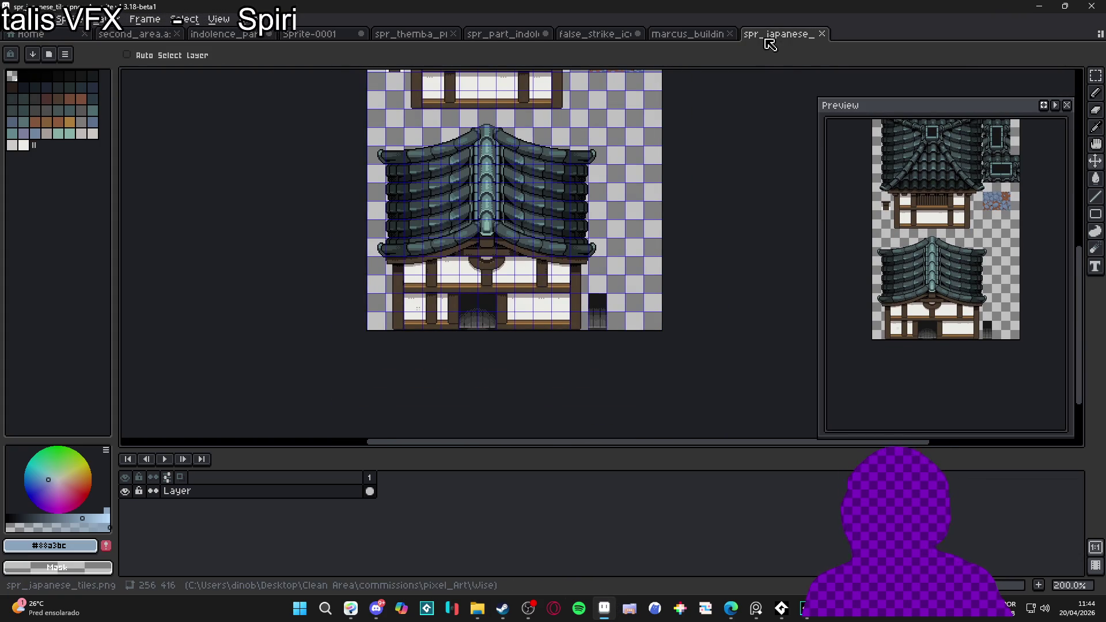
drag(792, 36, 170, 312)
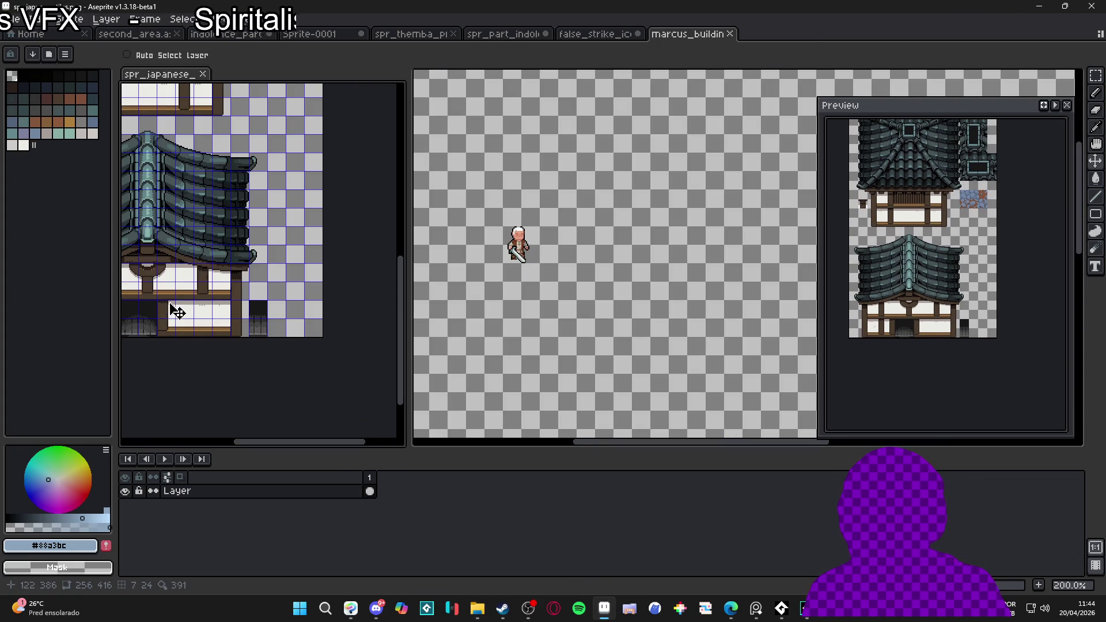
Step: Select one building tile with the rectangular marquee and reposition the sheet in its panel
scroll(298, 292, up, 3)
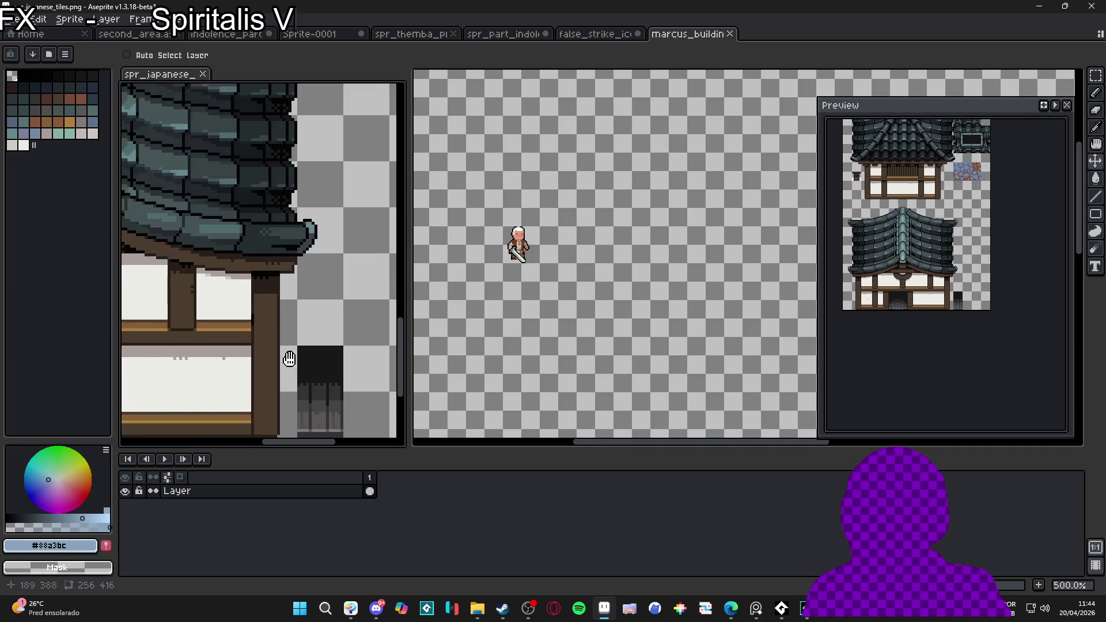
key(m)
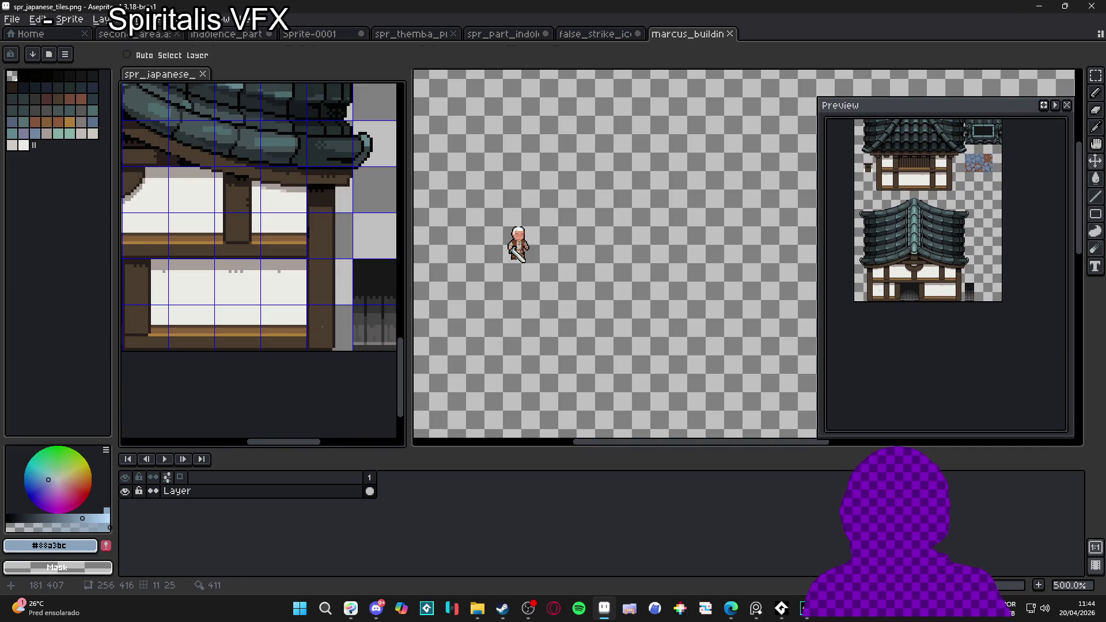
click(330, 335)
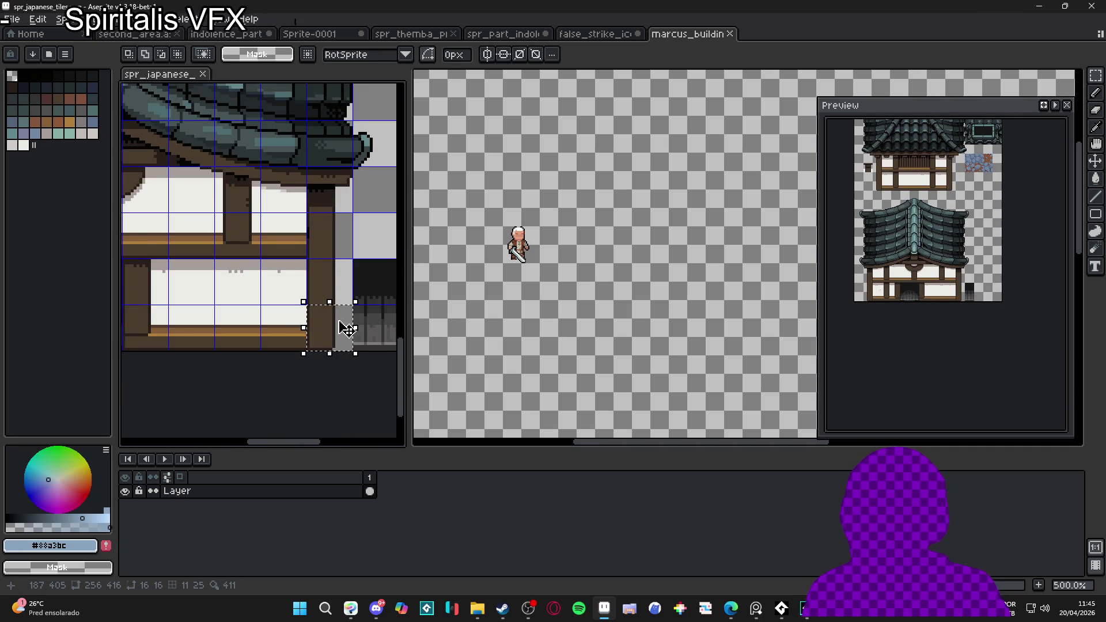
scroll(346, 332, down, 3)
drag(309, 275, 330, 279)
mouse_move(546, 219)
mouse_down()
mouse_move(534, 226)
mouse_move(553, 208)
mouse_move(525, 212)
mouse_up()
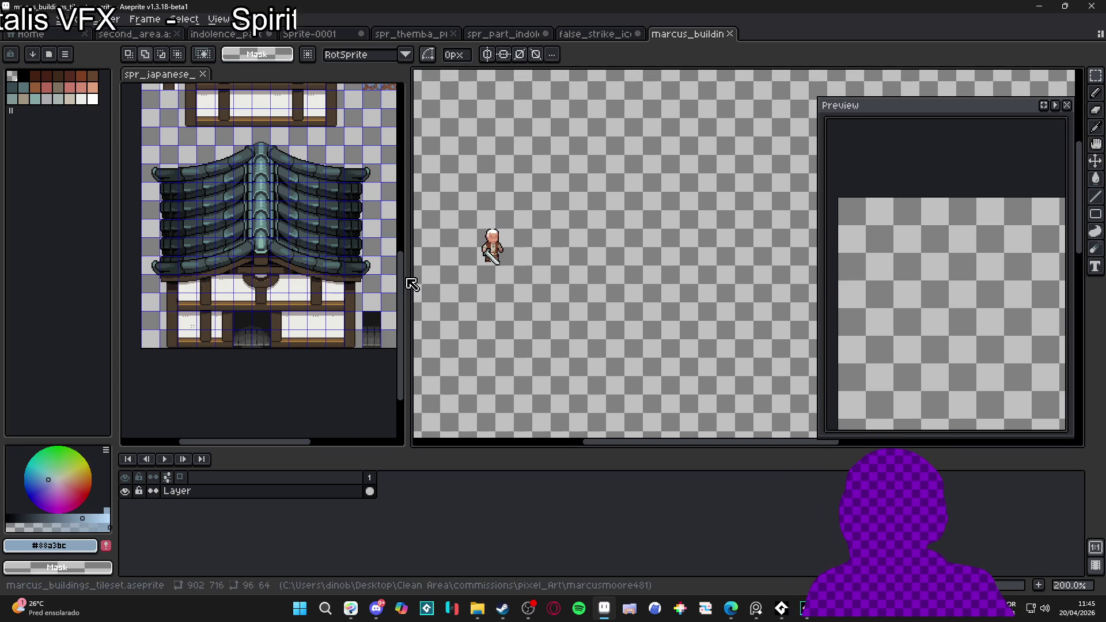
scroll(235, 280, down, 1)
drag(236, 280, 257, 301)
scroll(263, 295, up, 1)
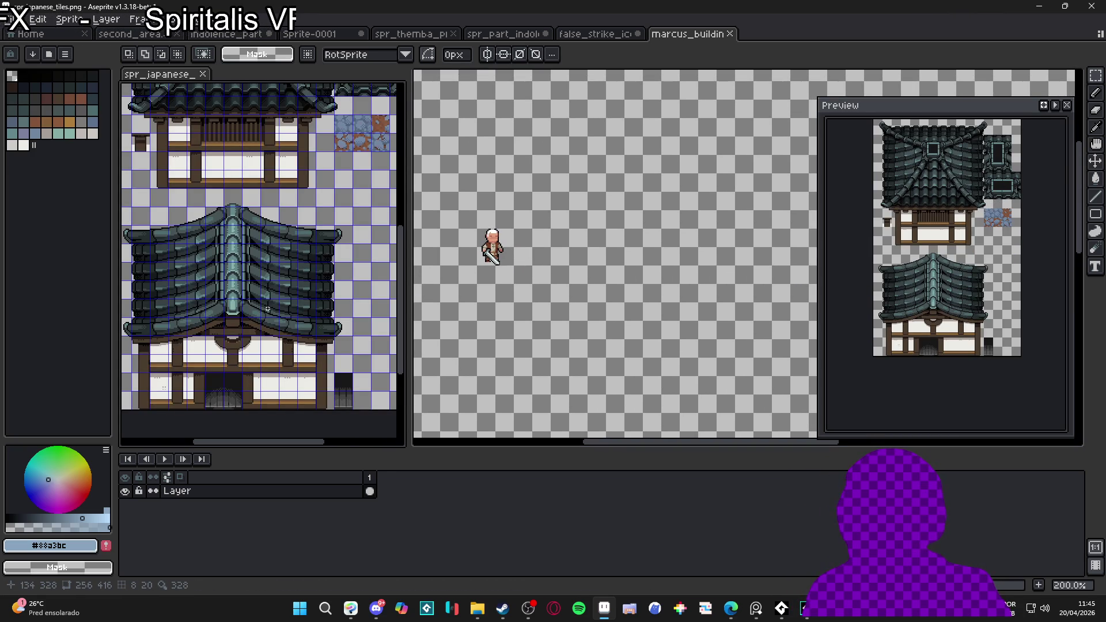
Step: Zoom the tile sheet and drag the splitter to resize the tile sheet panel
scroll(294, 303, down, 1)
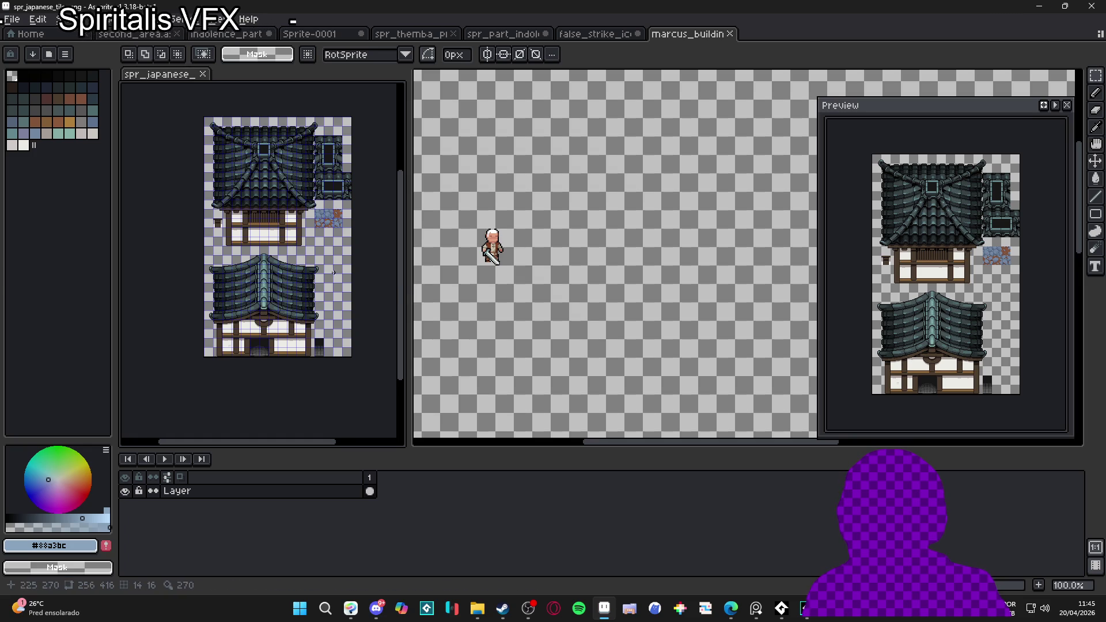
scroll(298, 246, up, 1)
scroll(298, 246, down, 1)
scroll(288, 277, up, 1)
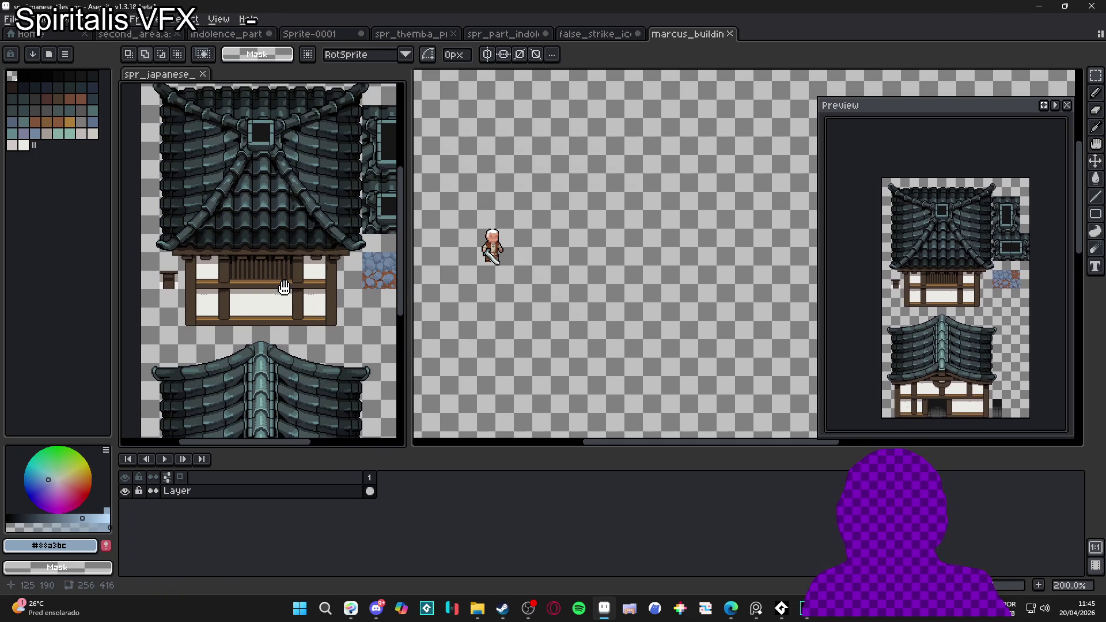
scroll(278, 285, down, 1)
scroll(238, 298, up, 1)
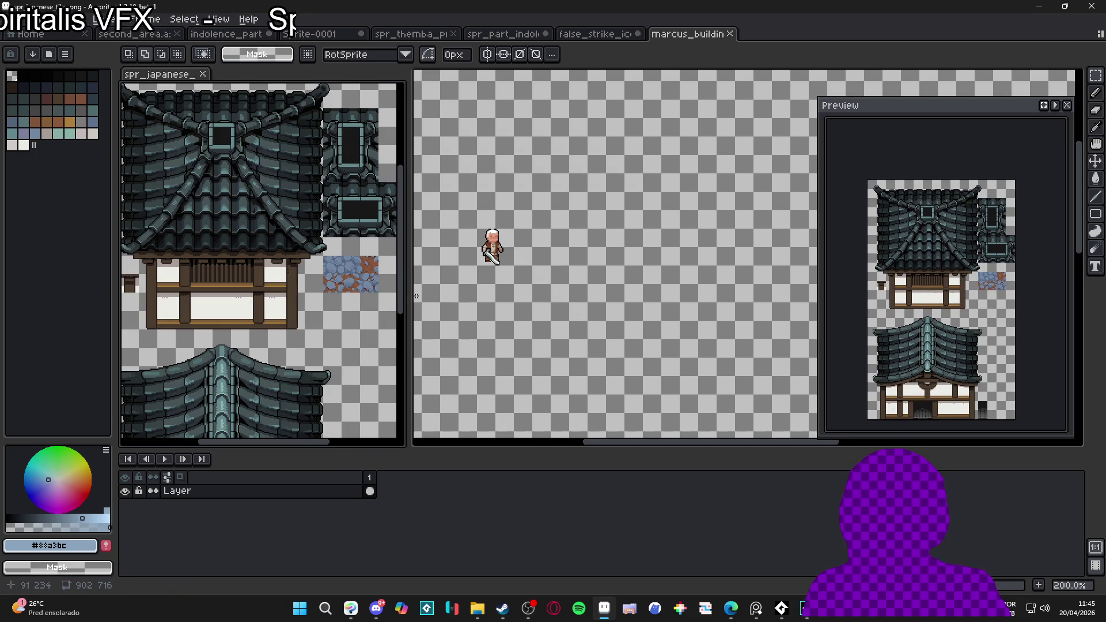
mouse_move(408, 292)
mouse_down()
mouse_move(247, 287)
mouse_move(303, 287)
mouse_move(291, 287)
mouse_up()
click(439, 284)
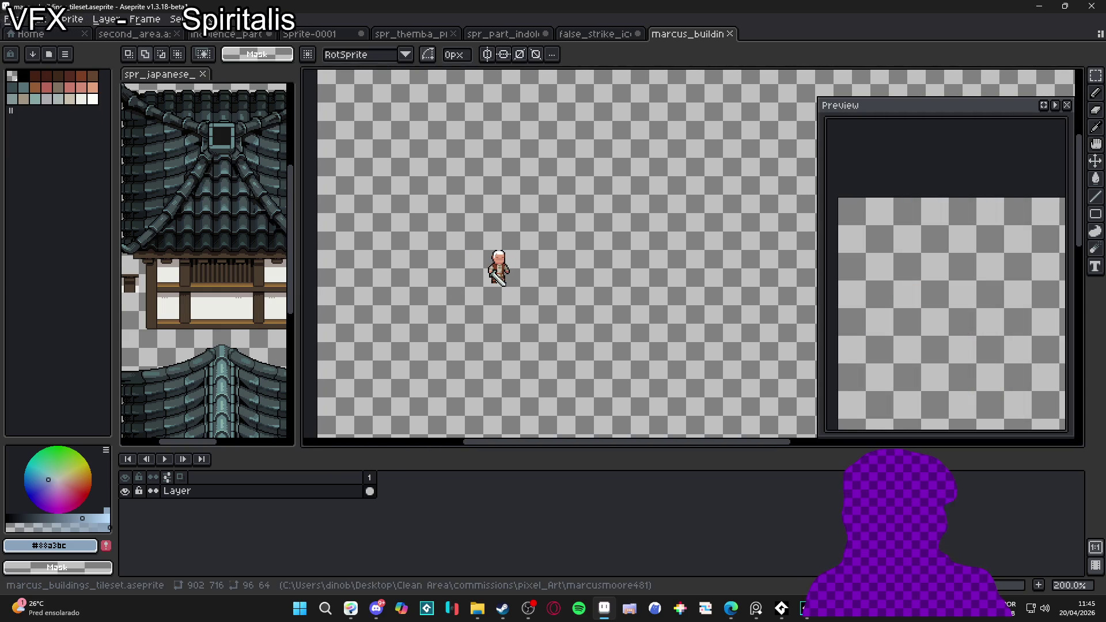
key(alt+Tab)
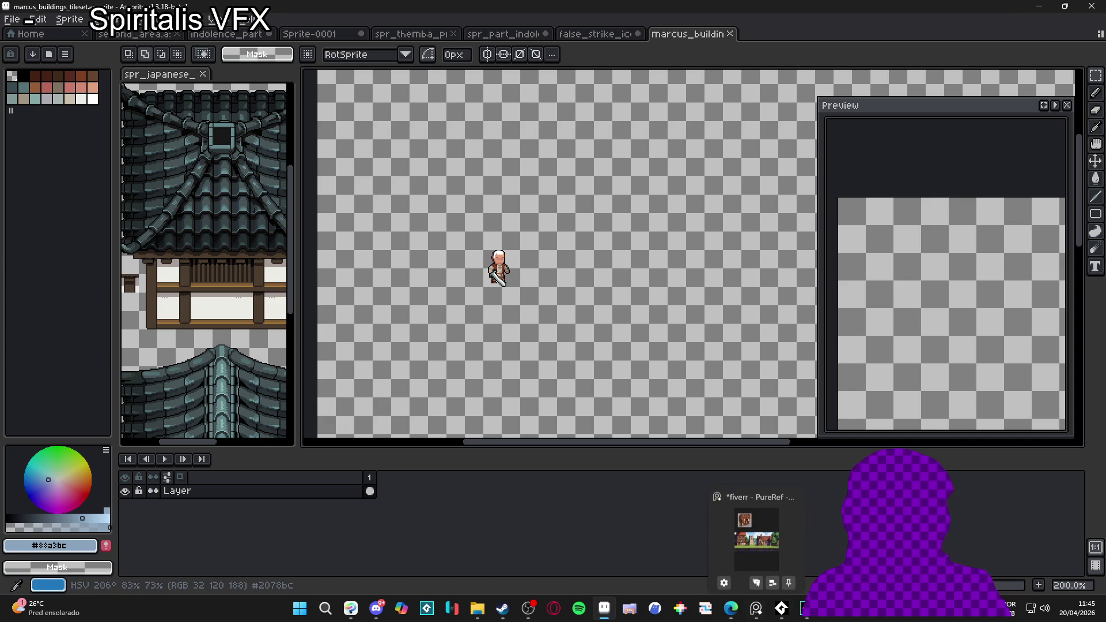
key(alt+Tab)
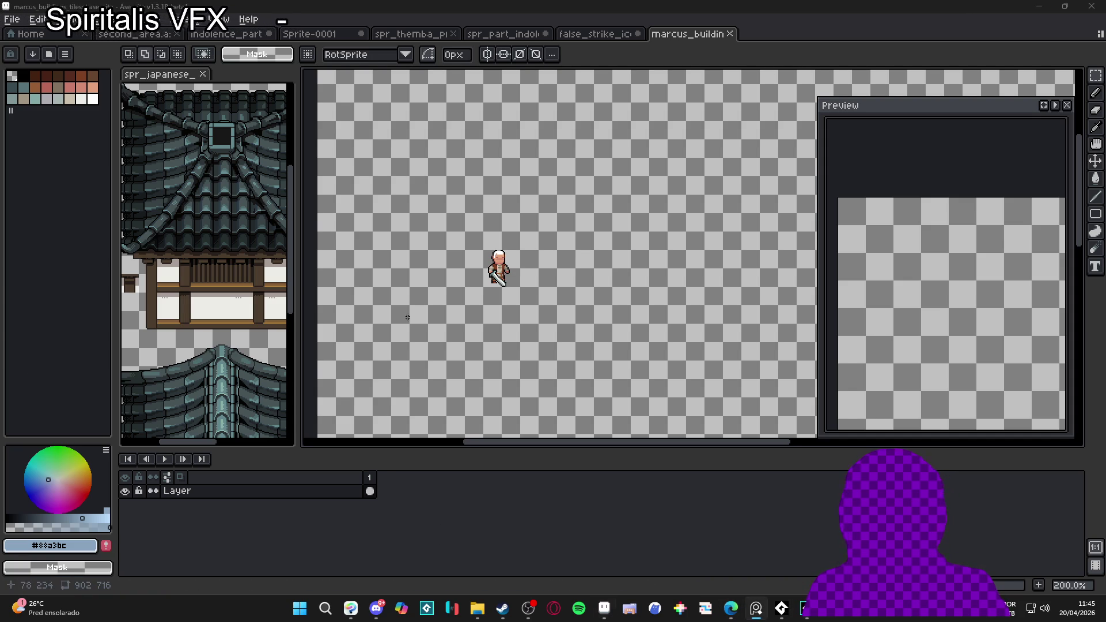
click(596, 34)
click(668, 34)
Step: Close the open Aseprite tabs and bring File Explorer to the front
click(504, 34)
click(596, 34)
click(482, 606)
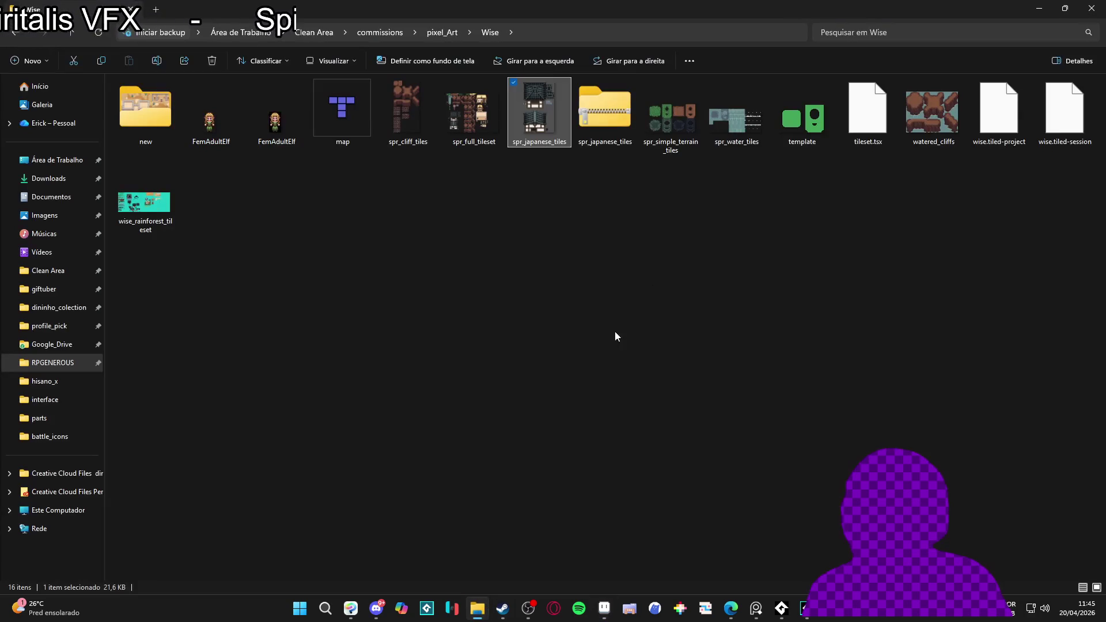
click(444, 33)
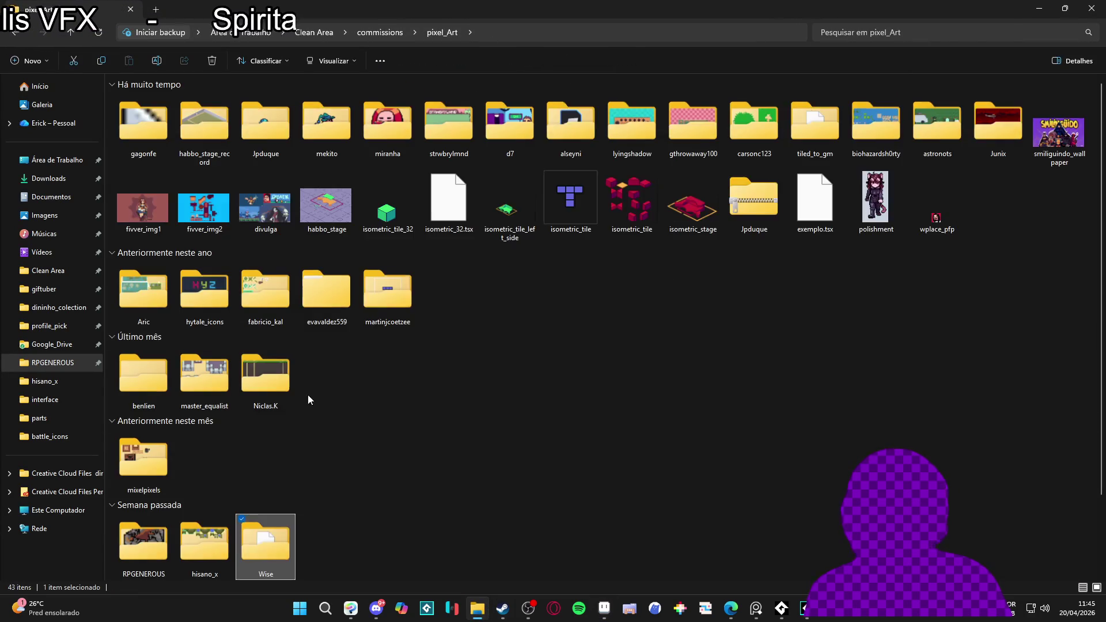
scroll(326, 379, down, 2)
click(138, 280)
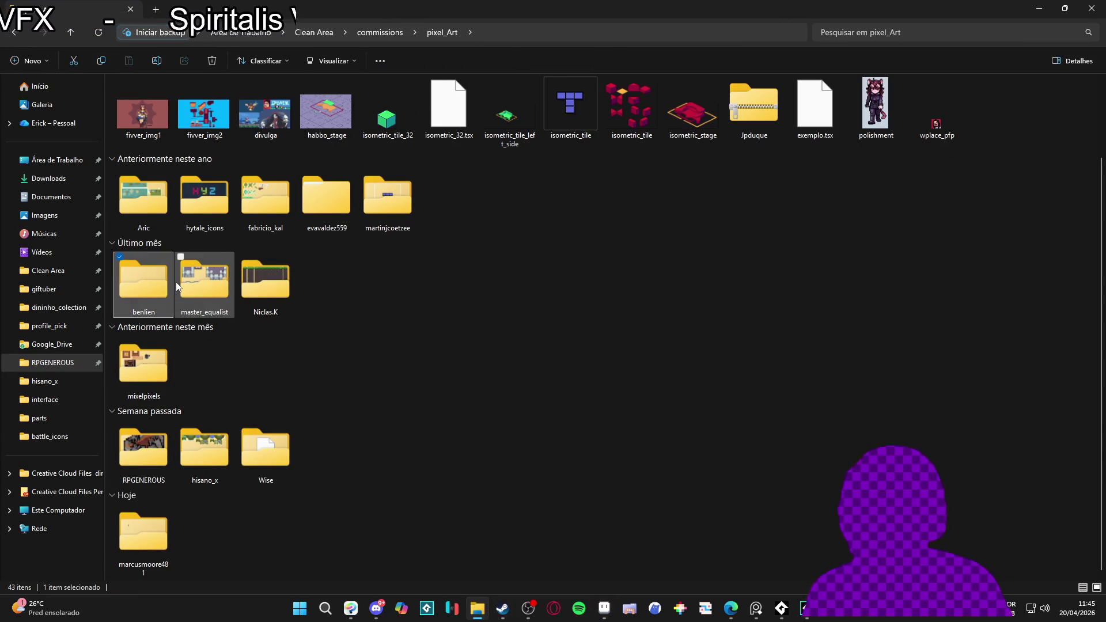
key(Down)
key(Down)
key(Down)
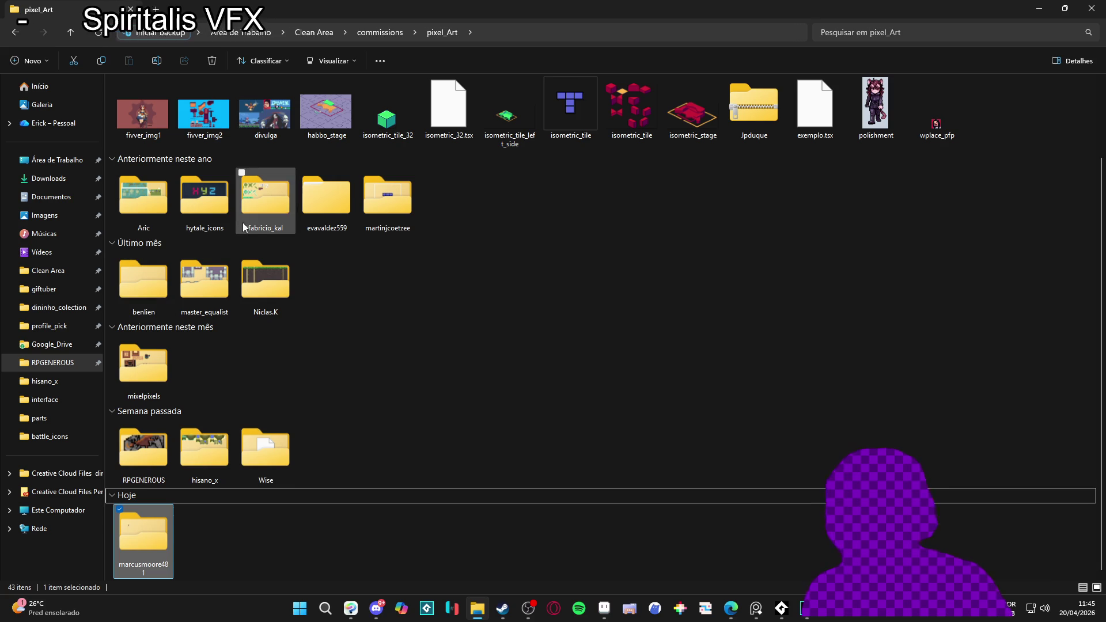
double_click(139, 559)
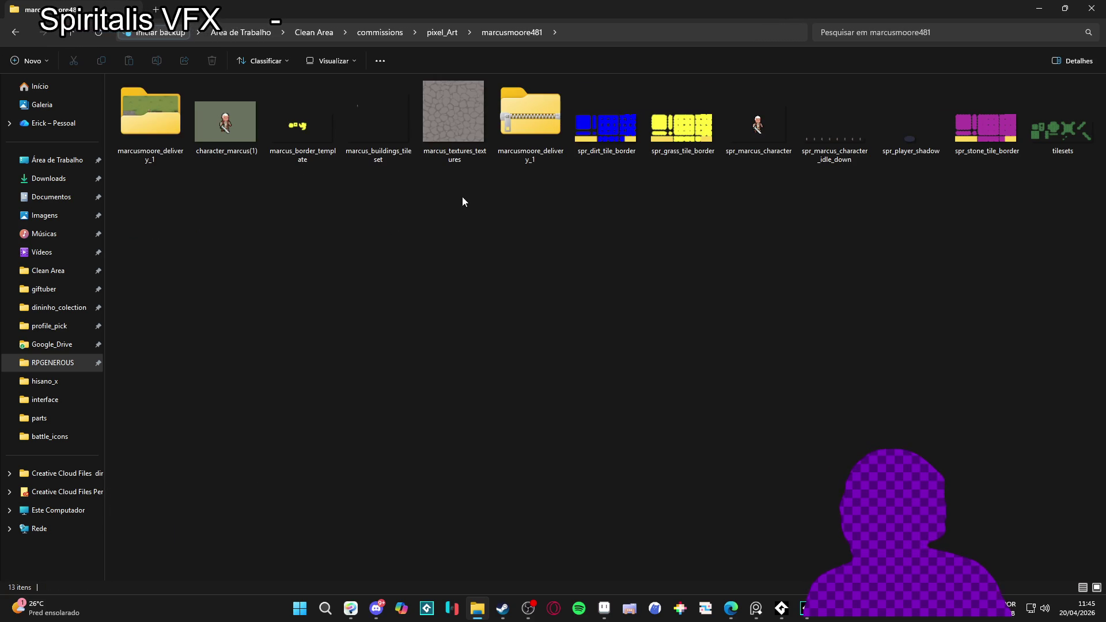
double_click(478, 129)
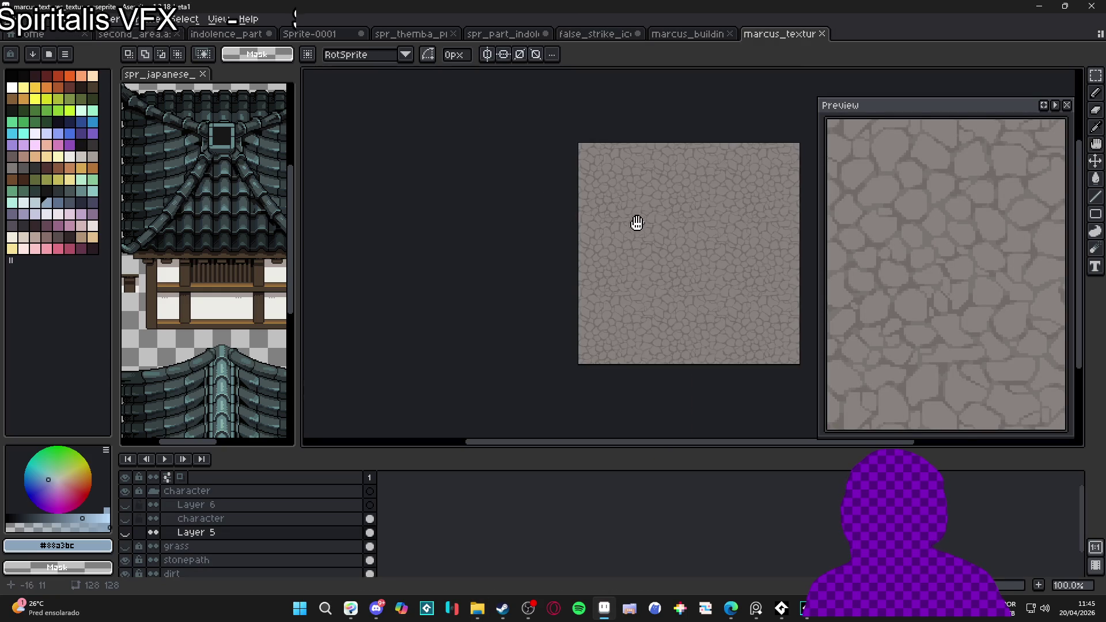
Step: Sample a grey from the stone texture, close that file, and return to the project folder
scroll(440, 247, up, 5)
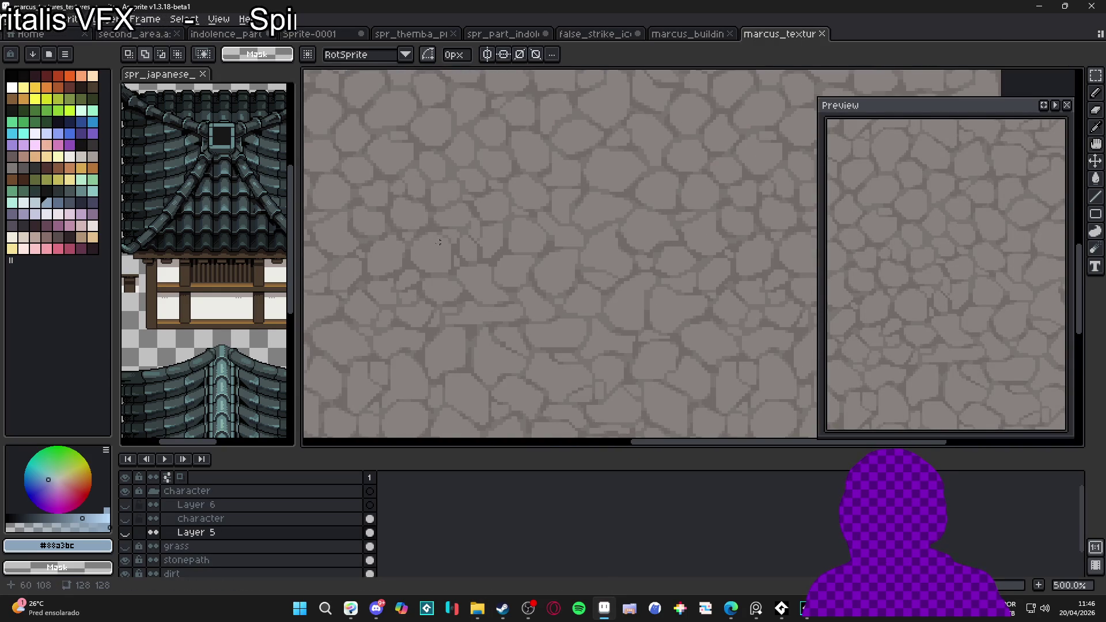
alt+click(440, 246)
alt+click(429, 227)
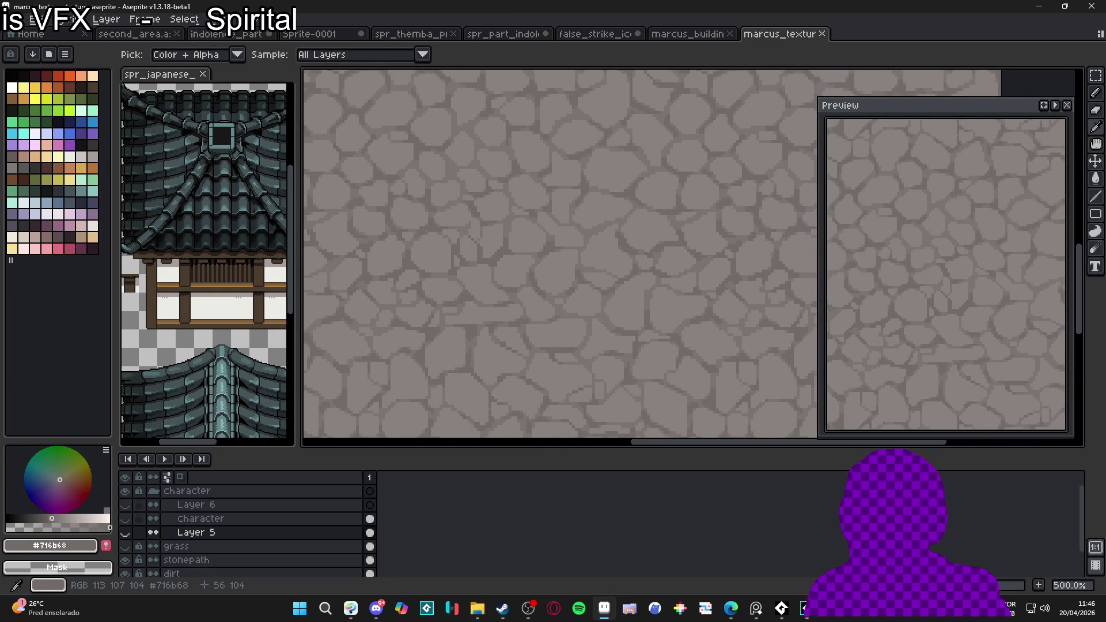
scroll(451, 237, down, 4)
click(822, 33)
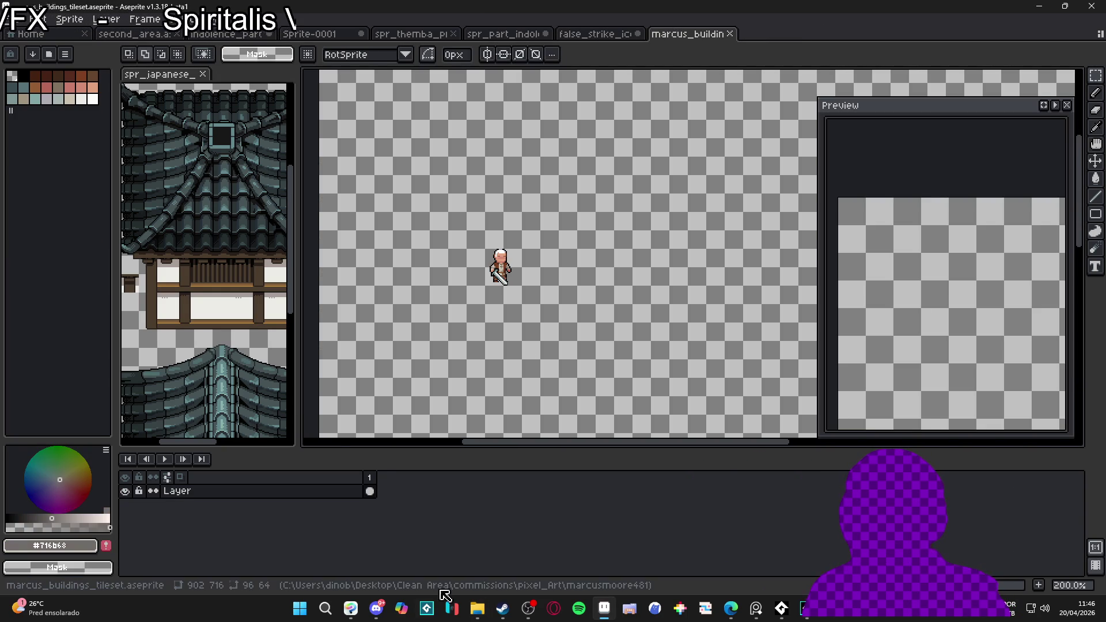
click(478, 612)
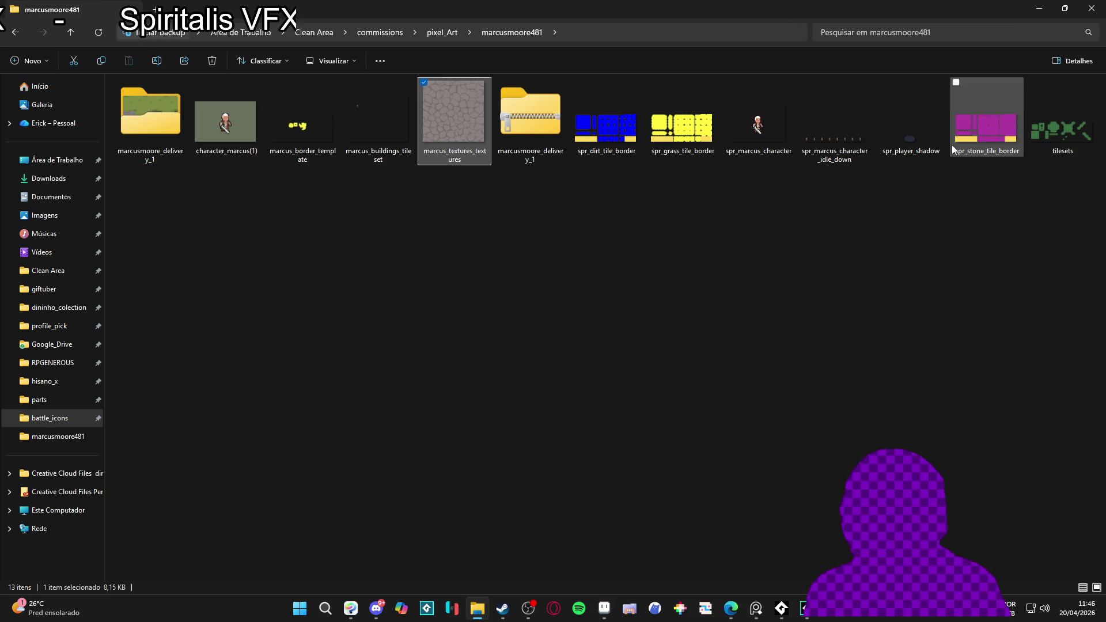
double_click(176, 140)
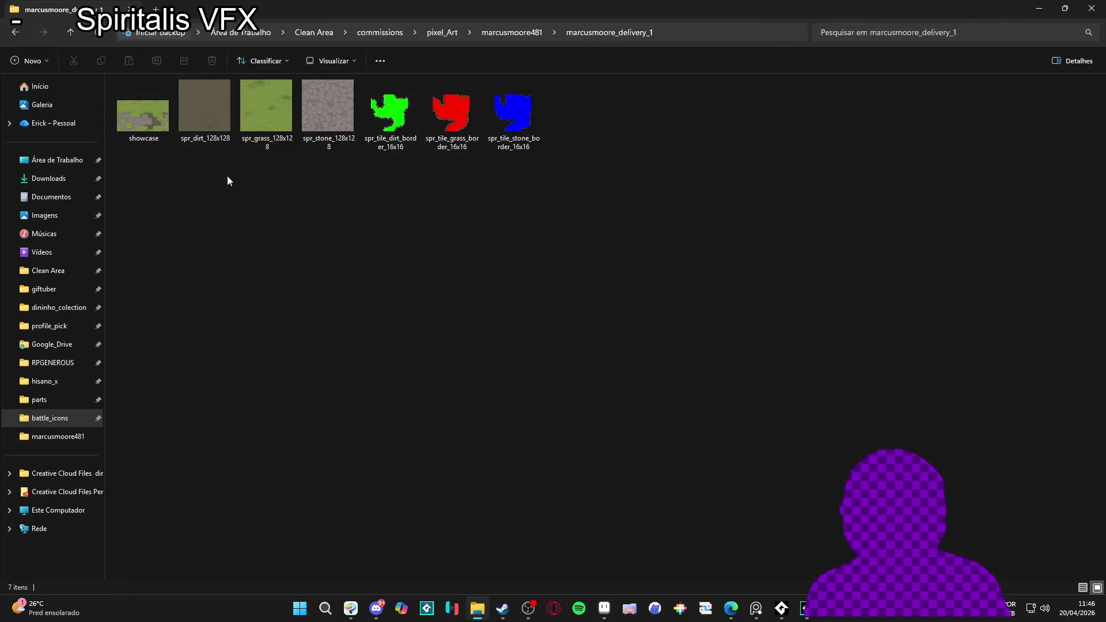
double_click(211, 124)
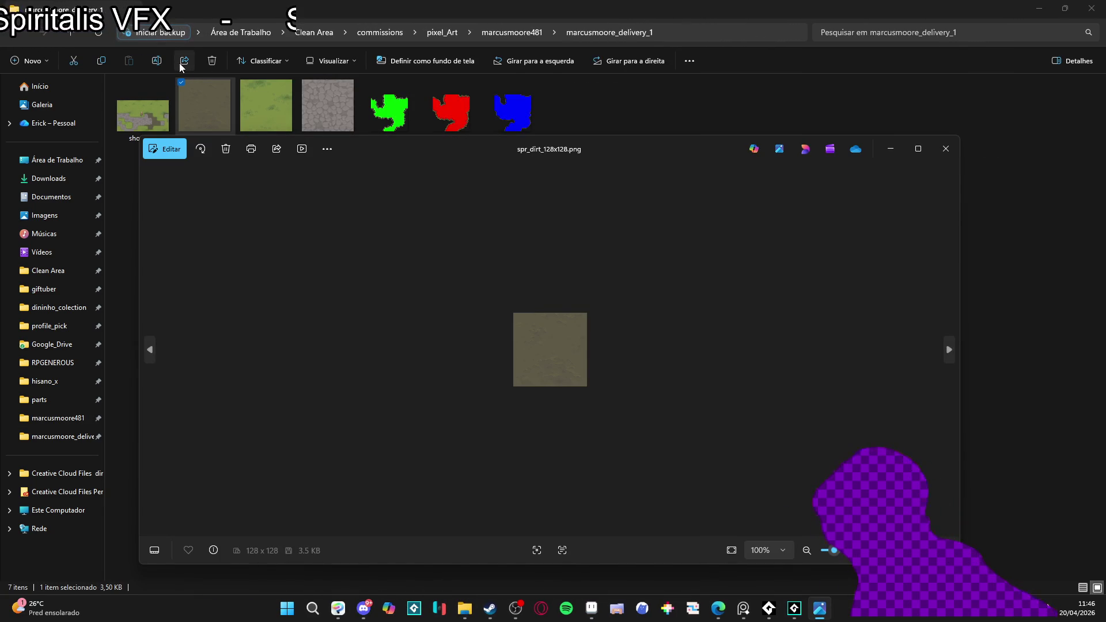
scroll(526, 373, up, 5)
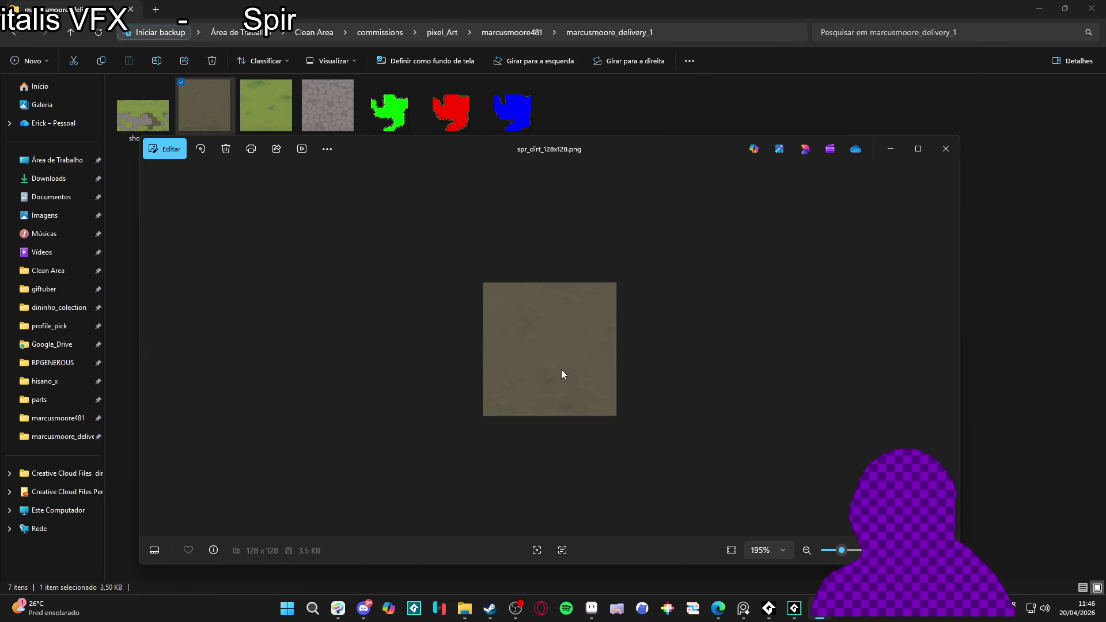
click(946, 148)
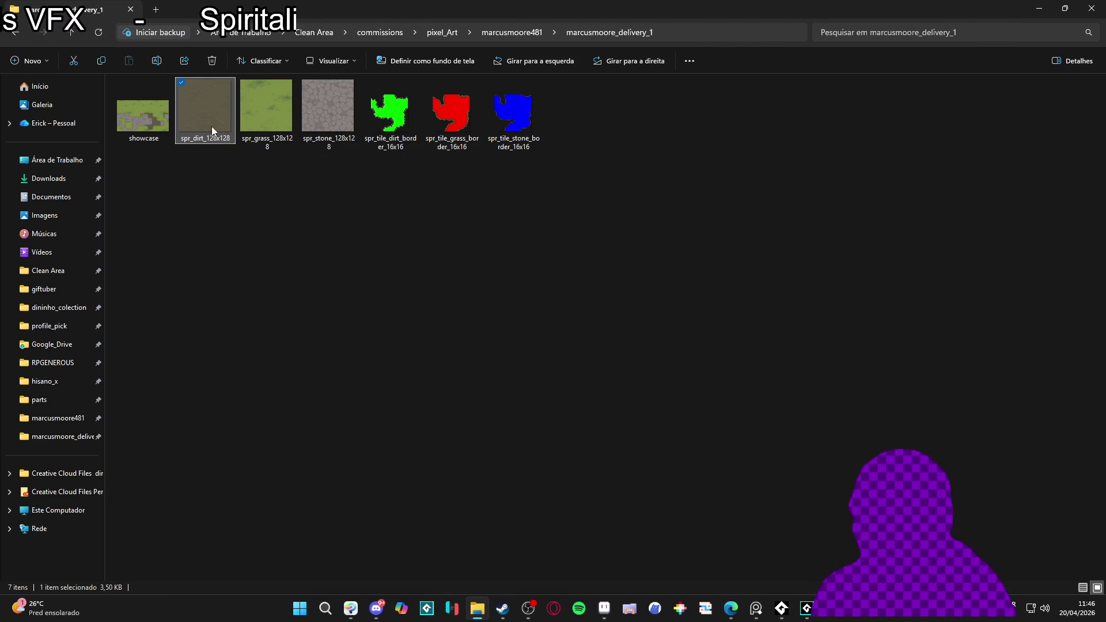
Step: Preview spr_grass_128x128, then drag it onto Aseprite to open it as its own file
click(285, 117)
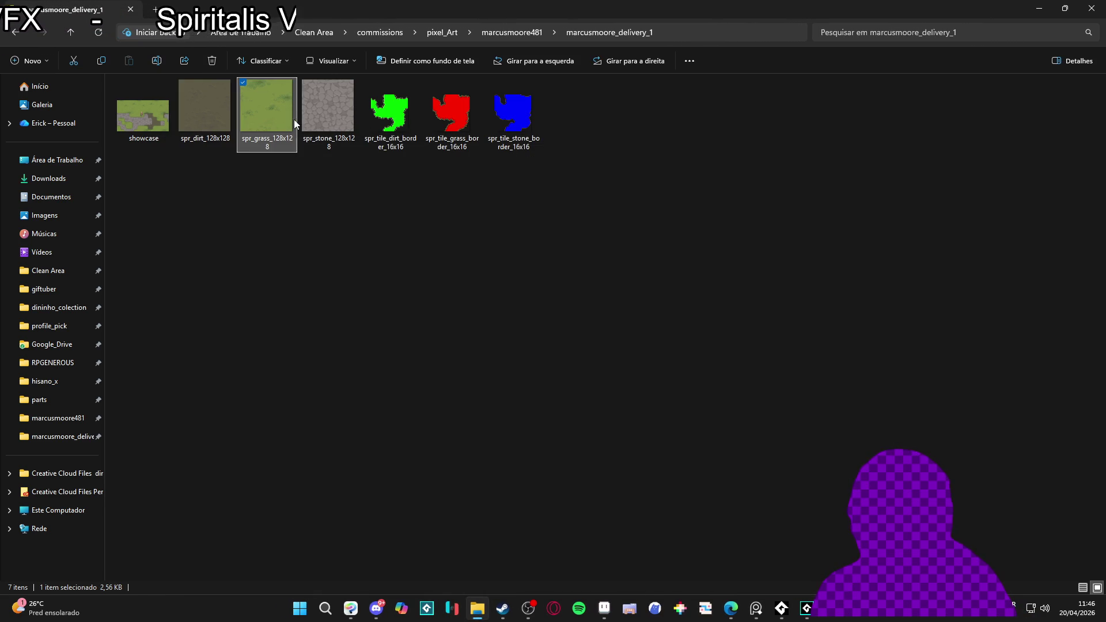
double_click(277, 115)
click(922, 153)
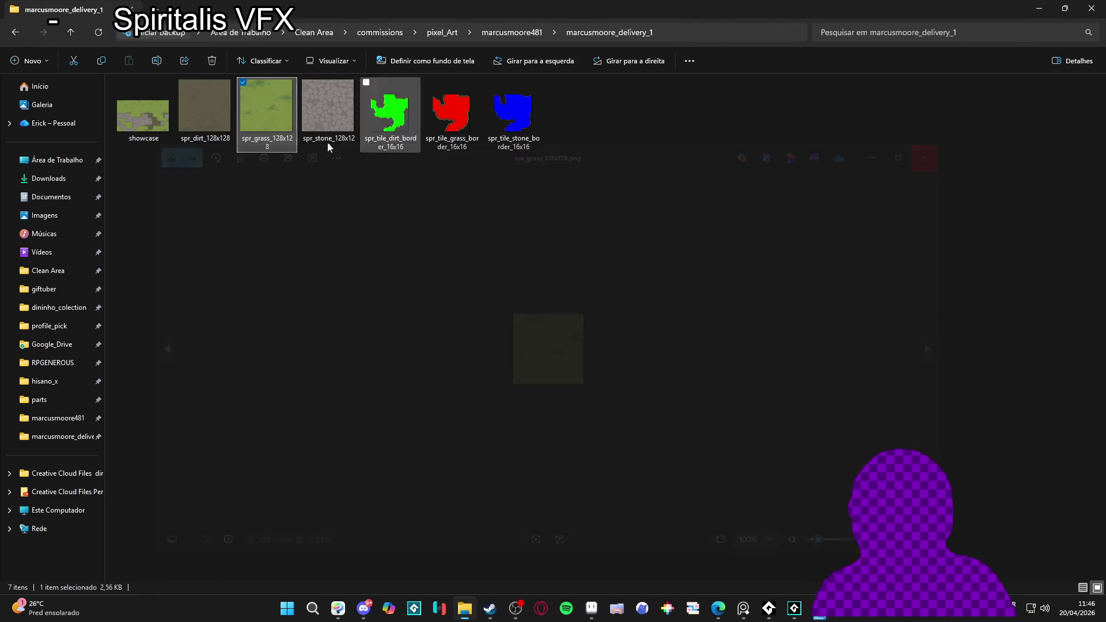
mouse_move(285, 124)
mouse_down()
mouse_move(602, 607)
mouse_move(851, 11)
mouse_move(800, 58)
mouse_up()
scroll(603, 250, up, 4)
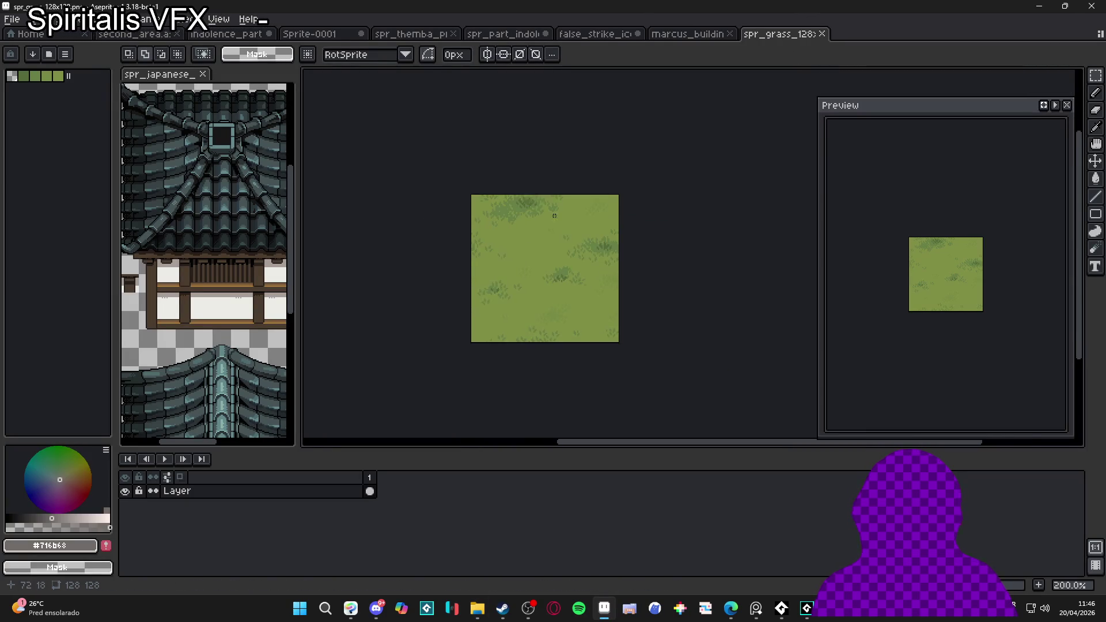
Step: Zoom the grass sprite and load the AAP-Splendor128 palette preset
scroll(604, 250, up, 1)
click(49, 53)
click(130, 141)
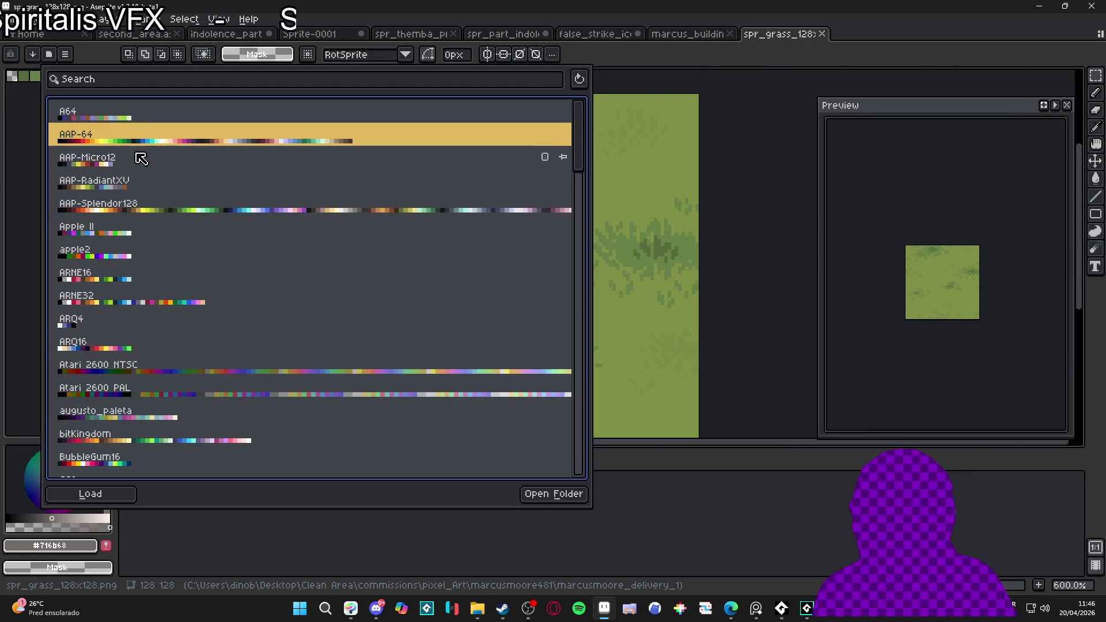
click(156, 207)
click(691, 196)
Step: Eyedrop grass green #7f8e44, then close the grass file without saving
key(i)
click(585, 202)
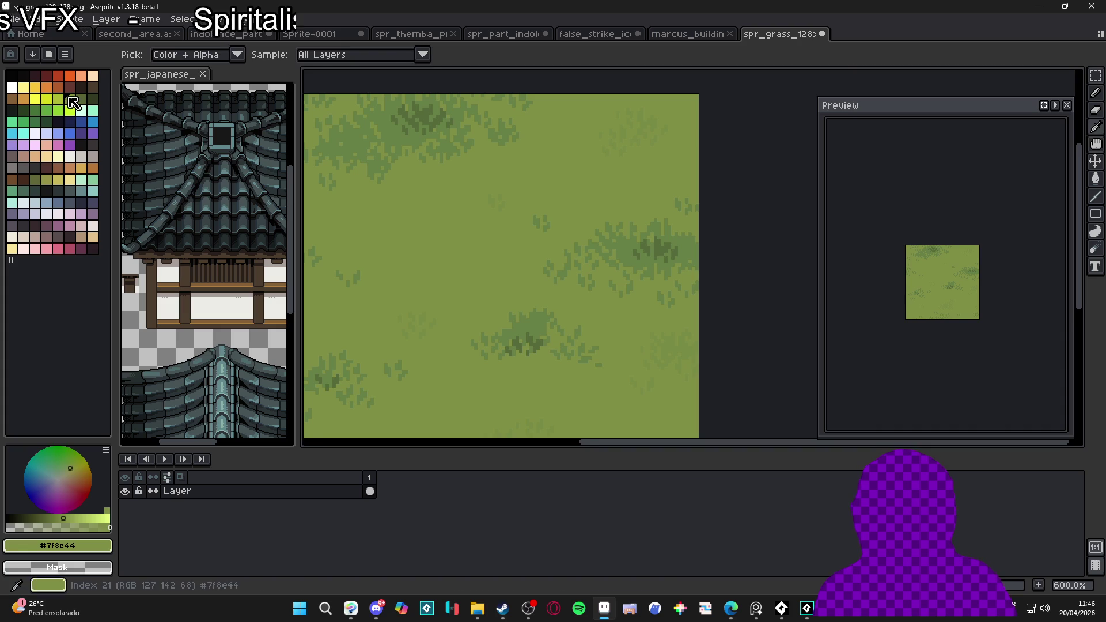
key(m)
click(822, 34)
click(553, 328)
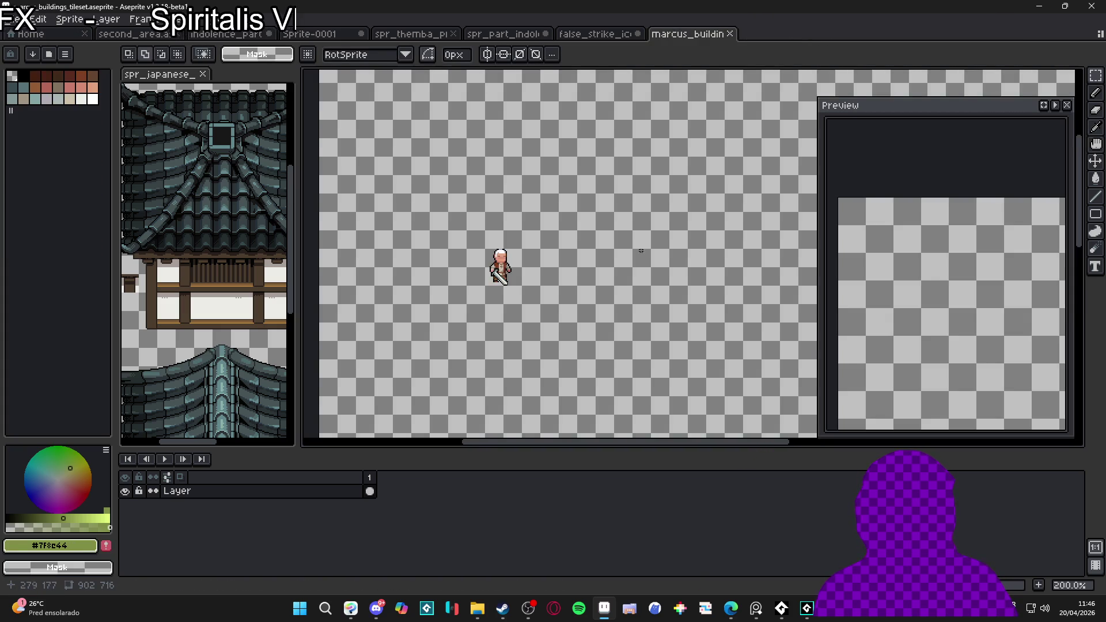
Step: Pan and zoom the marcus_buildings_tileset canvas to reposition the character
mouse_move(568, 273)
mouse_down()
mouse_move(405, 275)
mouse_move(449, 303)
mouse_up()
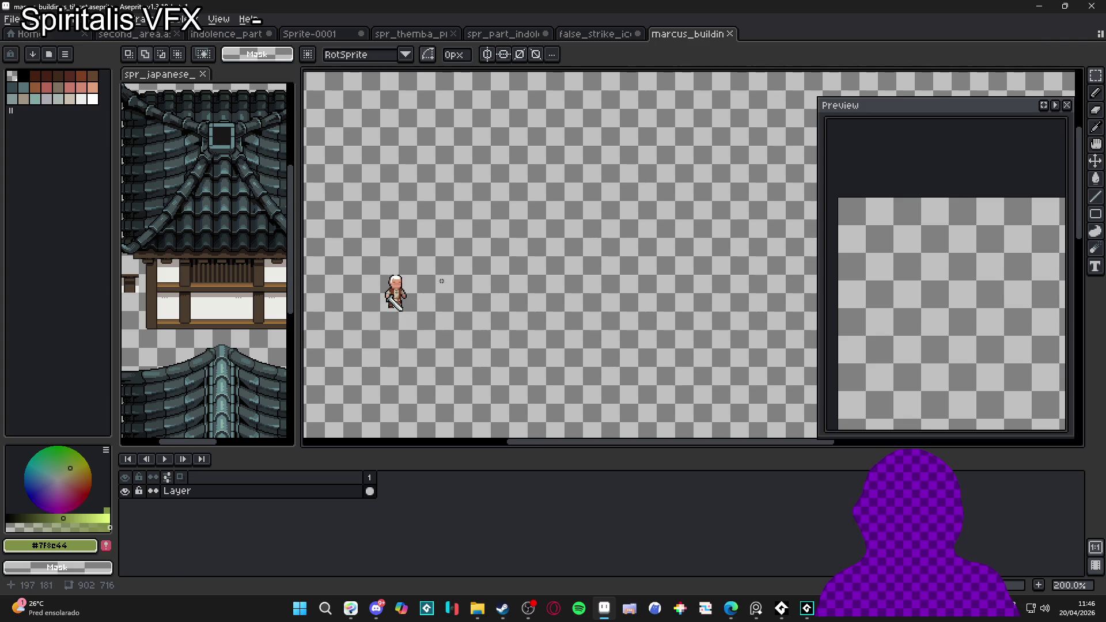
scroll(459, 290, up, 2)
key(m)
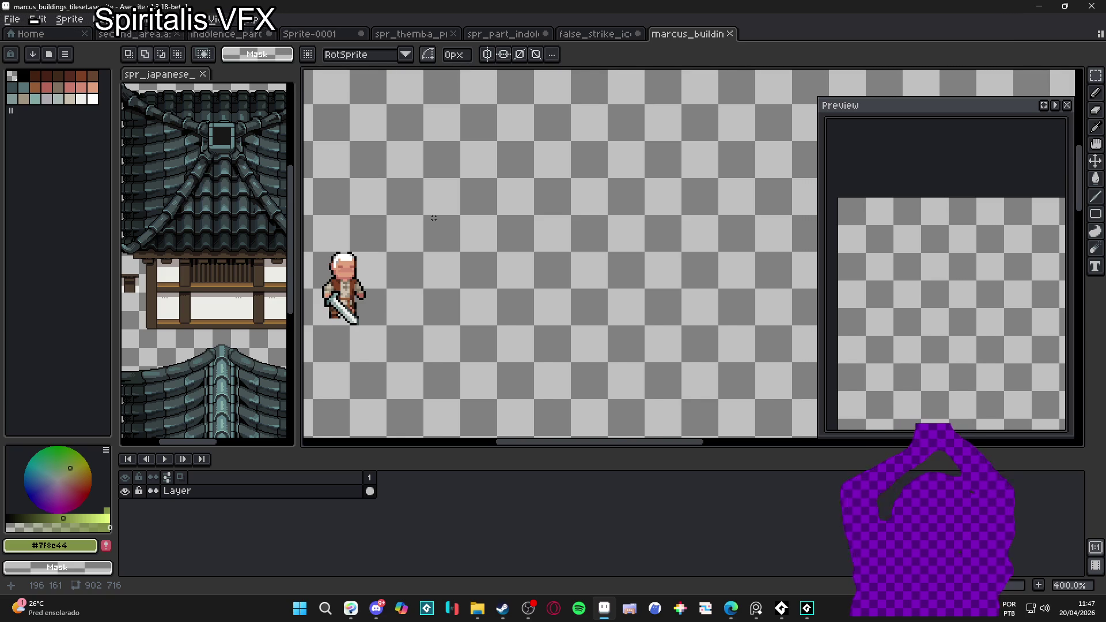
key(alt+Tab)
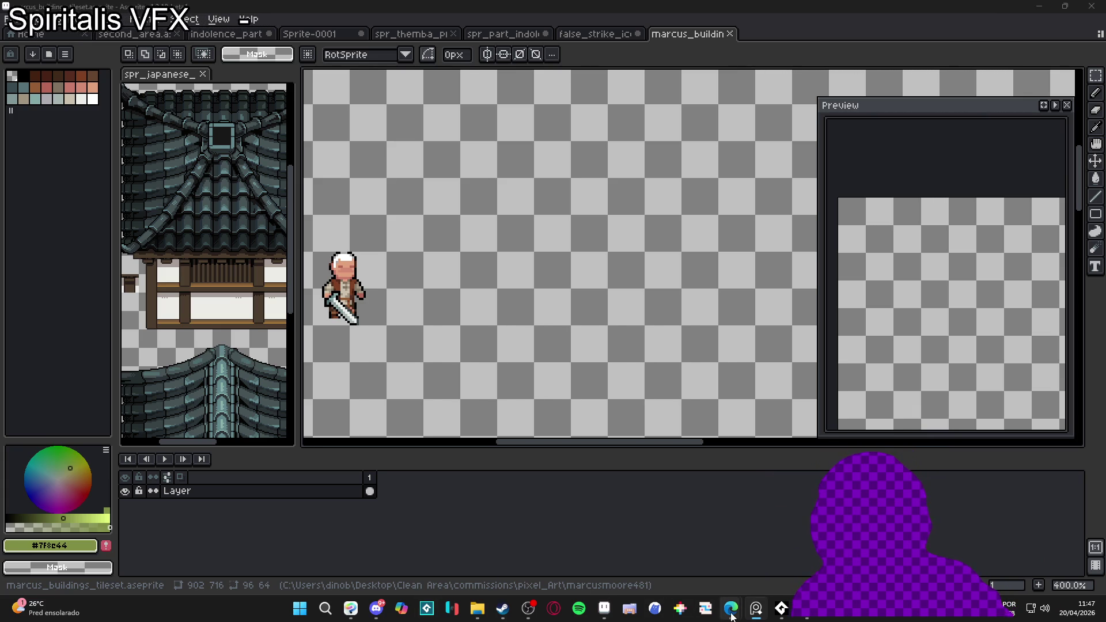
Step: Zoom out and pan the docked spr_japanese_tiles sheet so both roofed buildings show whole
mouse_move(731, 608)
click(720, 538)
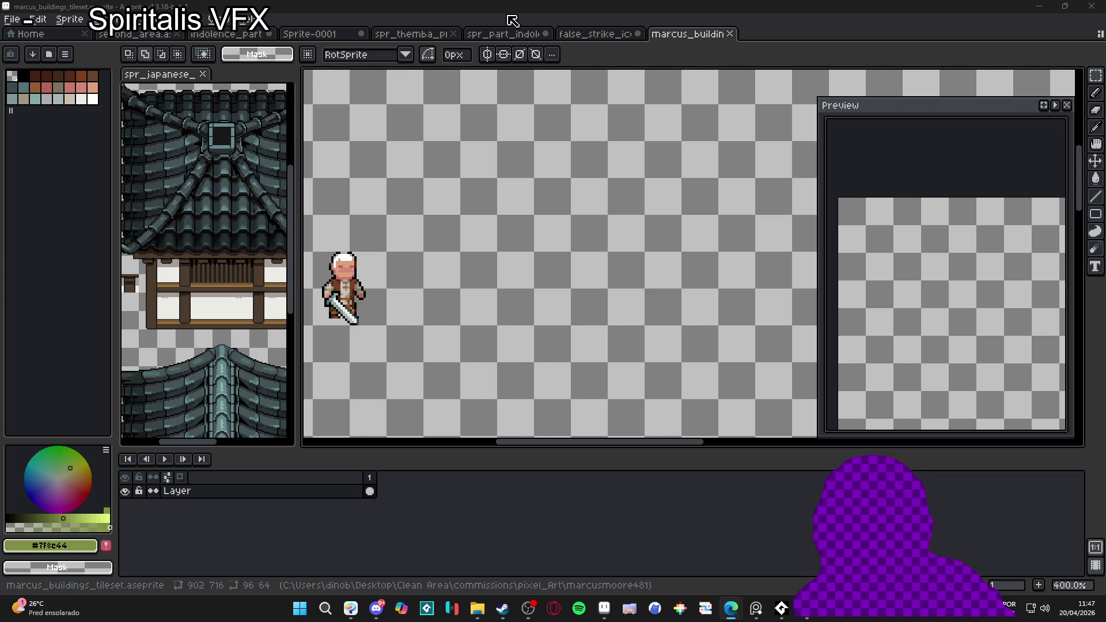
scroll(201, 269, down, 2)
mouse_move(201, 269)
mouse_down()
mouse_move(173, 249)
mouse_move(196, 226)
mouse_move(185, 227)
mouse_up()
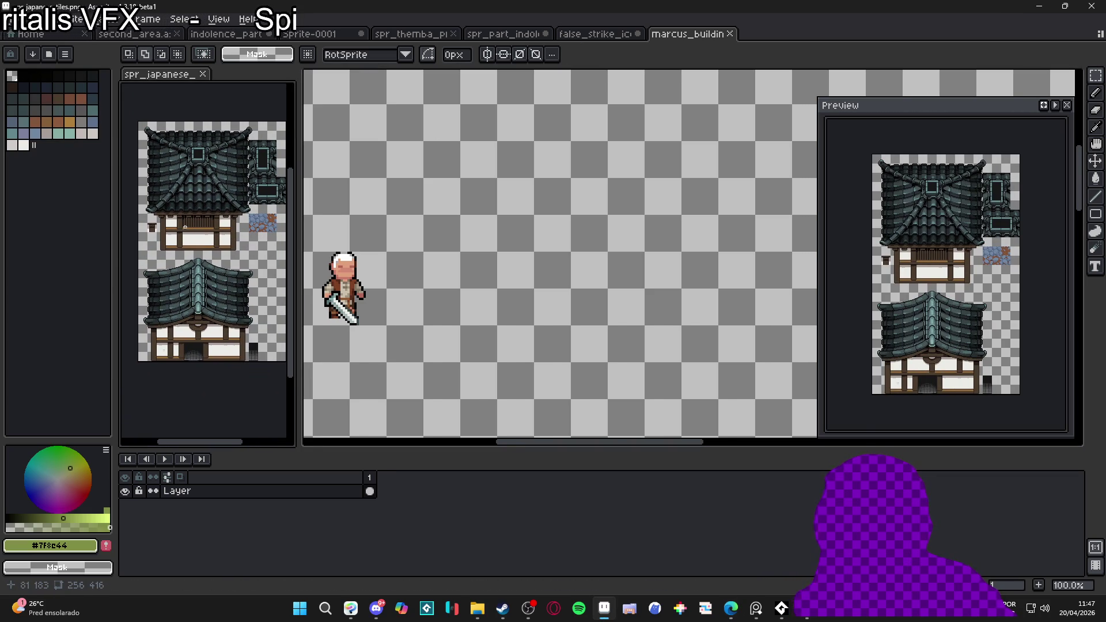
key(alt+Tab)
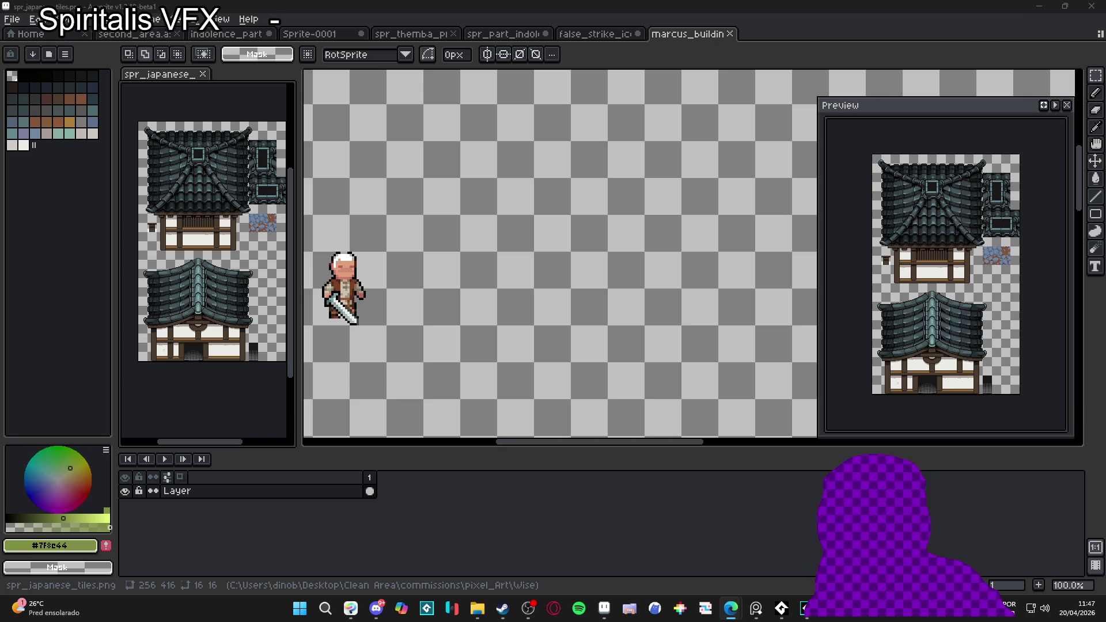
key(alt+Tab)
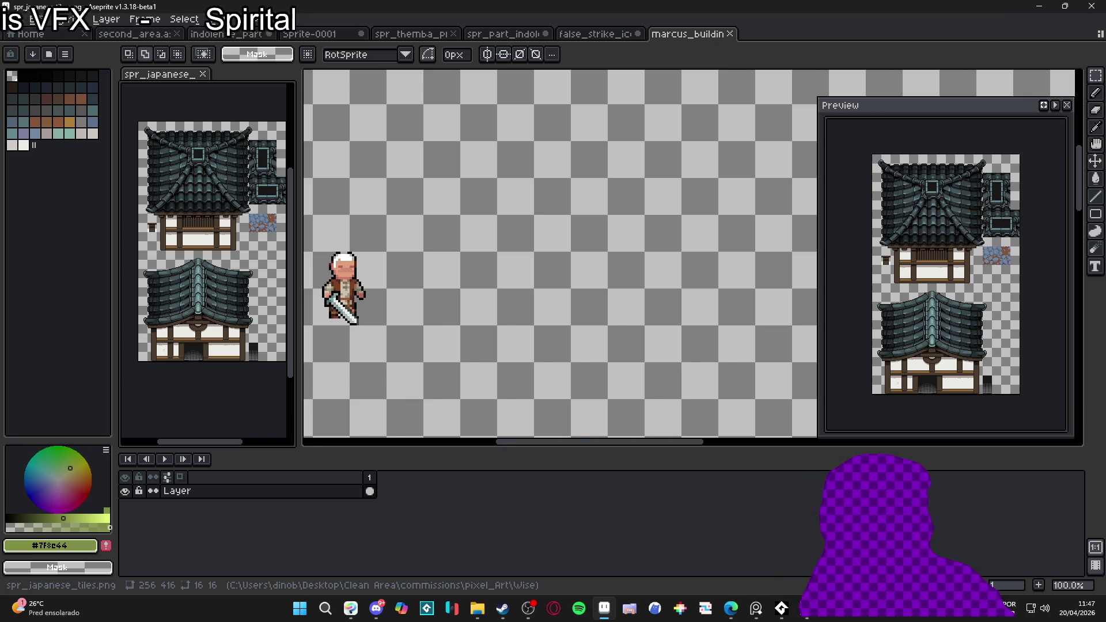
key(alt+Tab)
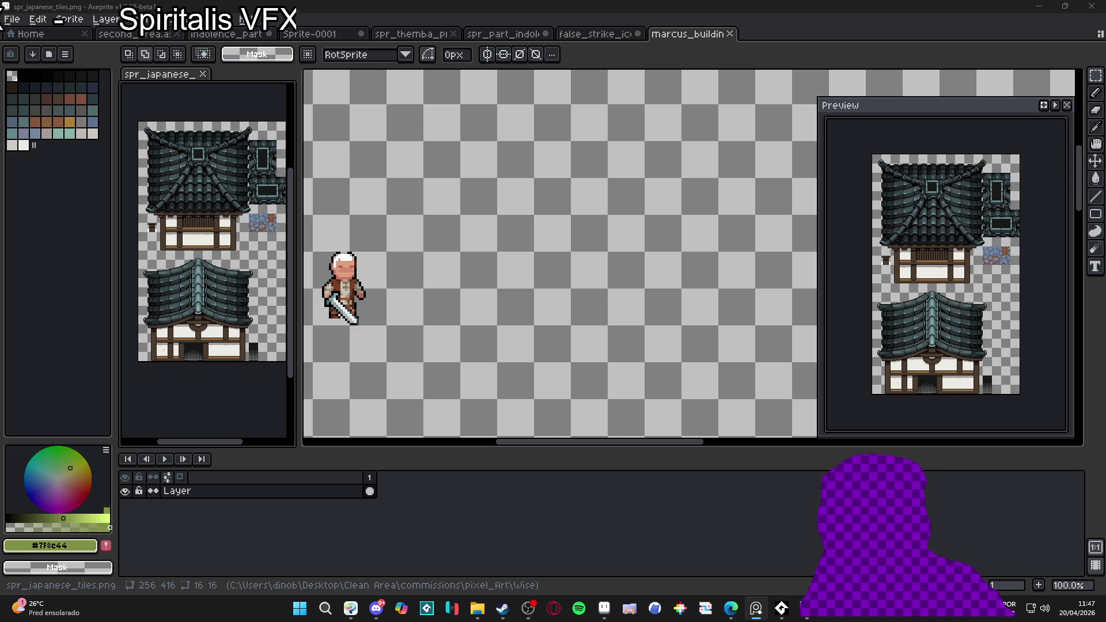
mouse_move(731, 607)
click(709, 553)
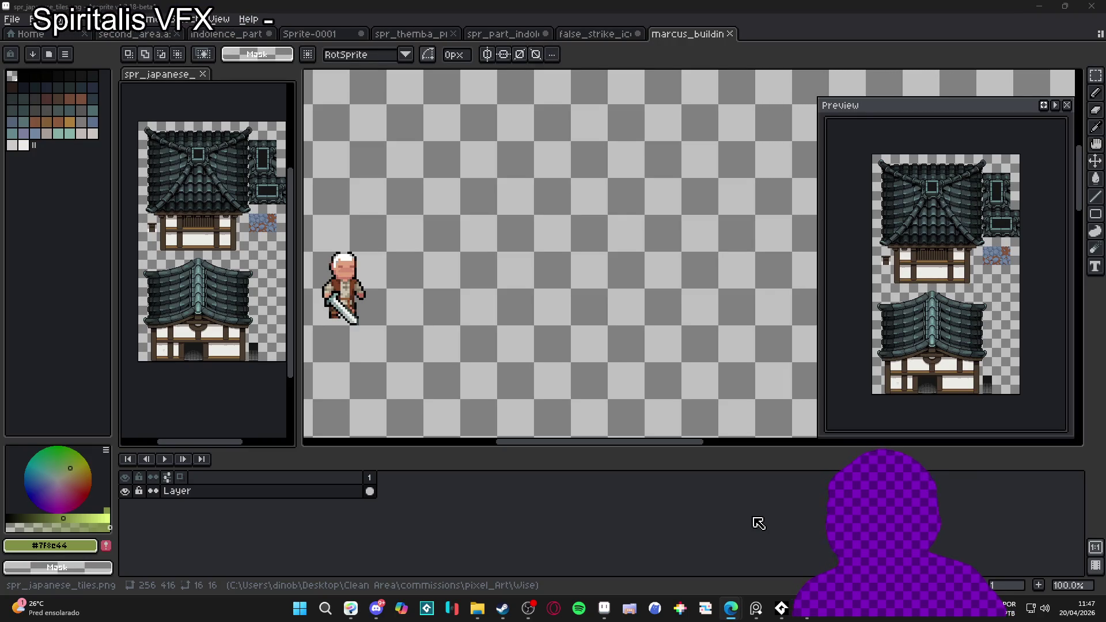
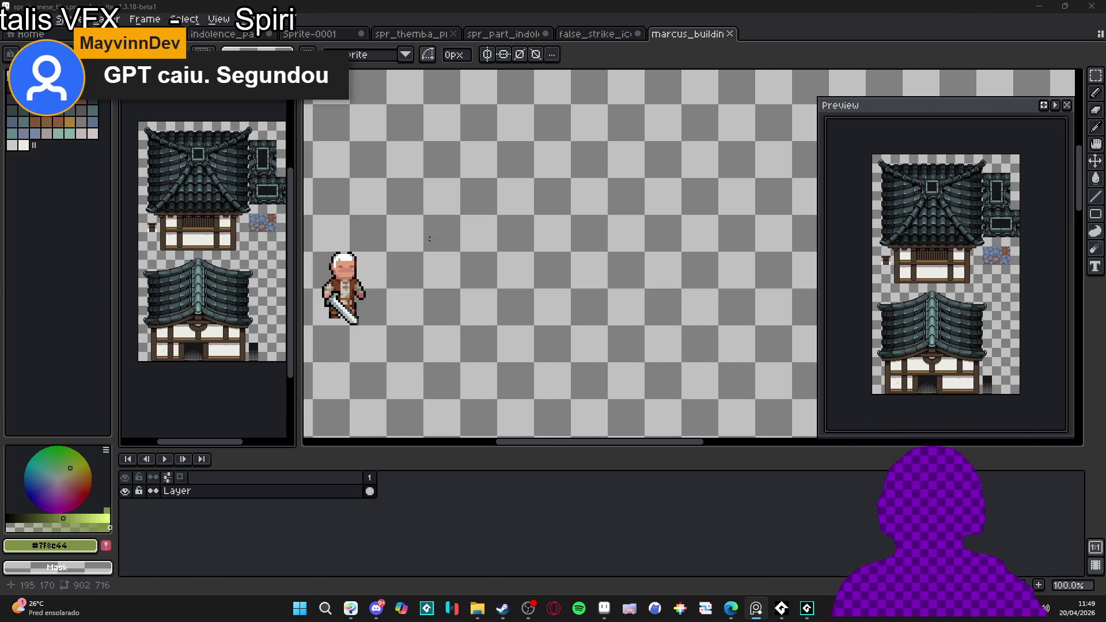
Step: Load the AAP-Splendor128 palette preset into the building tileset
click(521, 226)
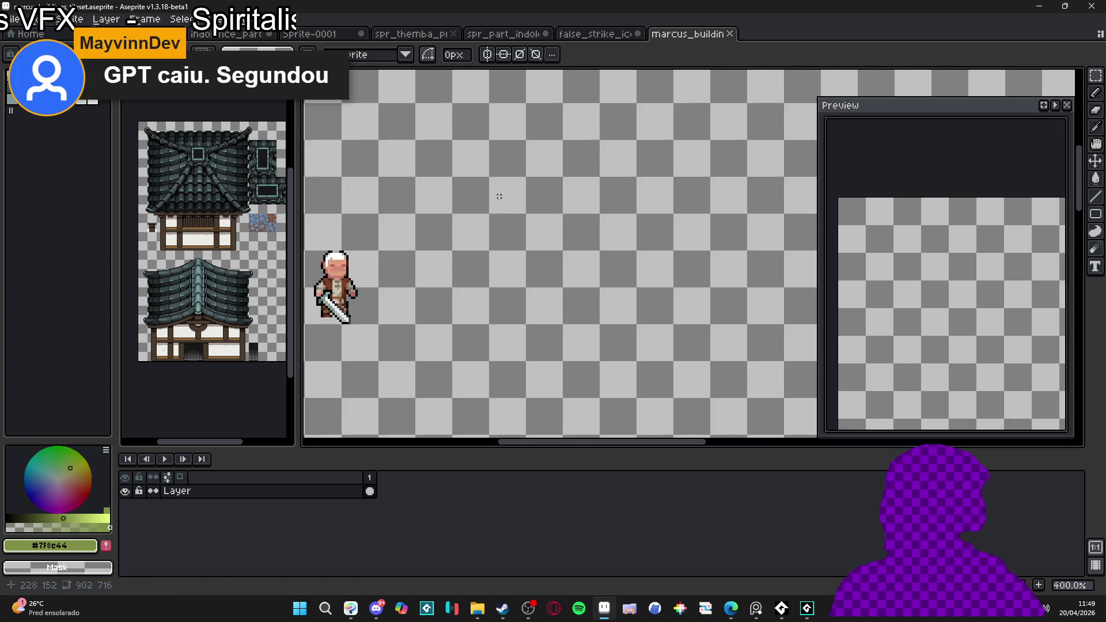
scroll(470, 259, down, 1)
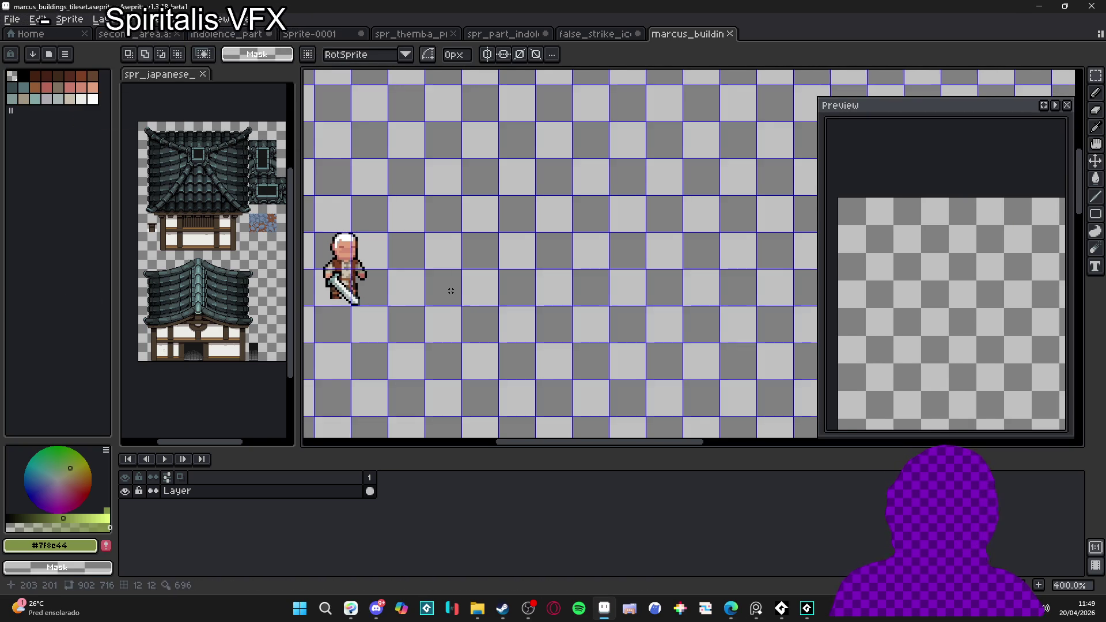
scroll(437, 288, up, 1)
key(b)
scroll(438, 306, up, 1)
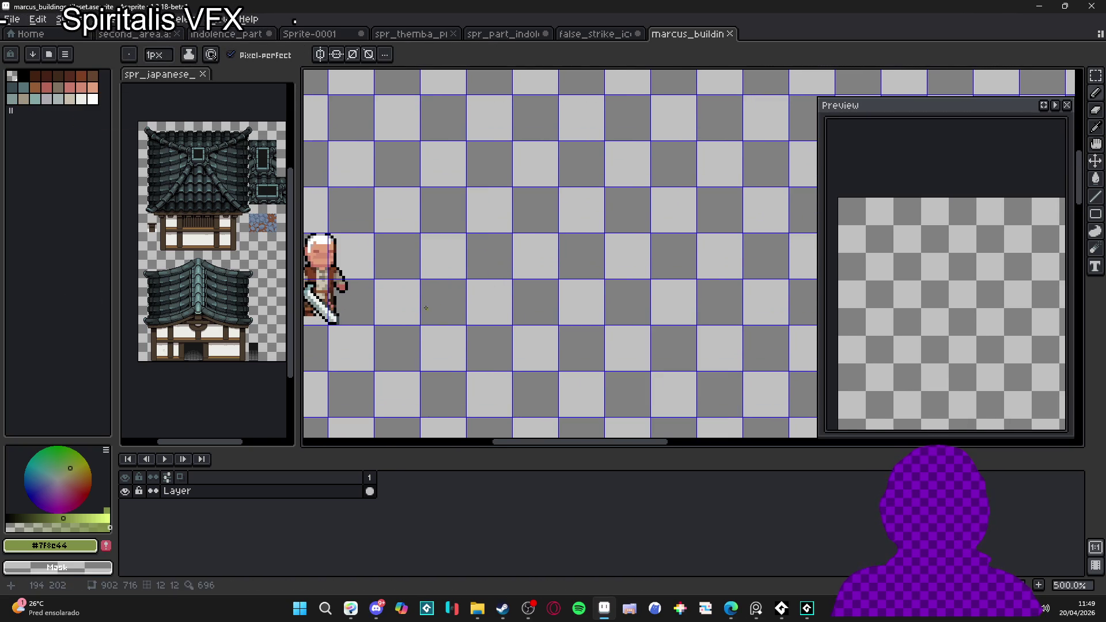
scroll(437, 288, down, 1)
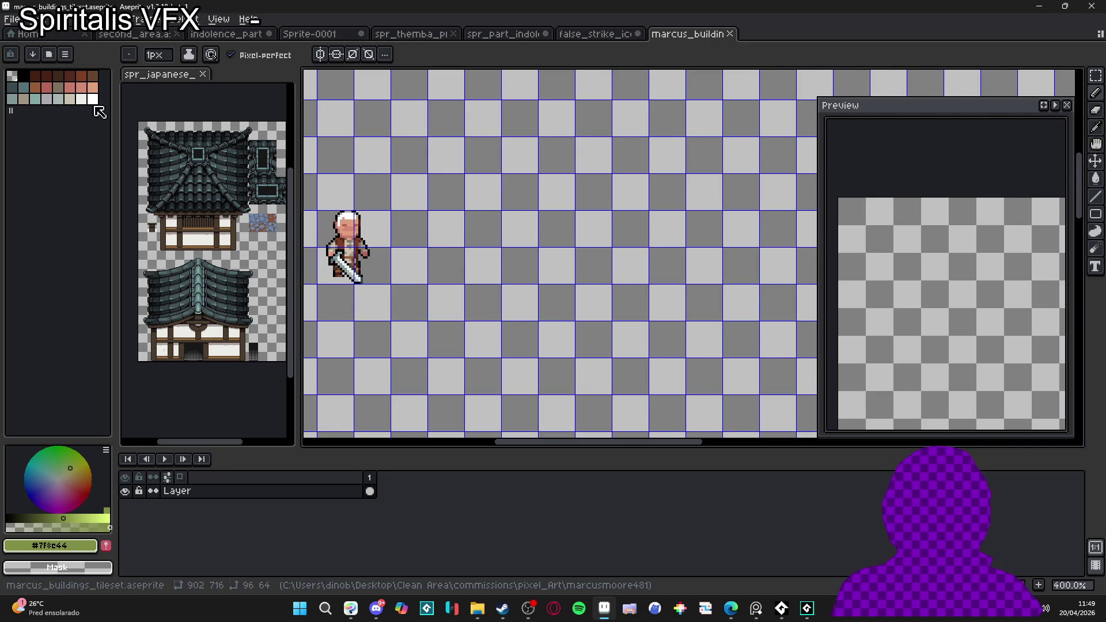
click(48, 54)
click(232, 221)
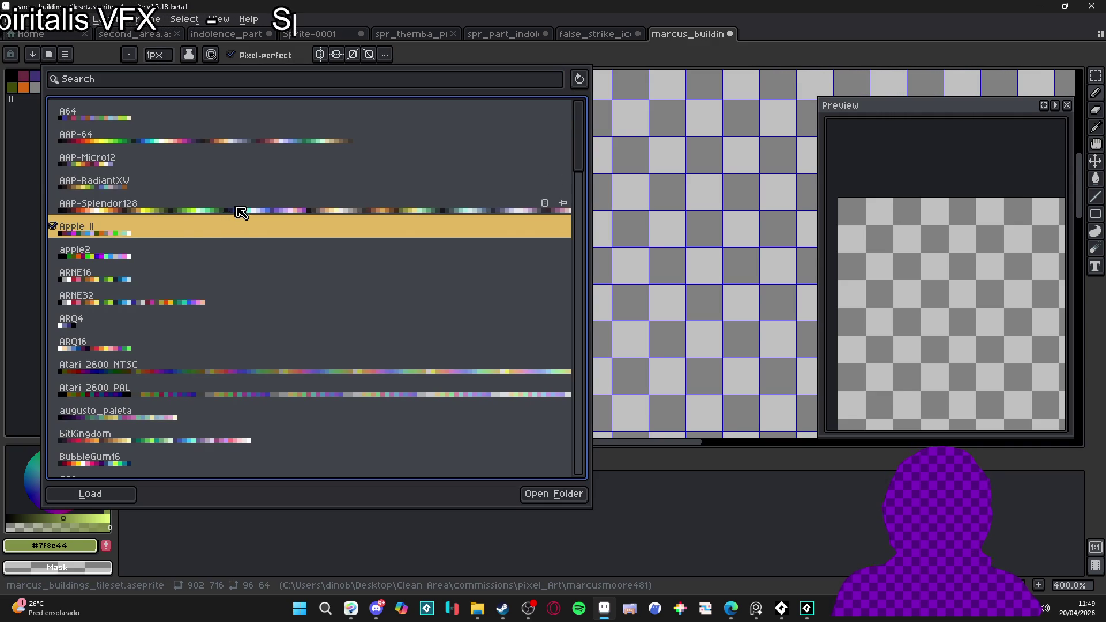
click(240, 209)
click(630, 289)
Step: Add a new empty Layer 1 above the original Layer
mouse_move(486, 260)
mouse_down()
mouse_move(473, 302)
mouse_move(439, 310)
mouse_up()
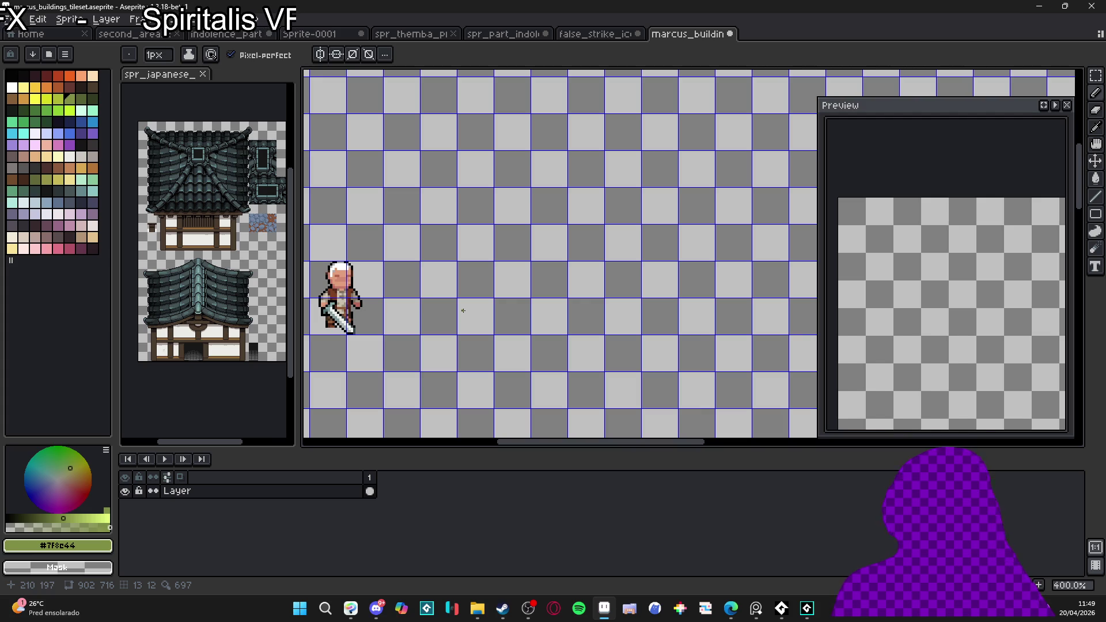
click(323, 498)
key(shift+n)
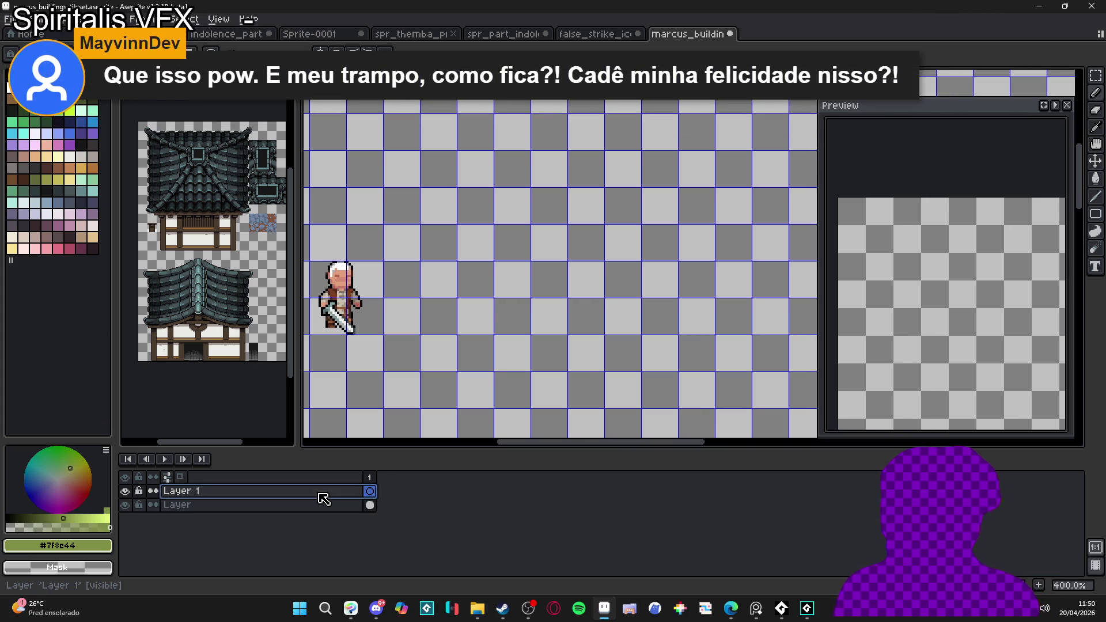
Step: Convert Layer 1 to a tilemap layer with a new 16x16 tileset
right_click(320, 496)
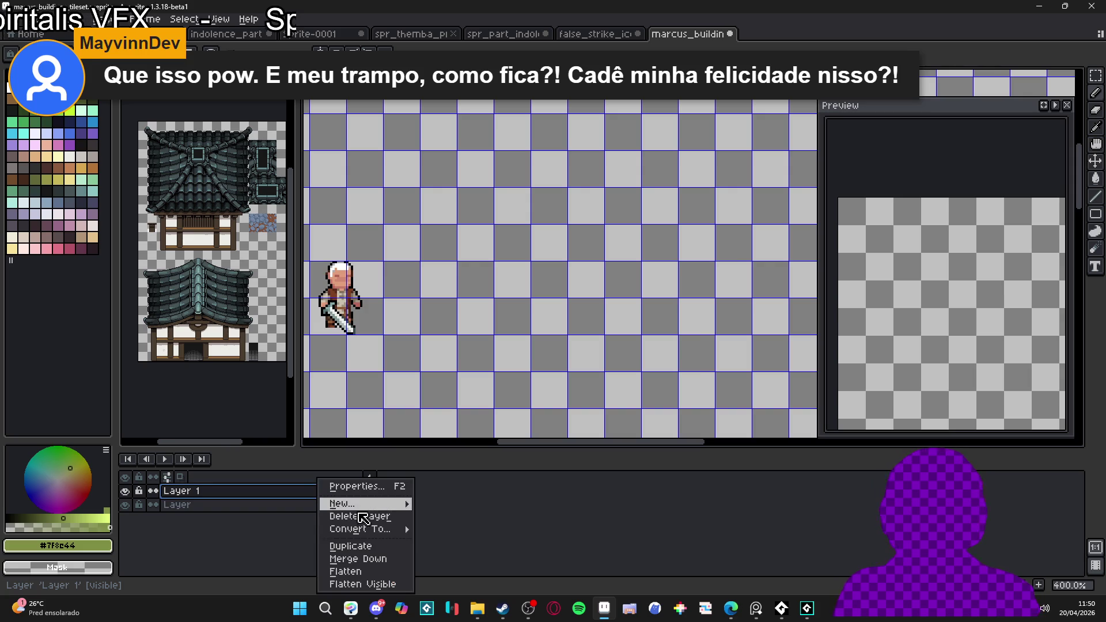
mouse_move(388, 534)
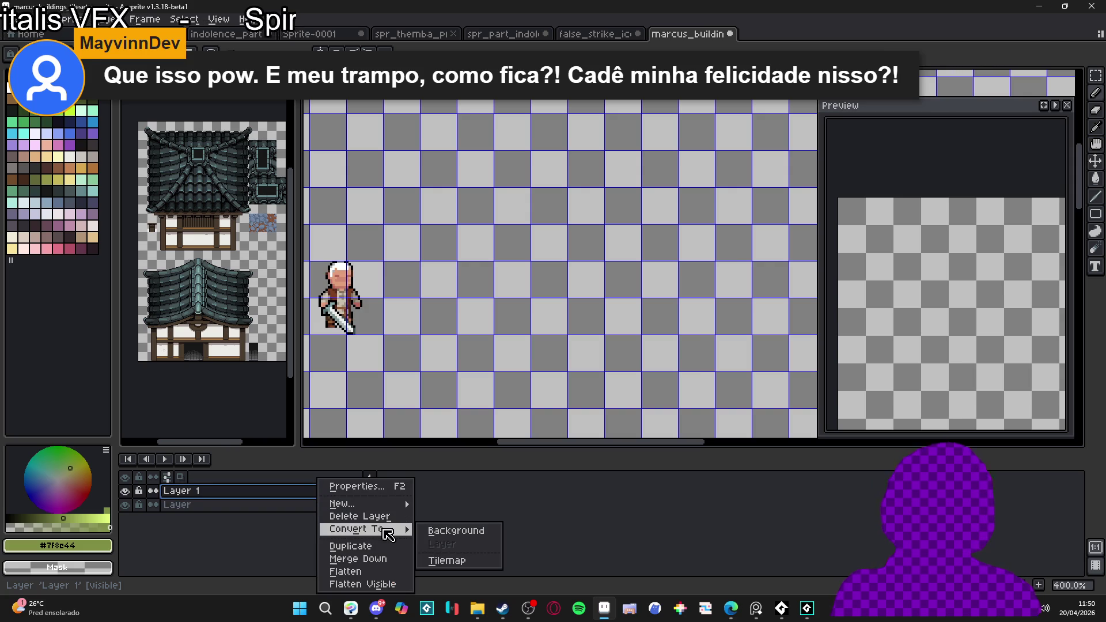
click(468, 561)
click(594, 380)
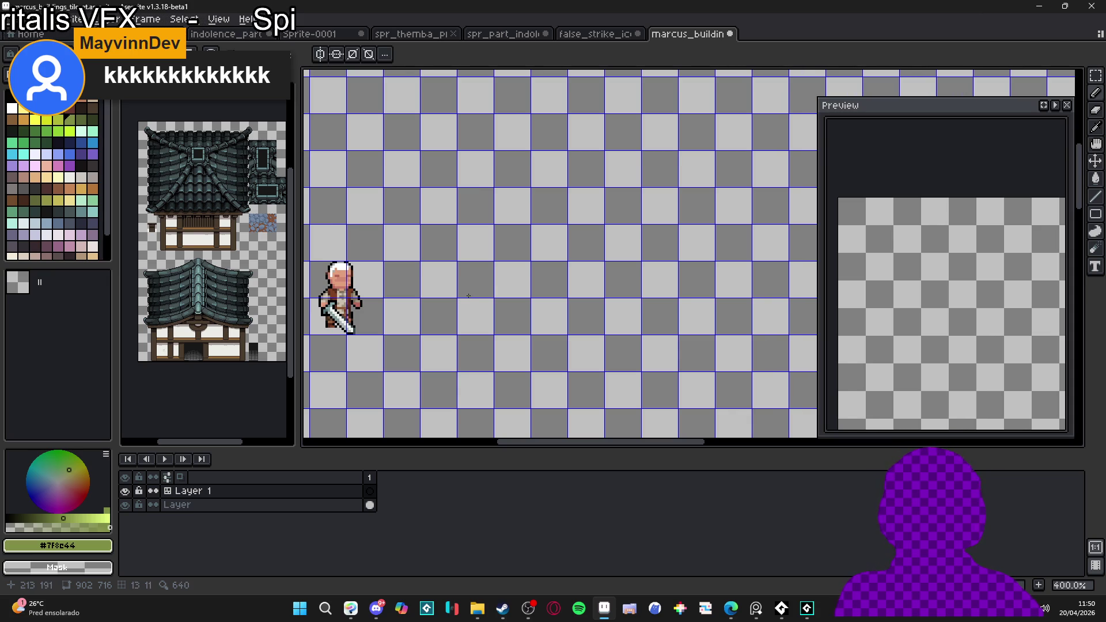
Step: Draw a one-pixel brown line across four 16x16 tiles of the Layer 1 tilemap
scroll(462, 300, up, 1)
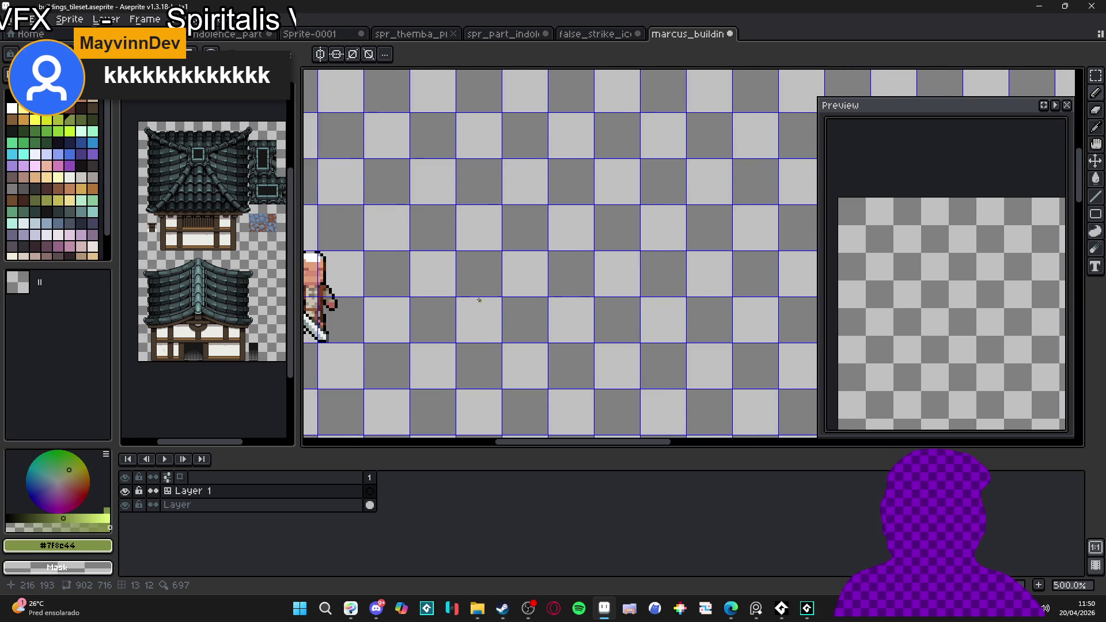
drag(479, 300, 457, 299)
scroll(459, 295, up, 2)
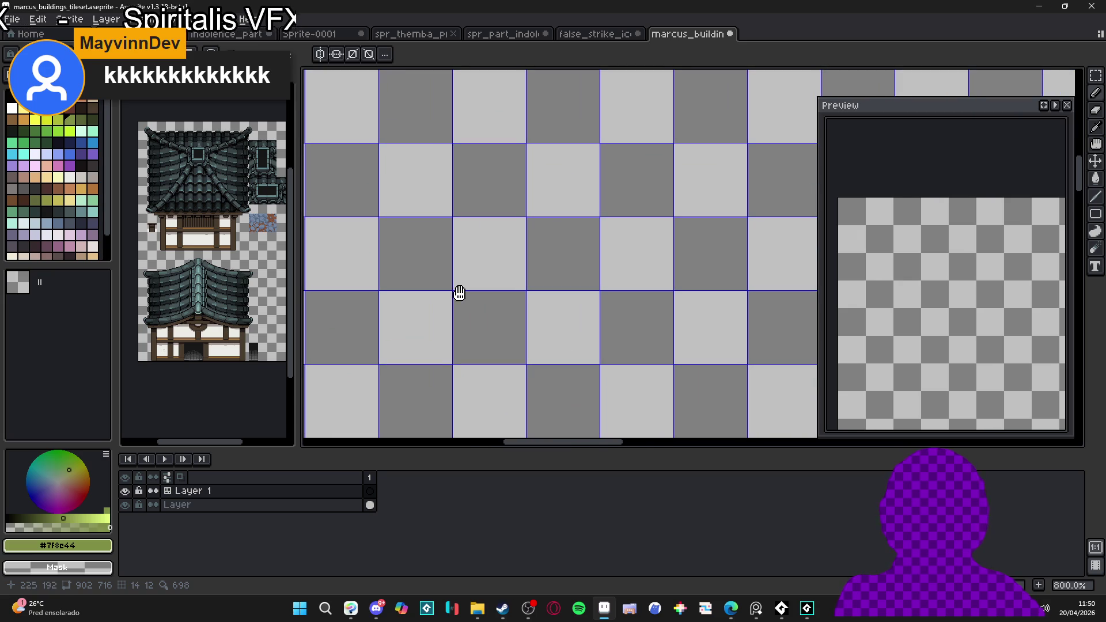
click(57, 188)
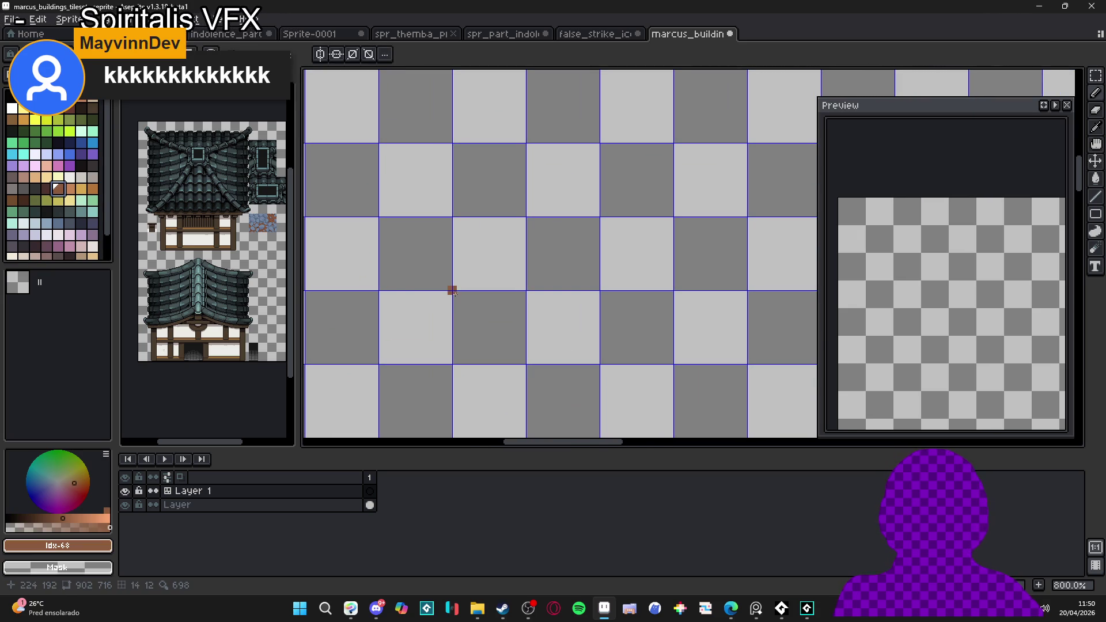
mouse_move(452, 292)
mouse_down()
mouse_move(518, 294)
mouse_move(525, 305)
mouse_move(459, 309)
mouse_up()
key(ctrl+z)
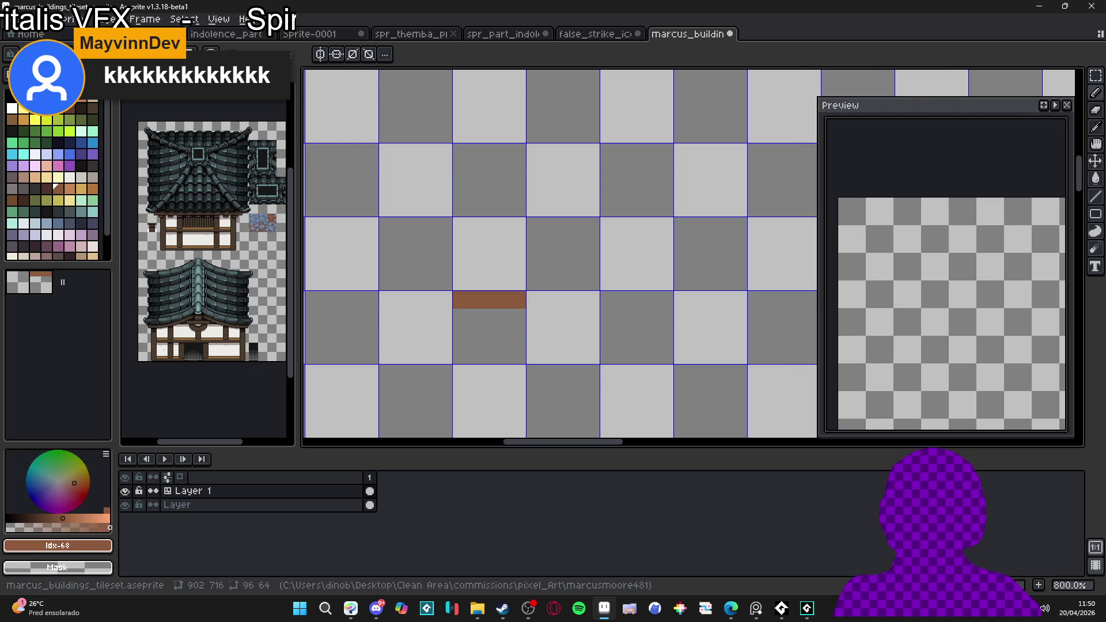
drag(506, 249, 523, 215)
mouse_move(524, 257)
mouse_down()
mouse_move(521, 285)
mouse_move(507, 280)
mouse_move(634, 297)
mouse_move(705, 288)
mouse_up()
key(Tab)
drag(553, 304, 527, 300)
alt+click(538, 284)
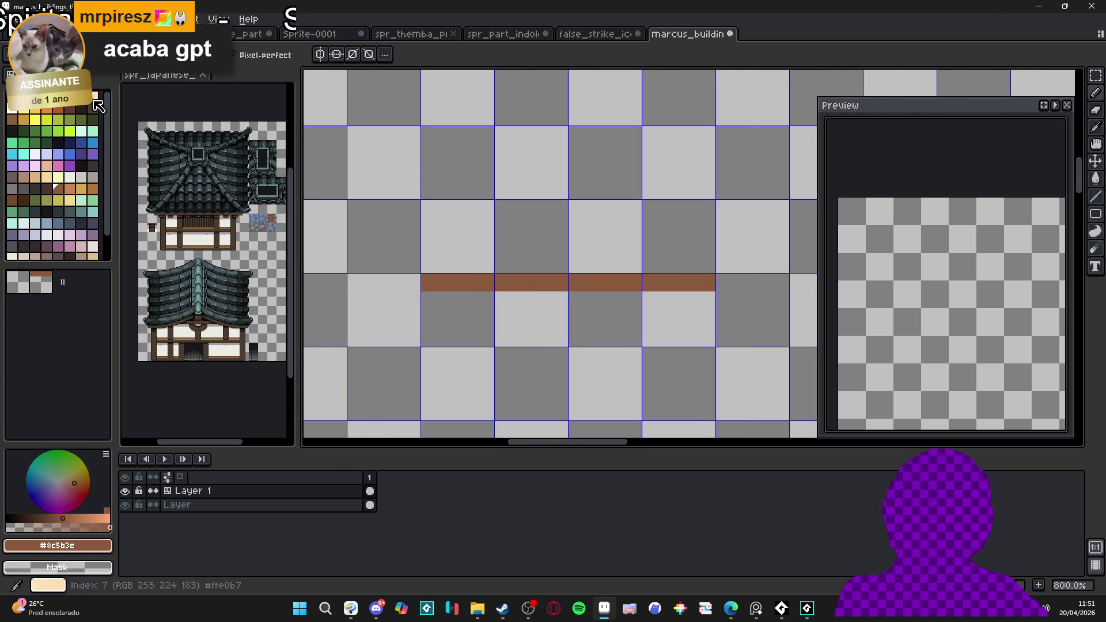
Step: Thicken the brown beam by one row and fill a lavender rectangle band beneath it
drag(427, 293, 713, 294)
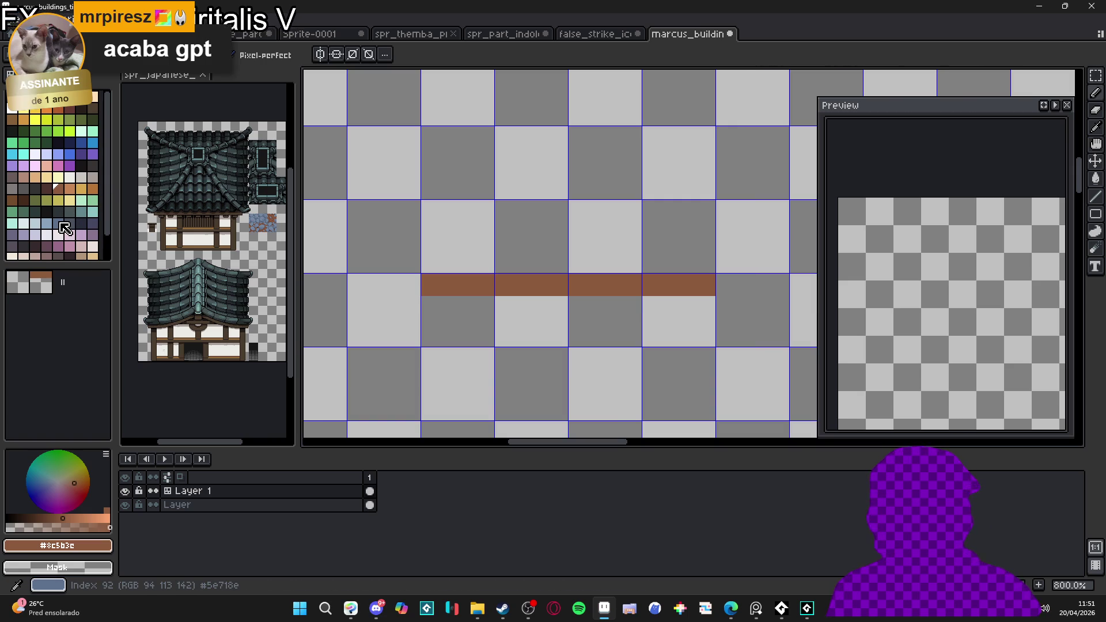
scroll(73, 237, down, 2)
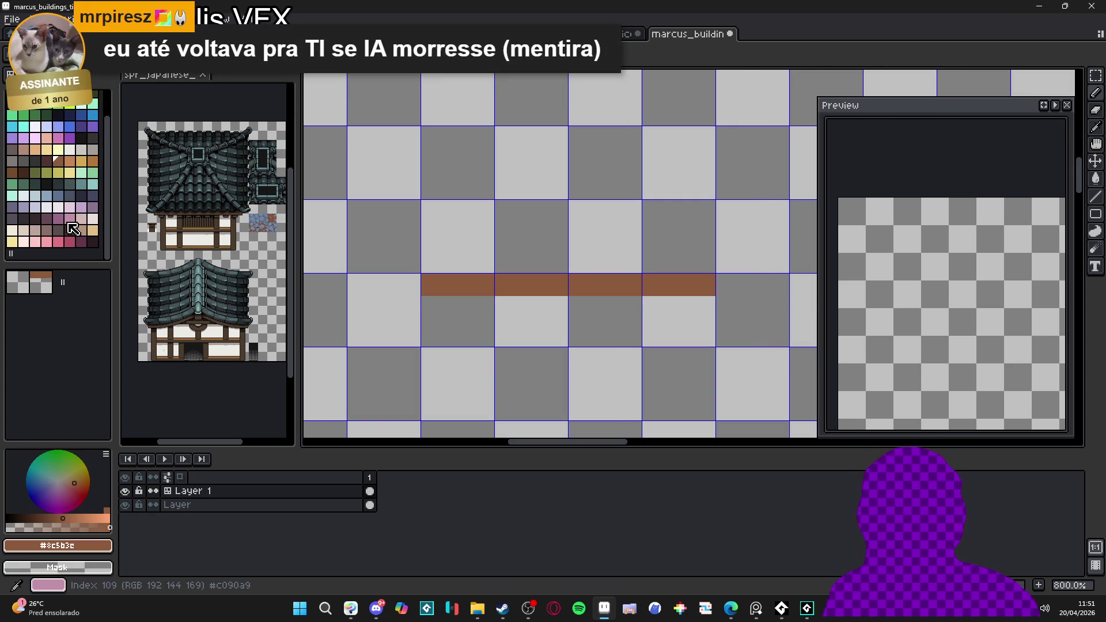
click(23, 207)
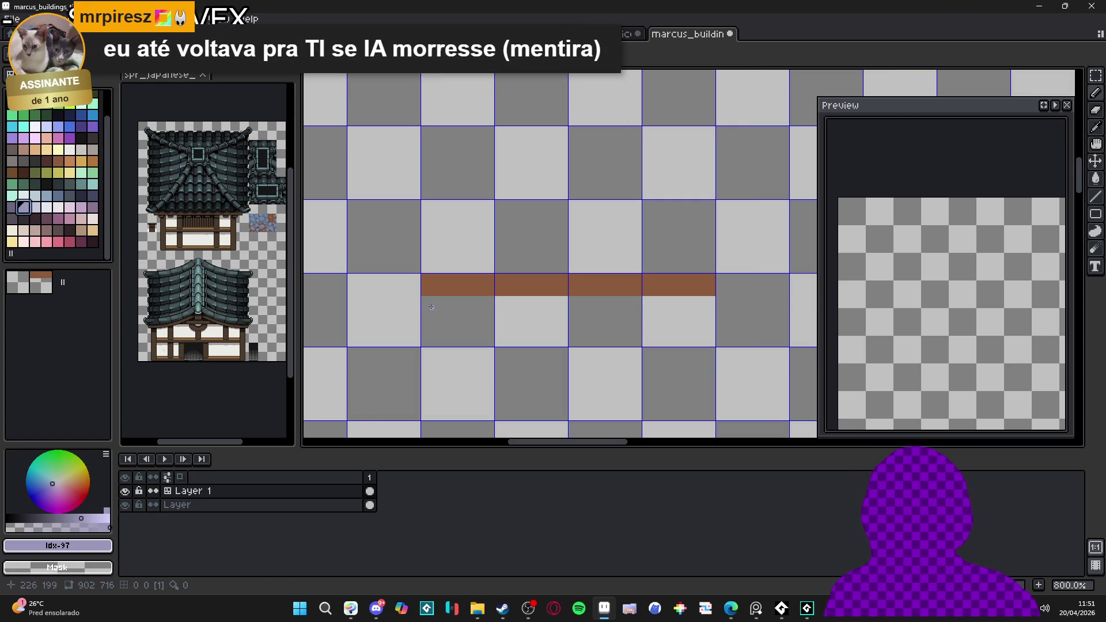
scroll(951, 118, down, 3)
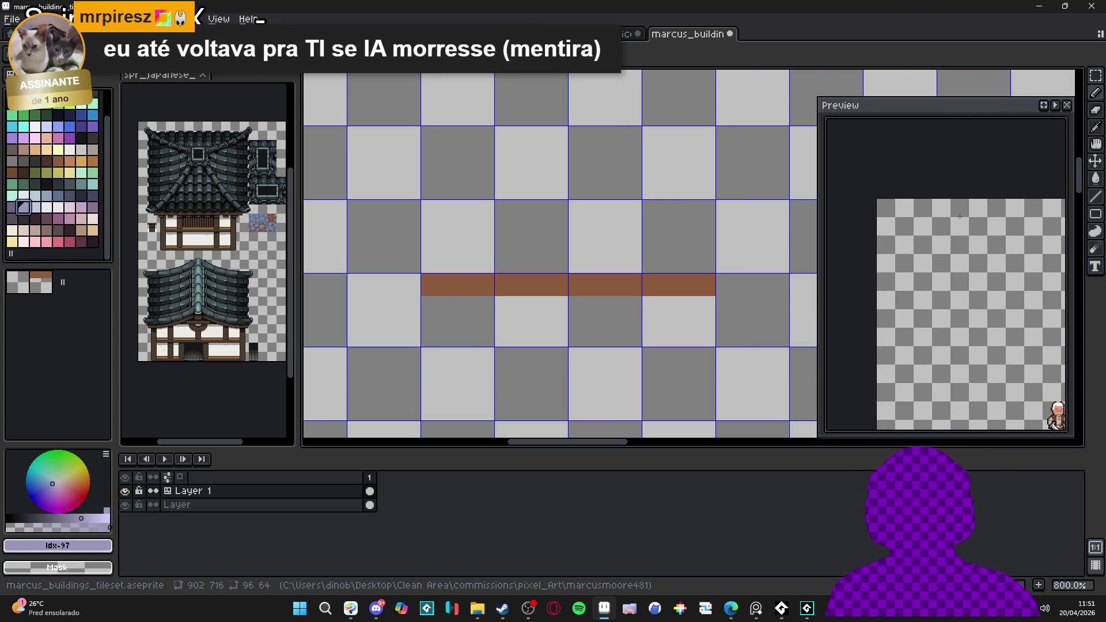
mouse_move(950, 112)
mouse_down()
mouse_move(711, 54)
mouse_move(814, 73)
mouse_move(858, 108)
mouse_up()
scroll(945, 233, up, 3)
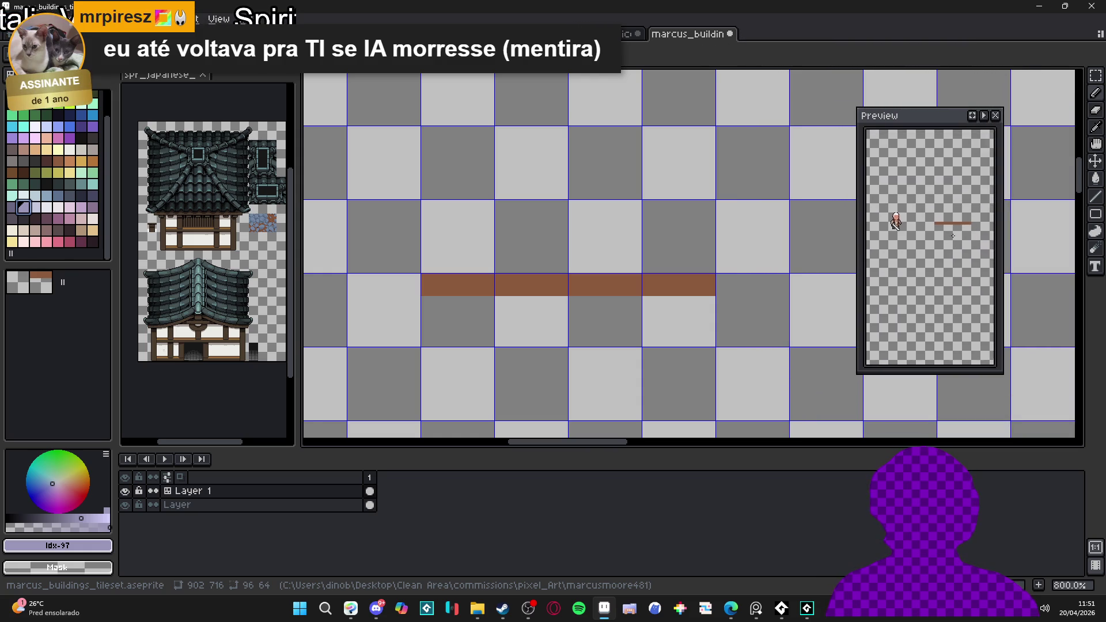
click(1077, 213)
drag(421, 298, 714, 345)
Step: Choose a dark palette colour for outlining the beam
scroll(448, 272, up, 2)
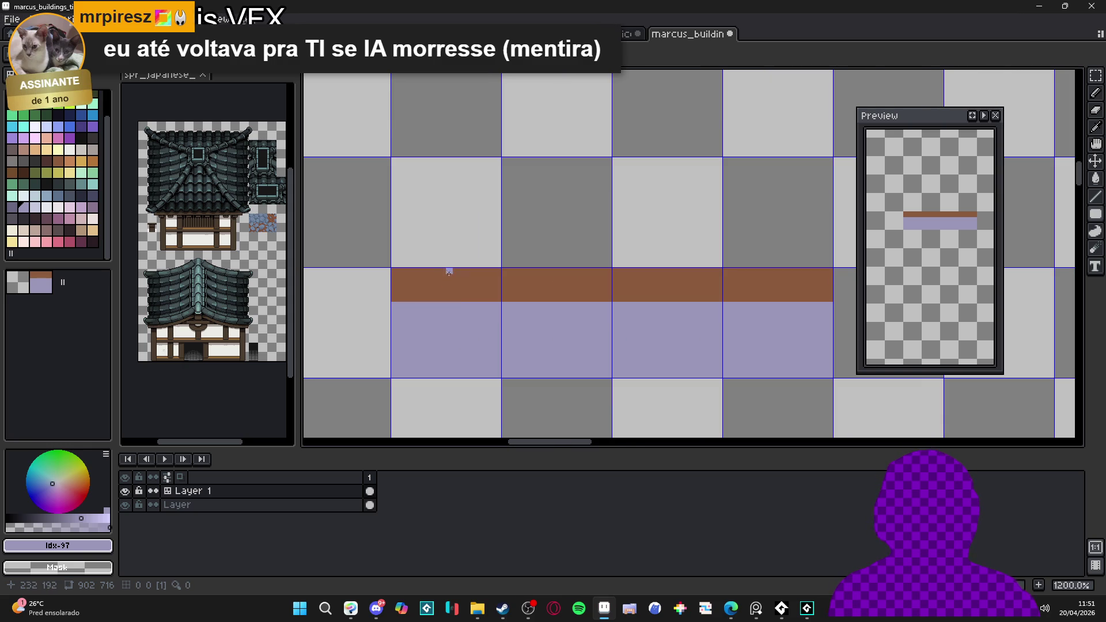
click(46, 161)
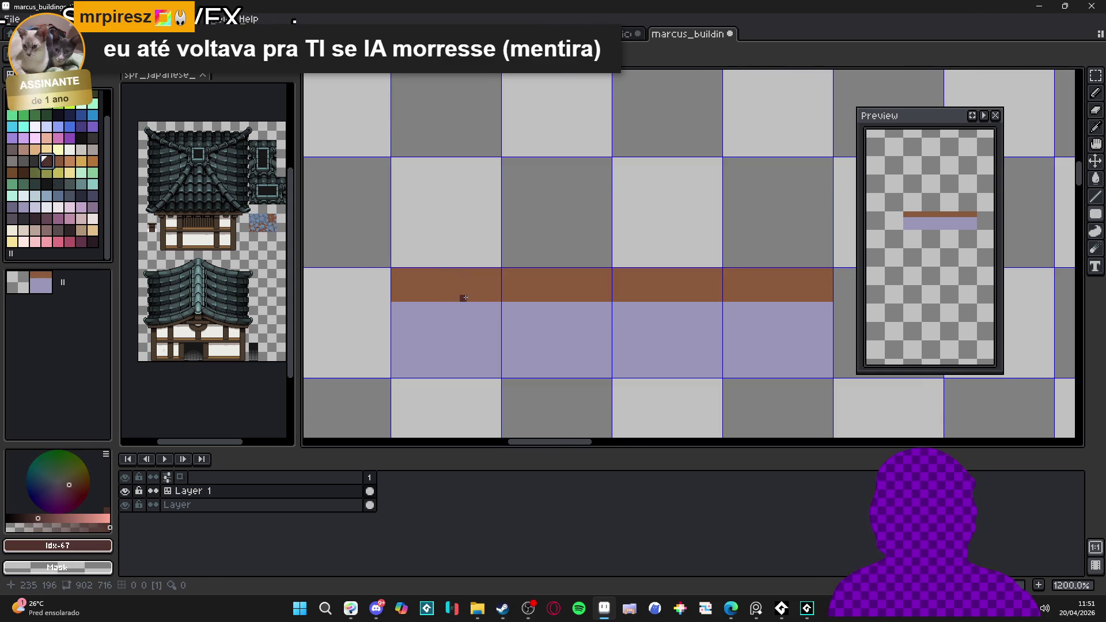
scroll(425, 276, down, 2)
click(72, 236)
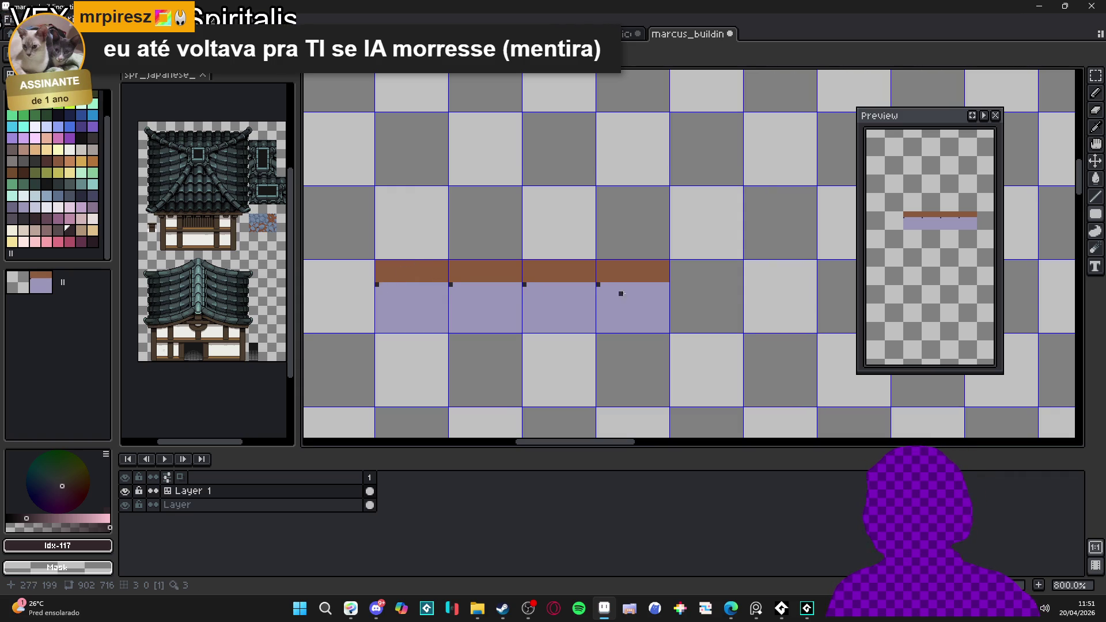
Step: Draw dark outline lines along the beam's top and bottom edges across all four tiles
click(667, 284)
shift+click(376, 285)
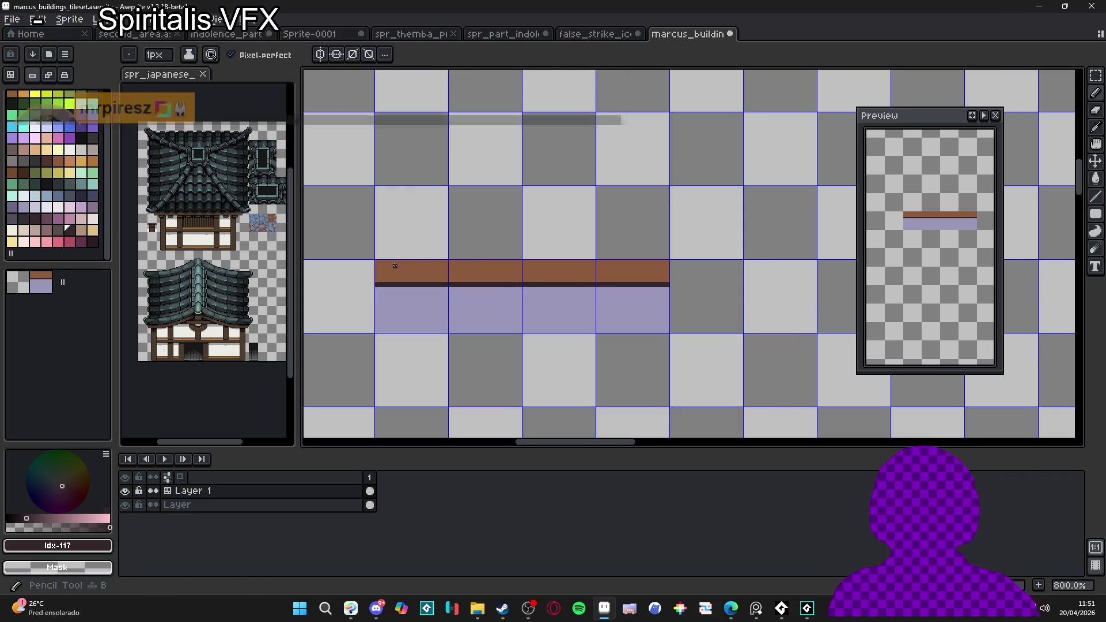
click(377, 262)
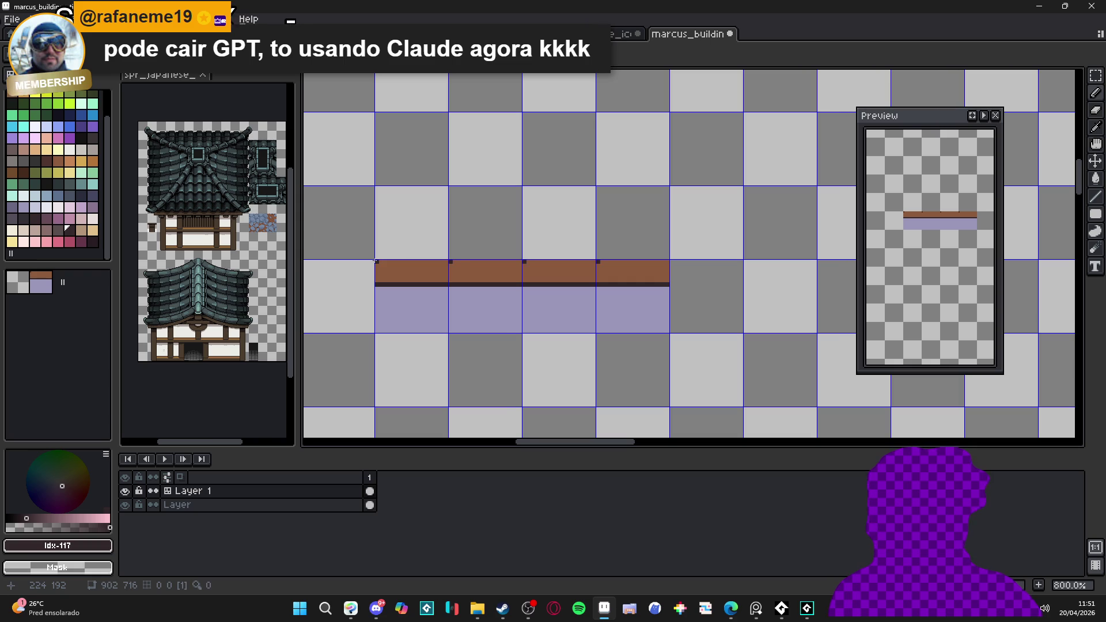
shift+click(668, 262)
Step: Repaint the beam's light 64x3 centre strip with the sampled brown
scroll(400, 276, up, 2)
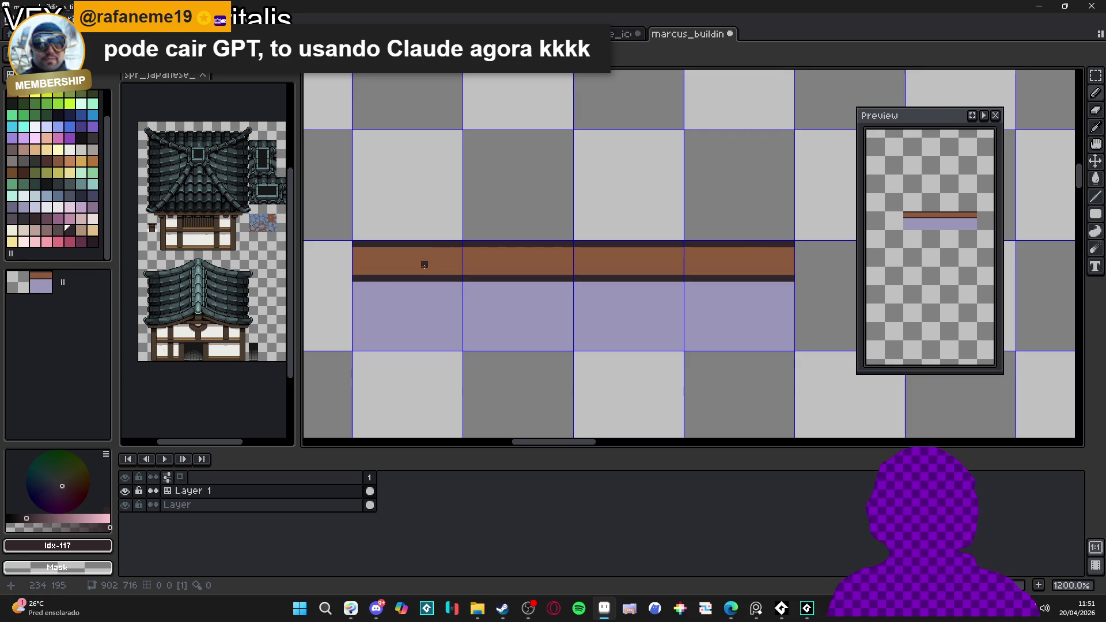
alt+click(403, 264)
mouse_move(361, 271)
mouse_down()
mouse_move(791, 265)
mouse_move(758, 282)
mouse_up()
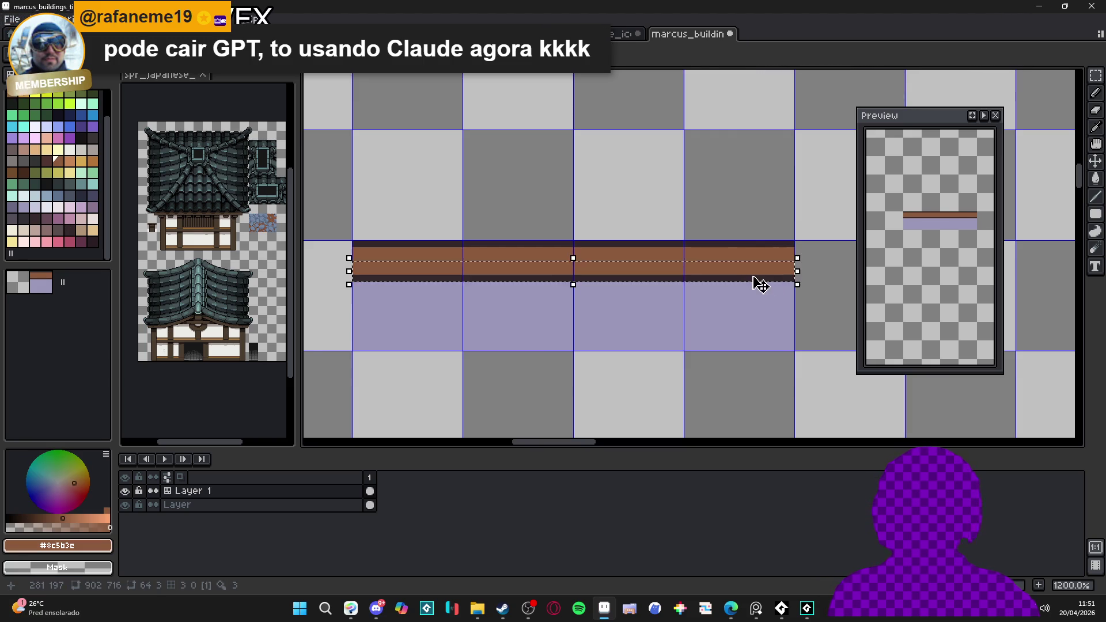
key(Return)
key(b)
drag(363, 264, 763, 260)
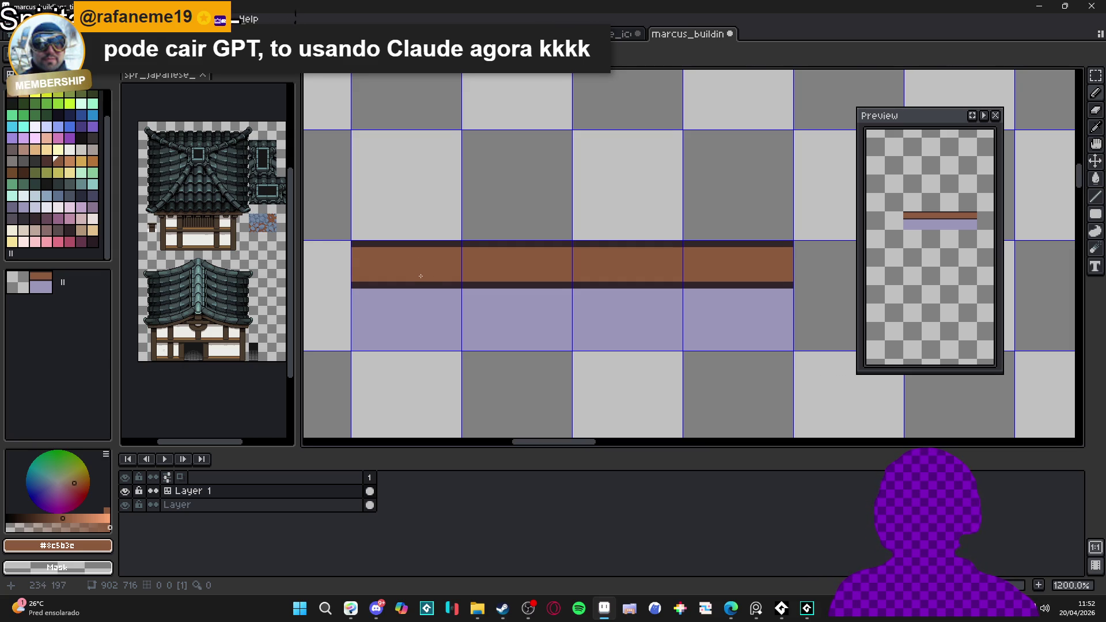
drag(419, 275, 416, 273)
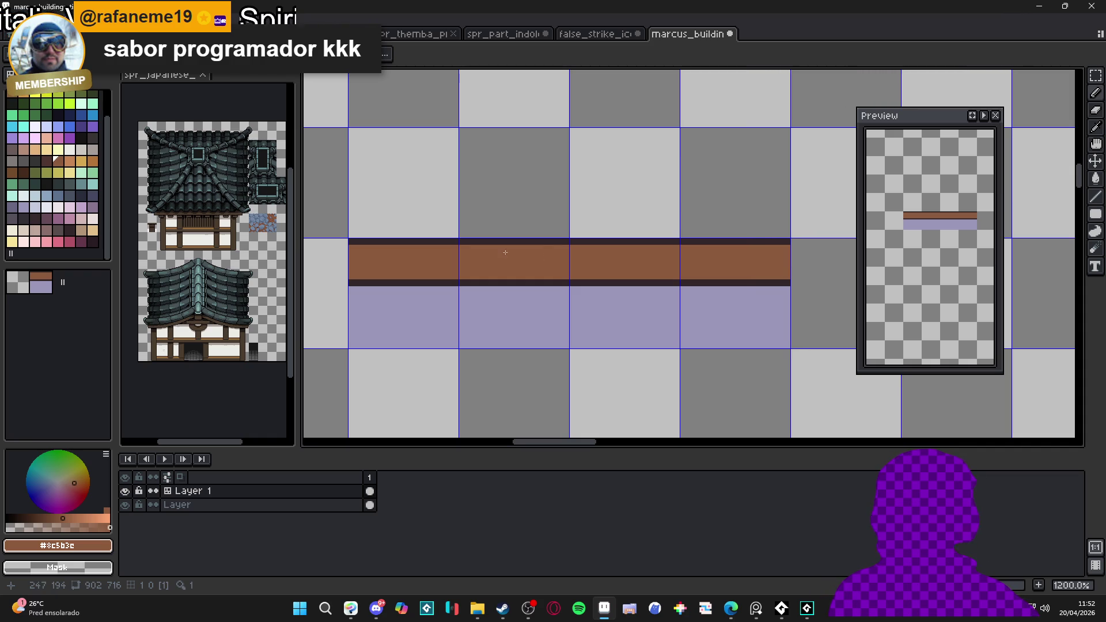
Step: Add a light peach highlight along the beam's top and a dark purple mortar stroke below it
click(70, 161)
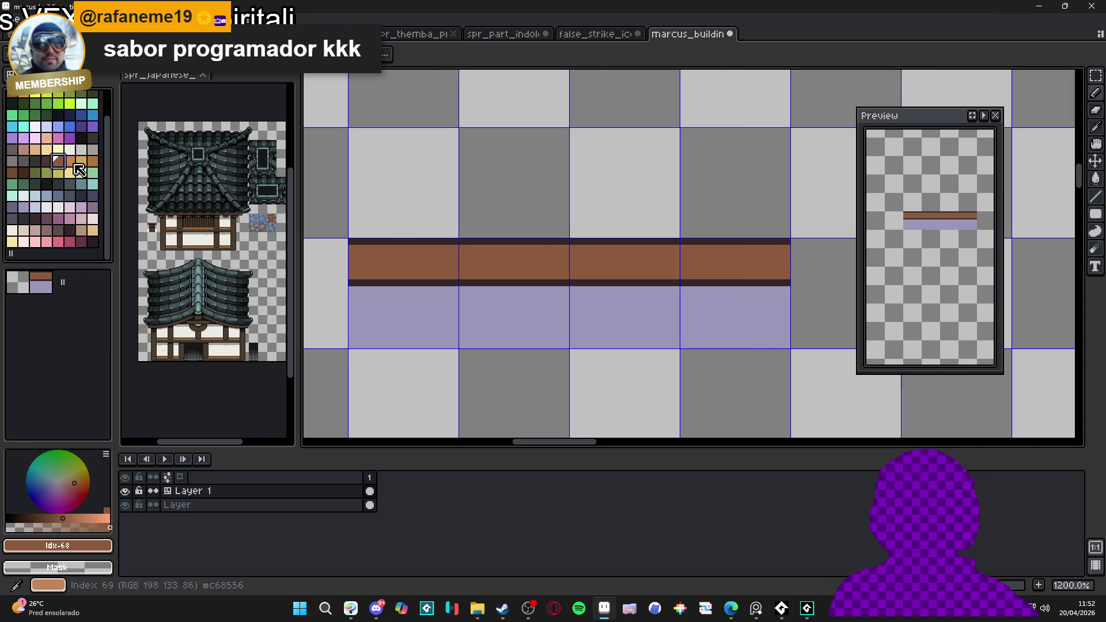
drag(352, 248, 728, 254)
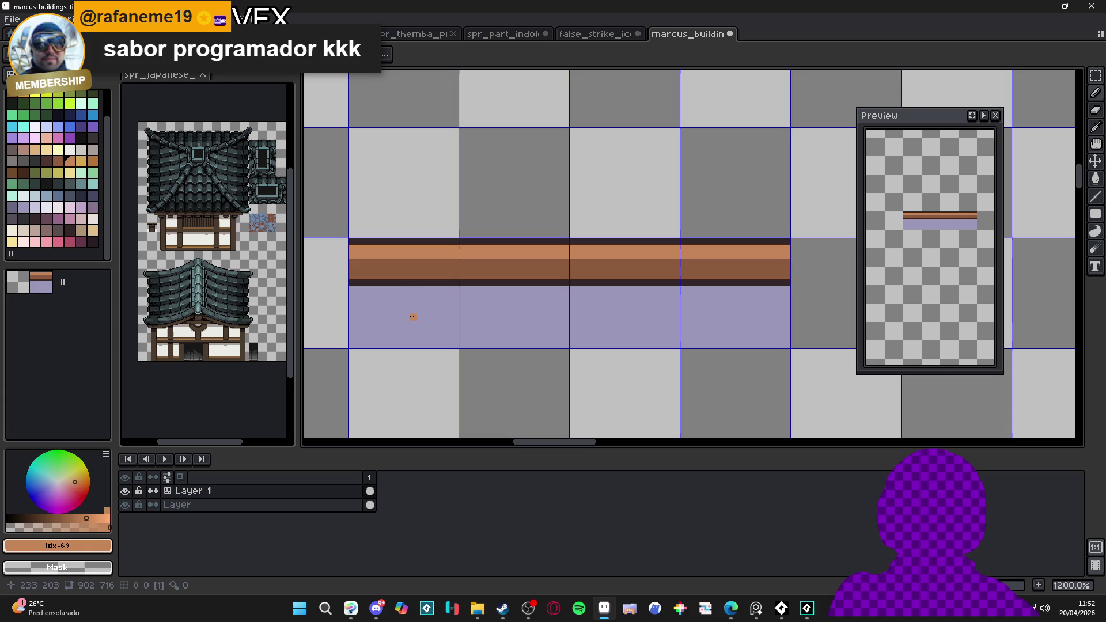
alt+click(389, 291)
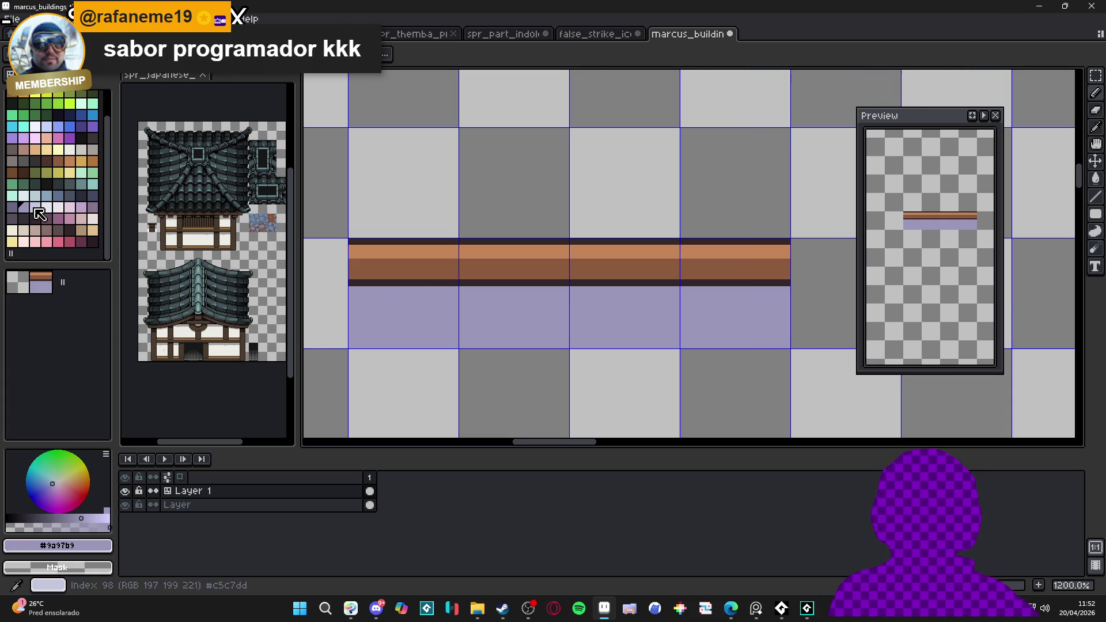
mouse_move(434, 290)
mouse_down()
mouse_move(433, 307)
mouse_move(500, 317)
mouse_move(518, 303)
mouse_move(505, 288)
mouse_up()
Step: Draw curved dark mortar lines under the beam joint in the lavender stone band
alt+click(504, 303)
click(517, 303)
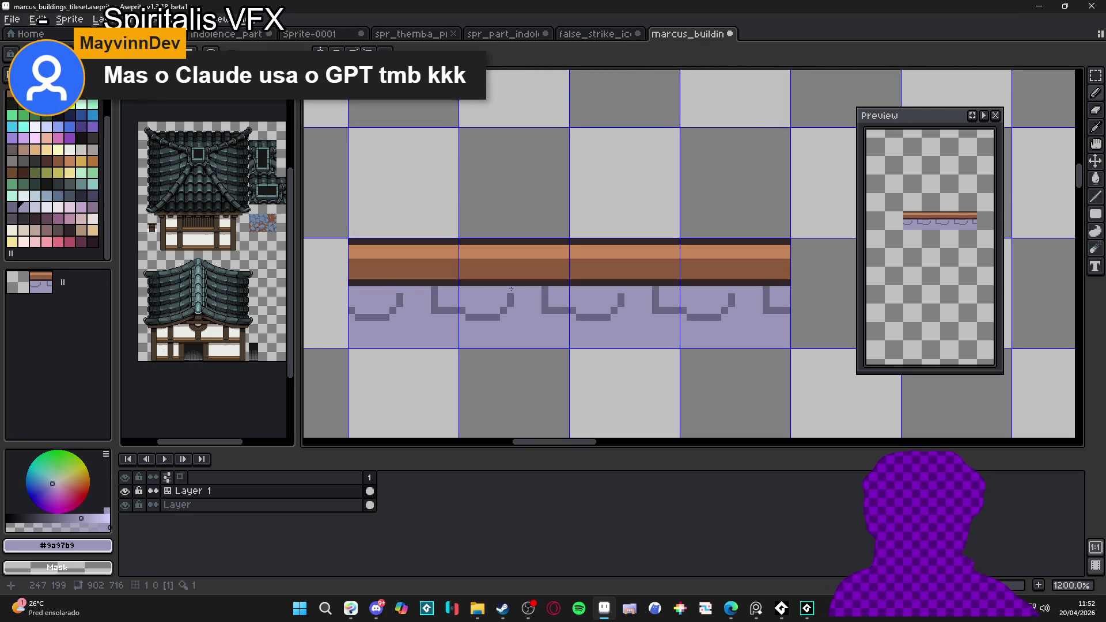
alt+click(513, 297)
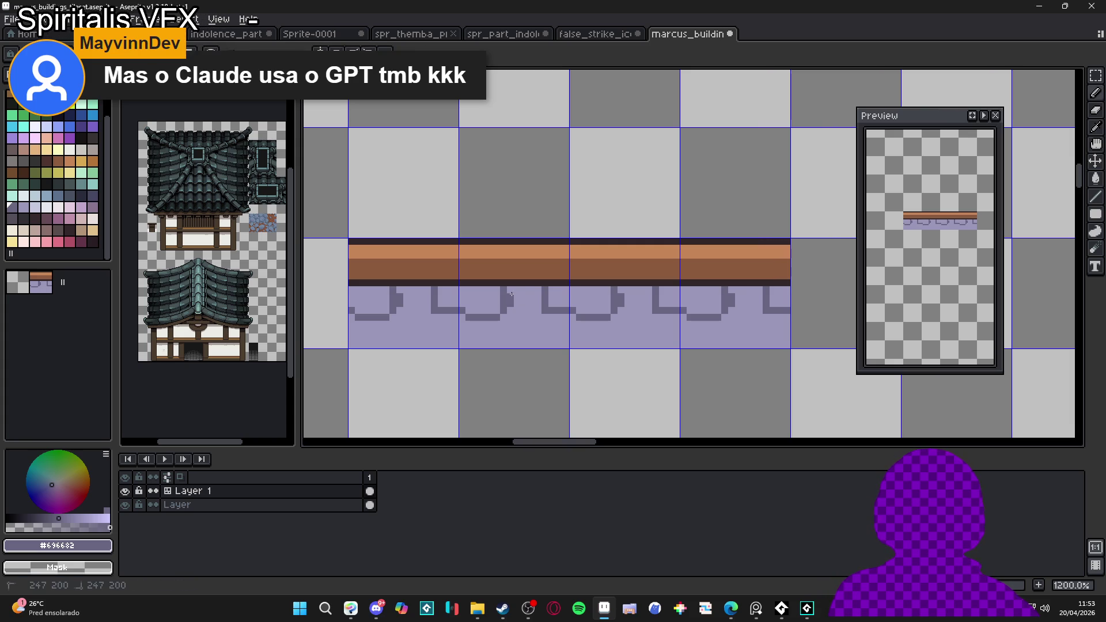
alt+click(509, 309)
alt+click(510, 306)
alt+click(499, 323)
alt+click(491, 322)
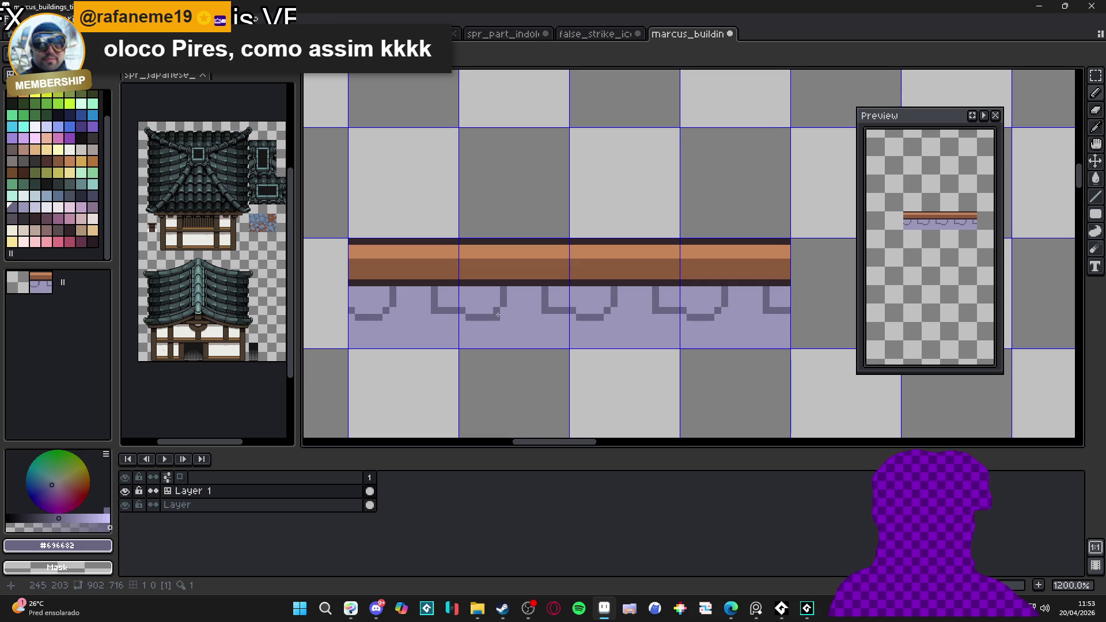
drag(496, 315, 531, 324)
click(540, 316)
click(547, 316)
mouse_move(511, 332)
mouse_down()
mouse_move(503, 345)
mouse_move(464, 344)
mouse_up()
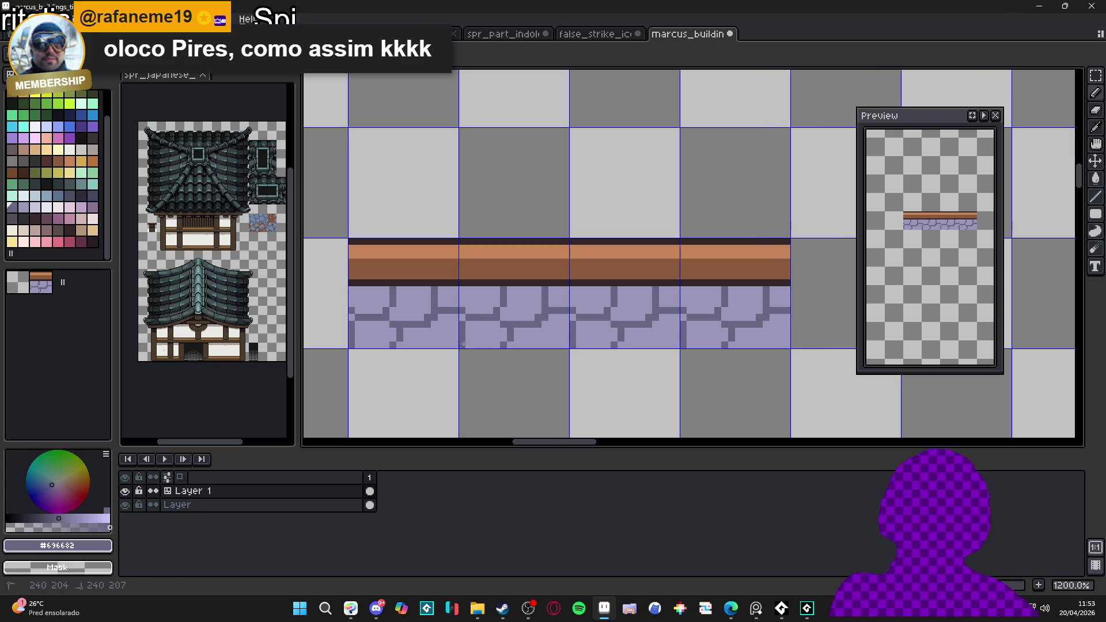
click(448, 317)
Step: Add vertical mortar joints and a deep-shadow pixel, then run mortar along the band's top row
alt+click(476, 297)
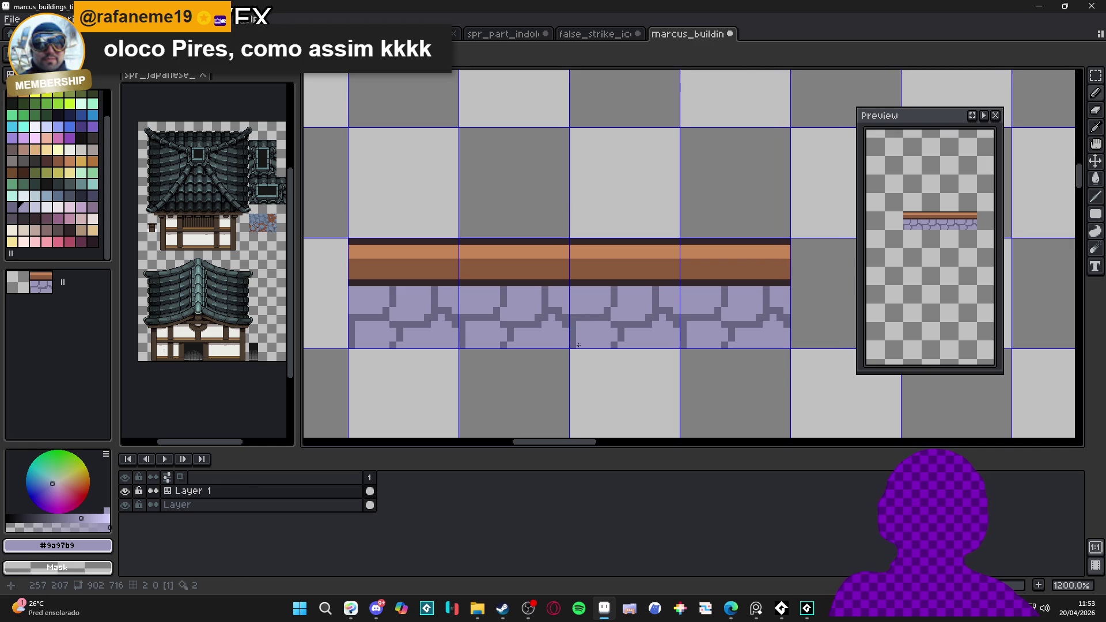
alt+click(607, 346)
click(617, 344)
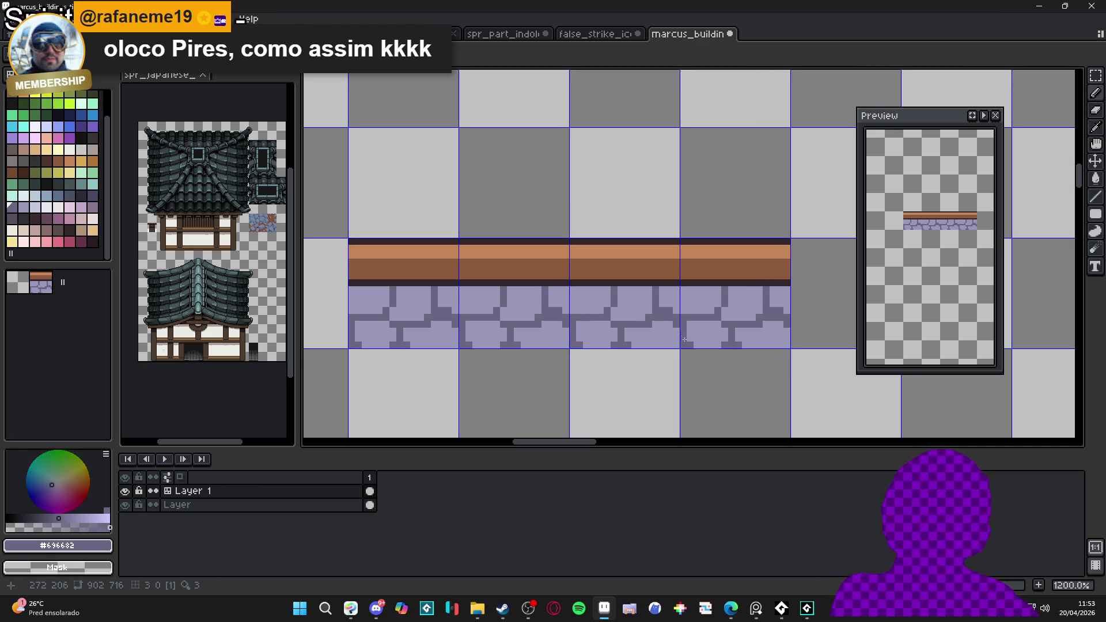
drag(616, 310, 615, 318)
click(620, 320)
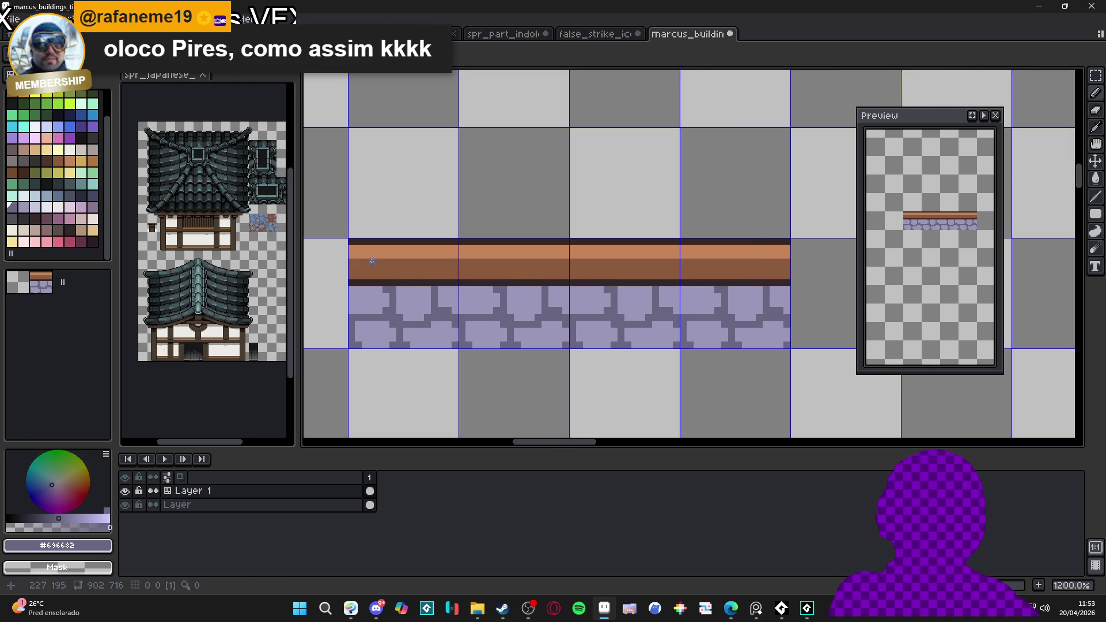
click(94, 198)
click(389, 290)
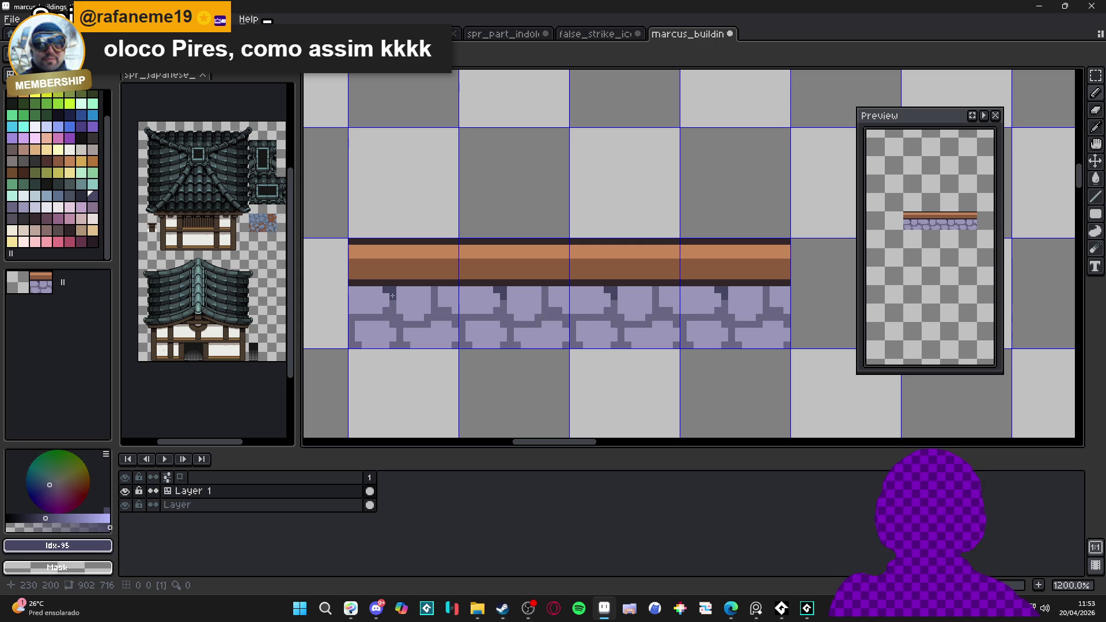
alt+click(439, 313)
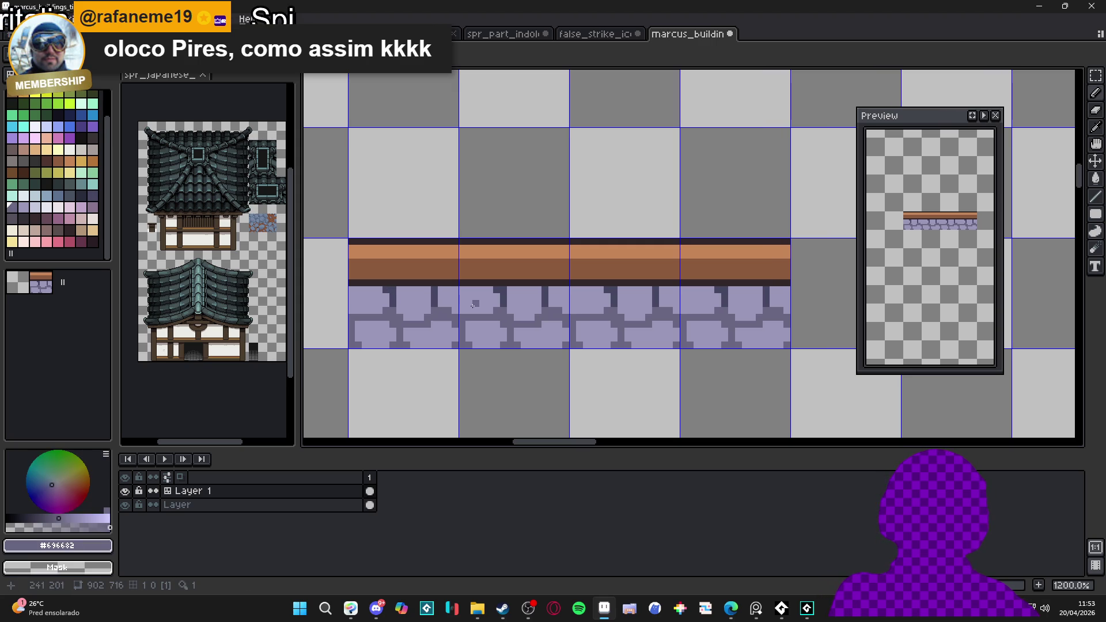
drag(443, 297, 540, 296)
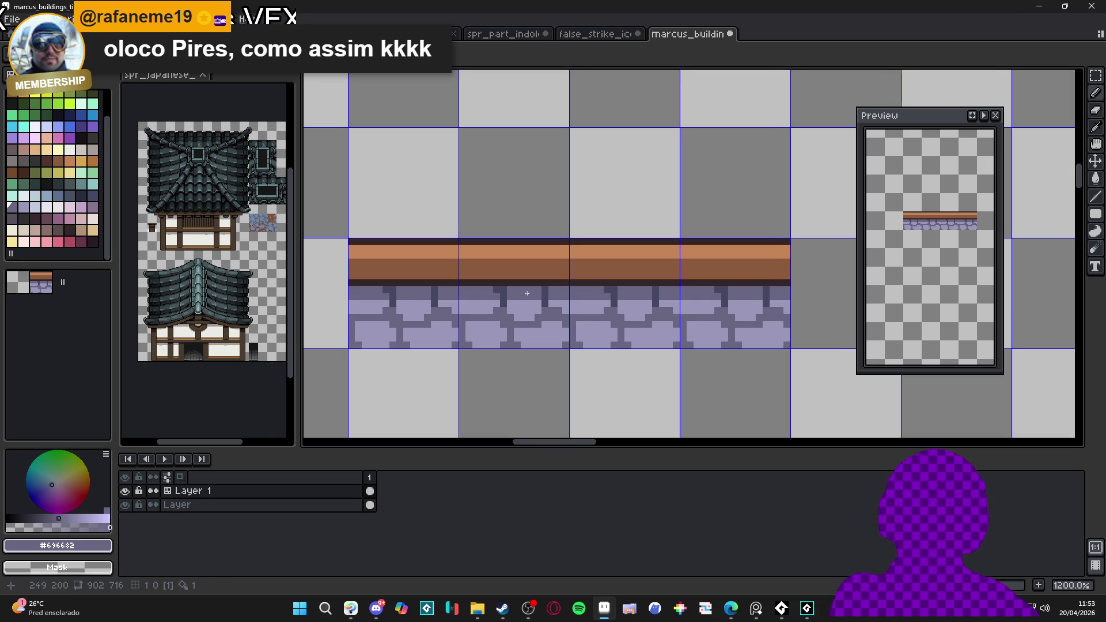
Step: Deepen a mortar line with the darkest shadow purple
scroll(516, 339, up, 1)
click(24, 207)
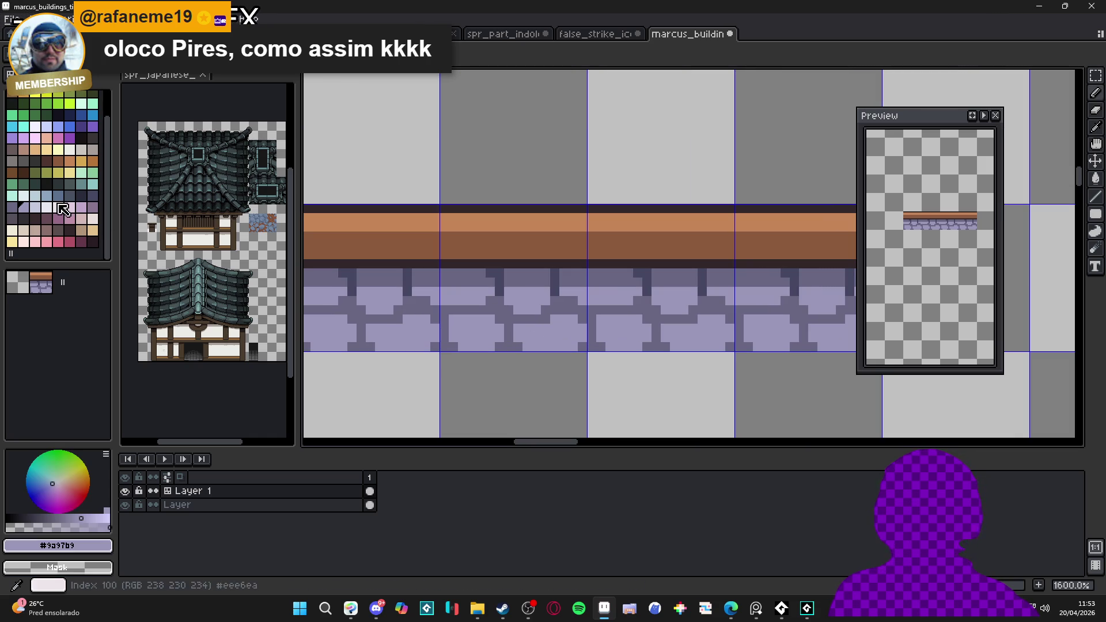
click(15, 212)
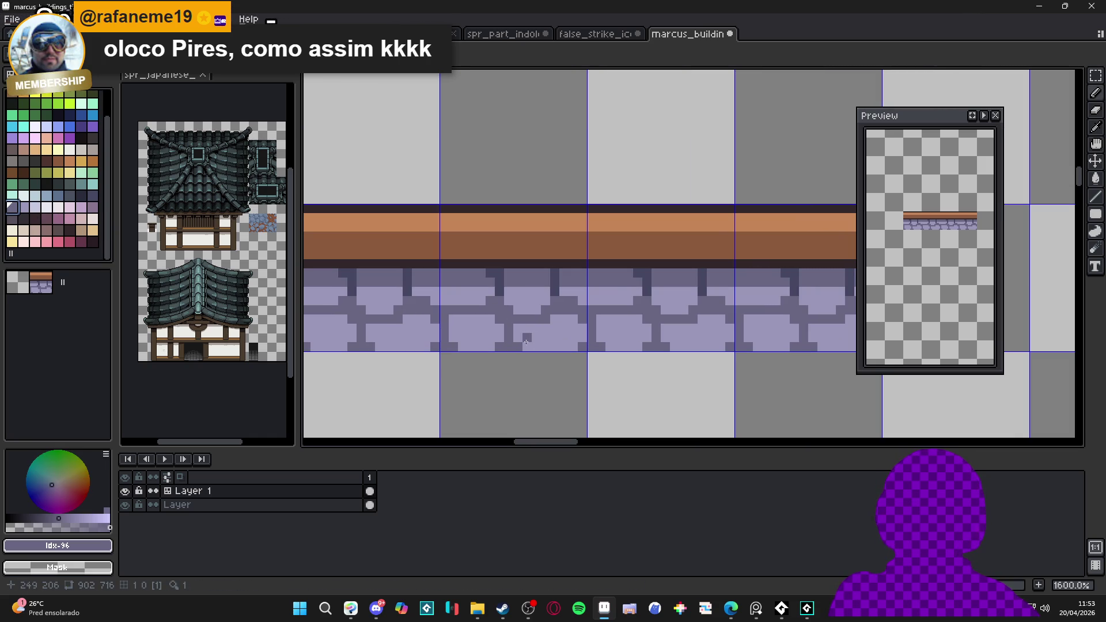
alt+click(508, 311)
drag(508, 312, 477, 310)
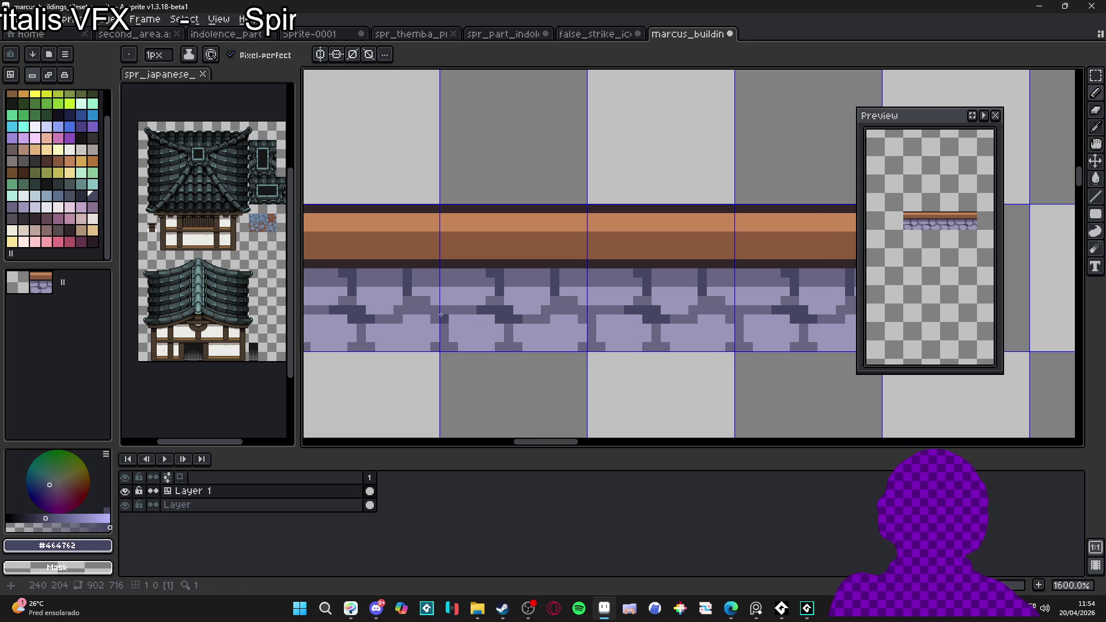
key(v)
scroll(456, 321, down, 1)
key(b)
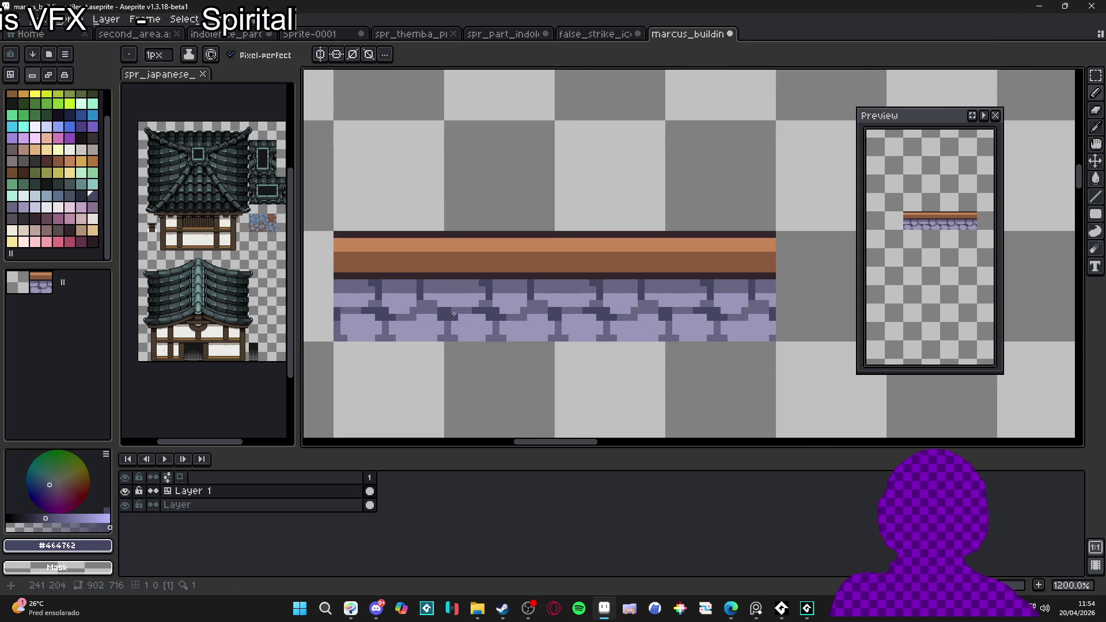
scroll(455, 311, down, 4)
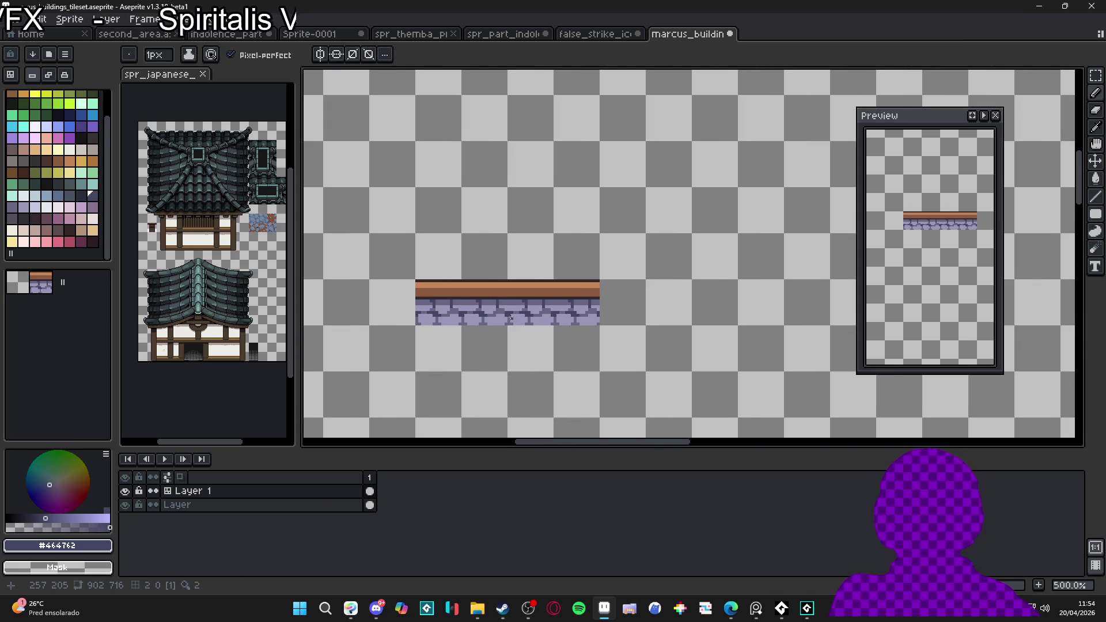
scroll(511, 317, up, 4)
Step: Add dark texture specks and a short dark pixel row across the stones
key(i)
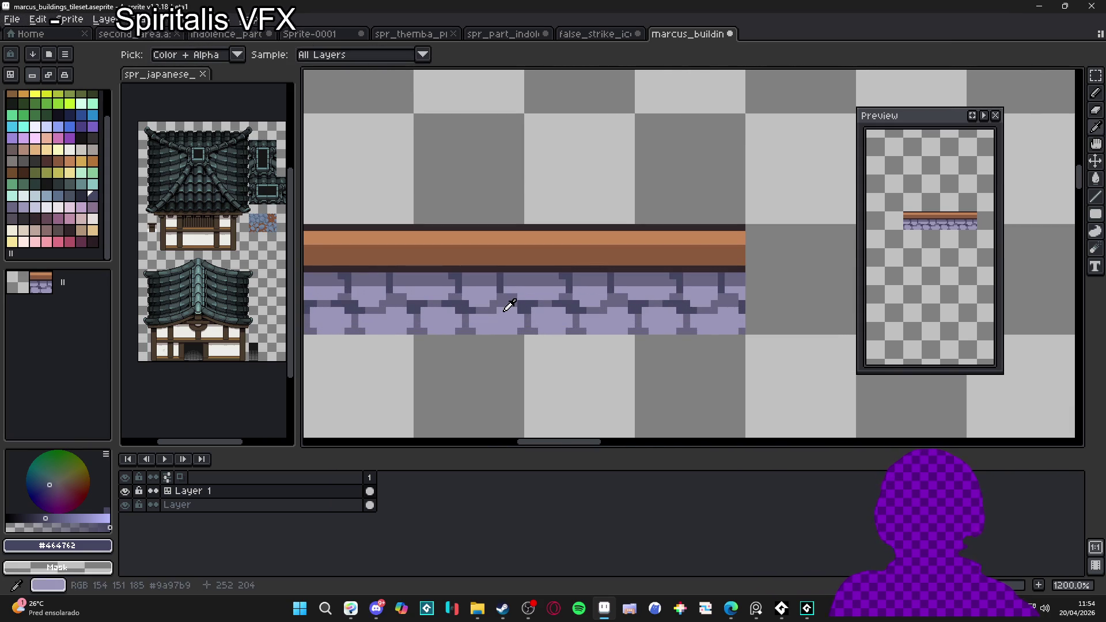
alt+click(500, 311)
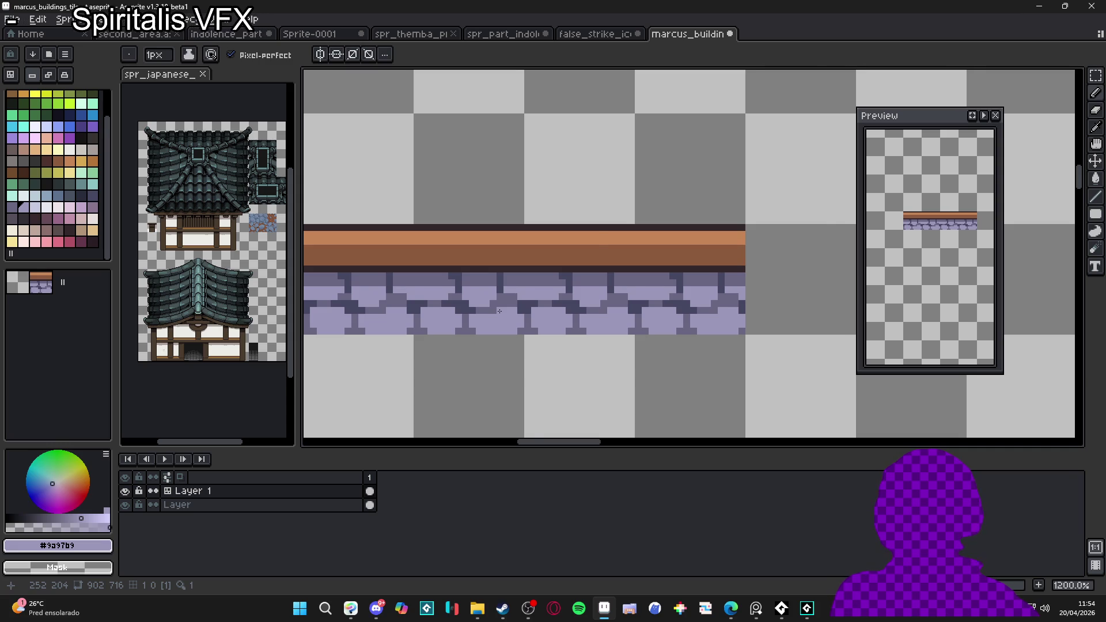
scroll(499, 311, up, 1)
alt+click(500, 311)
click(498, 314)
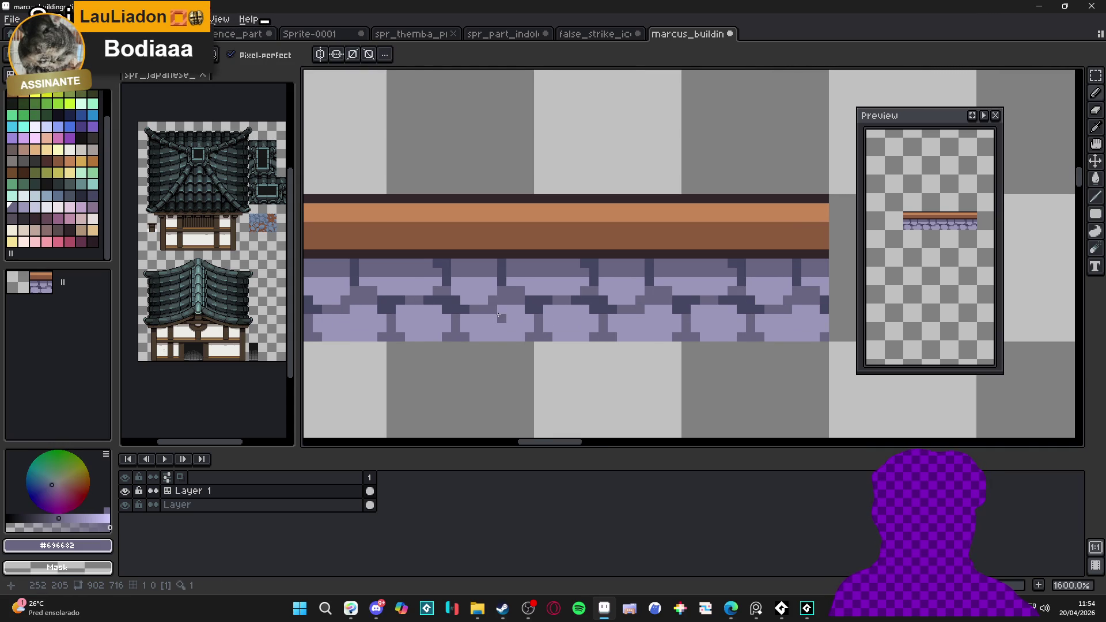
drag(499, 314, 507, 314)
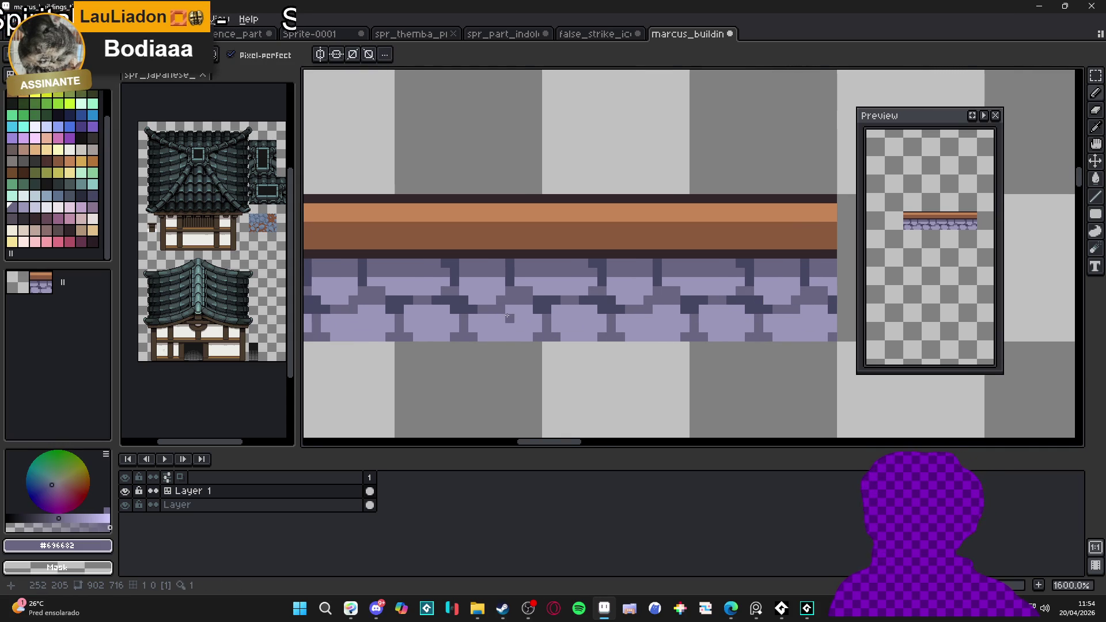
click(492, 318)
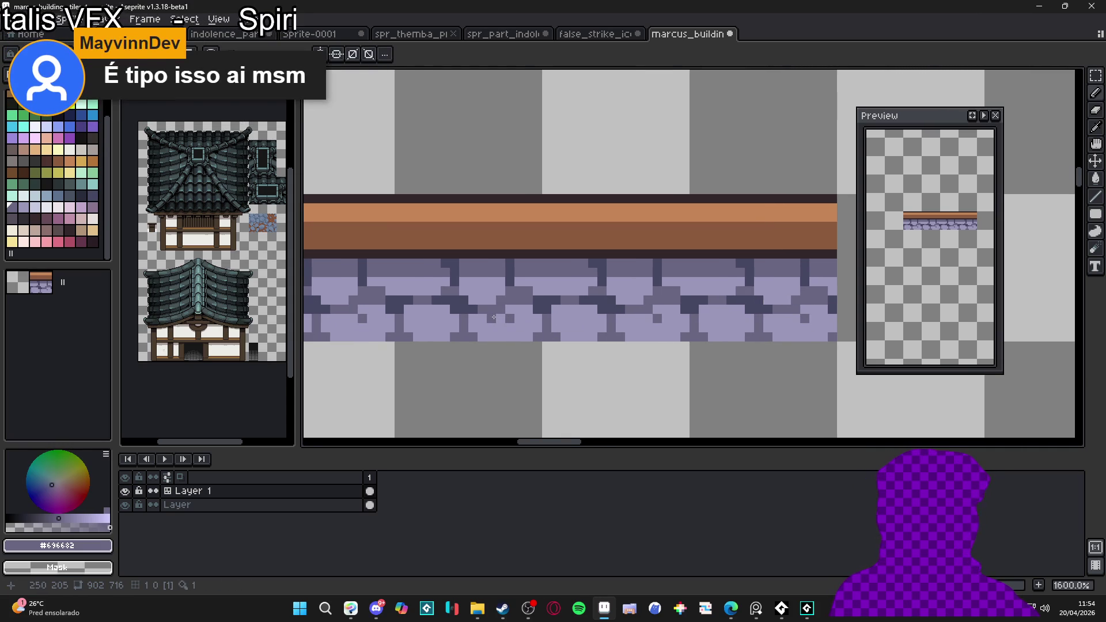
drag(499, 328, 521, 327)
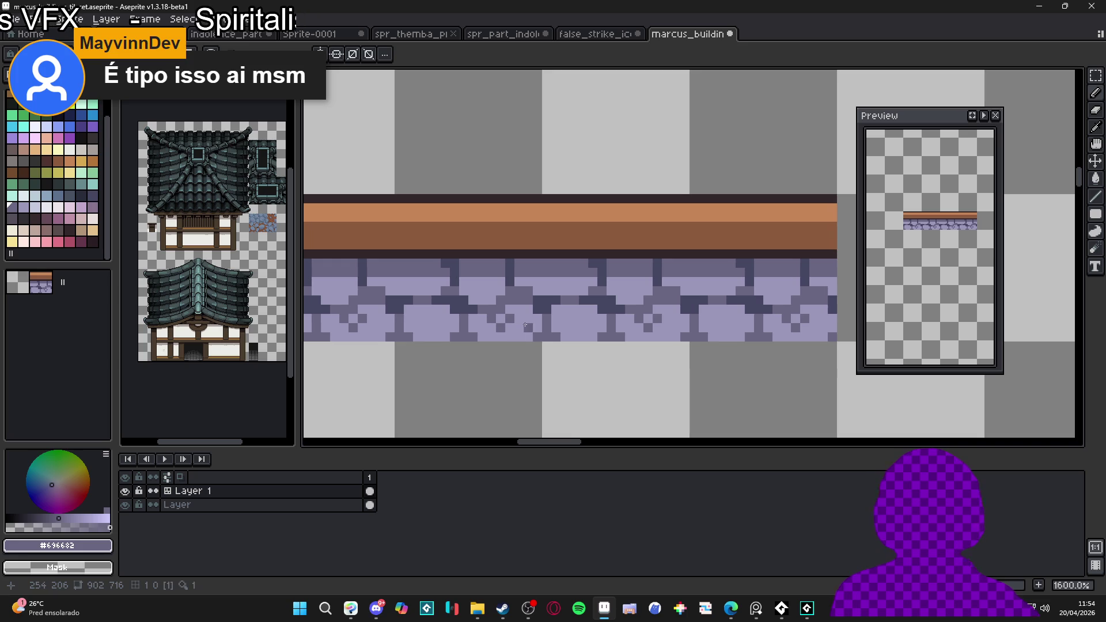
scroll(518, 311, down, 3)
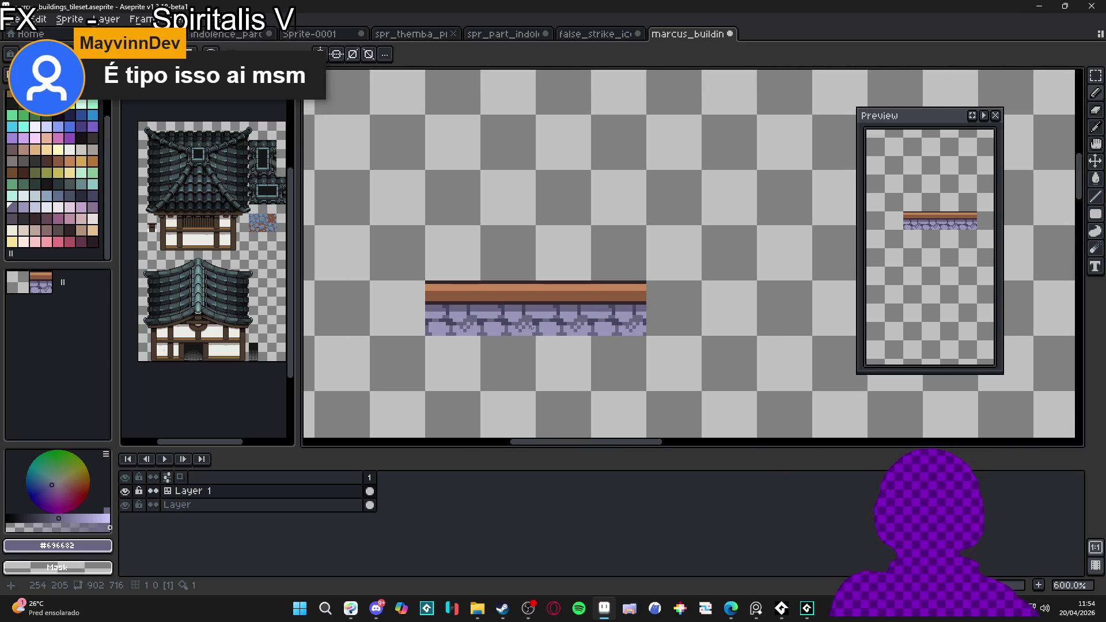
scroll(527, 323, up, 3)
click(503, 311)
click(499, 317)
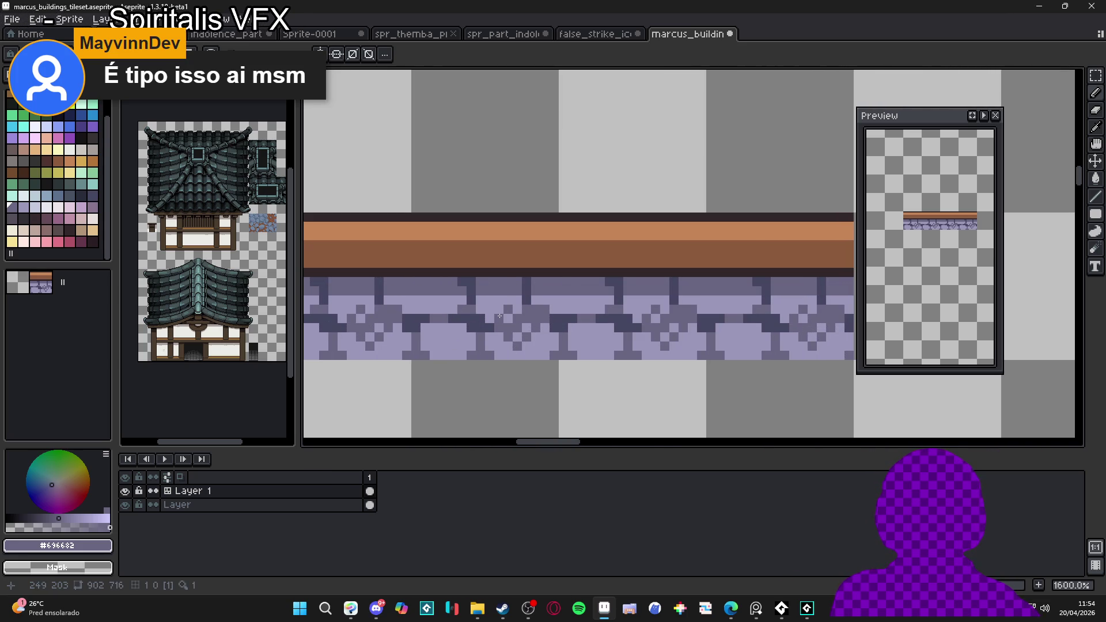
click(489, 310)
click(499, 310)
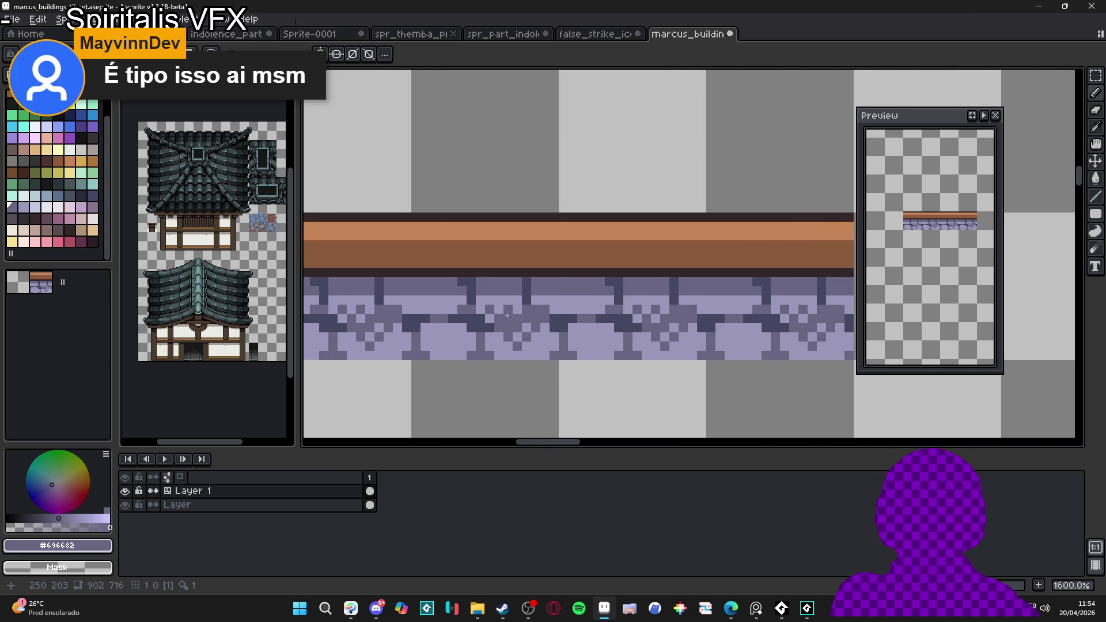
Step: Scatter a few more dark pixels over the stone band, then undo the last stroke
scroll(489, 321, down, 2)
scroll(512, 324, up, 2)
click(528, 330)
click(545, 330)
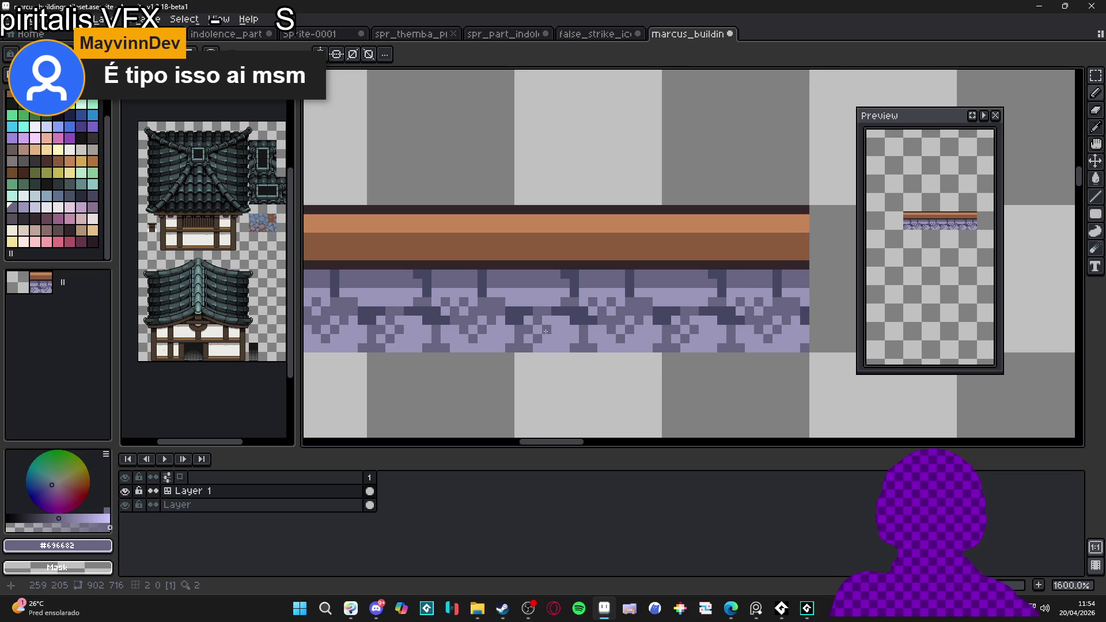
click(554, 296)
click(537, 294)
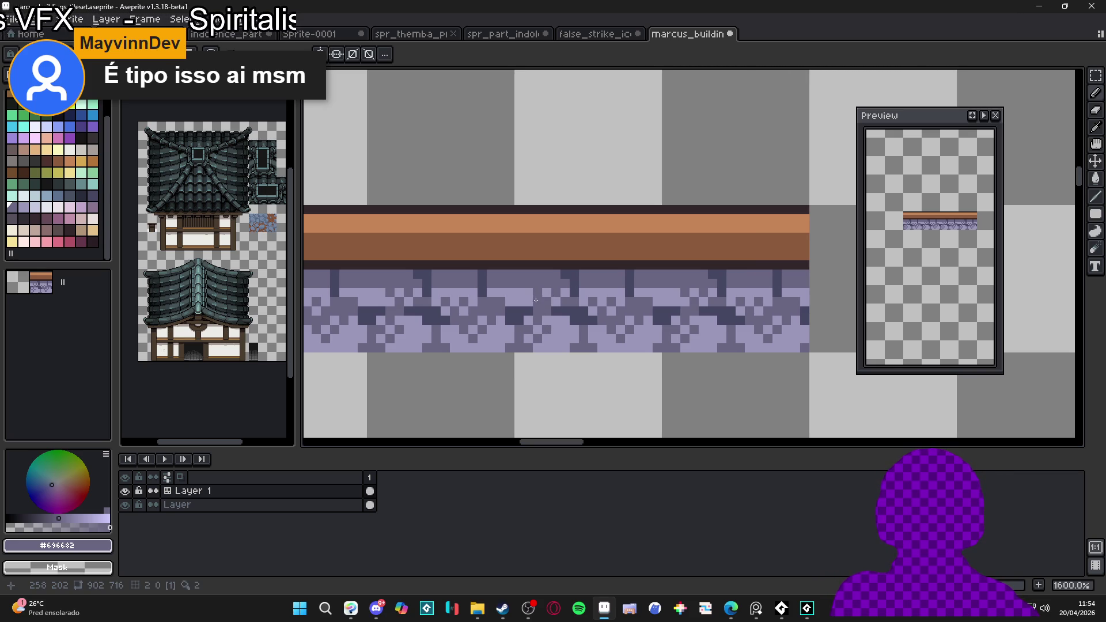
click(647, 340)
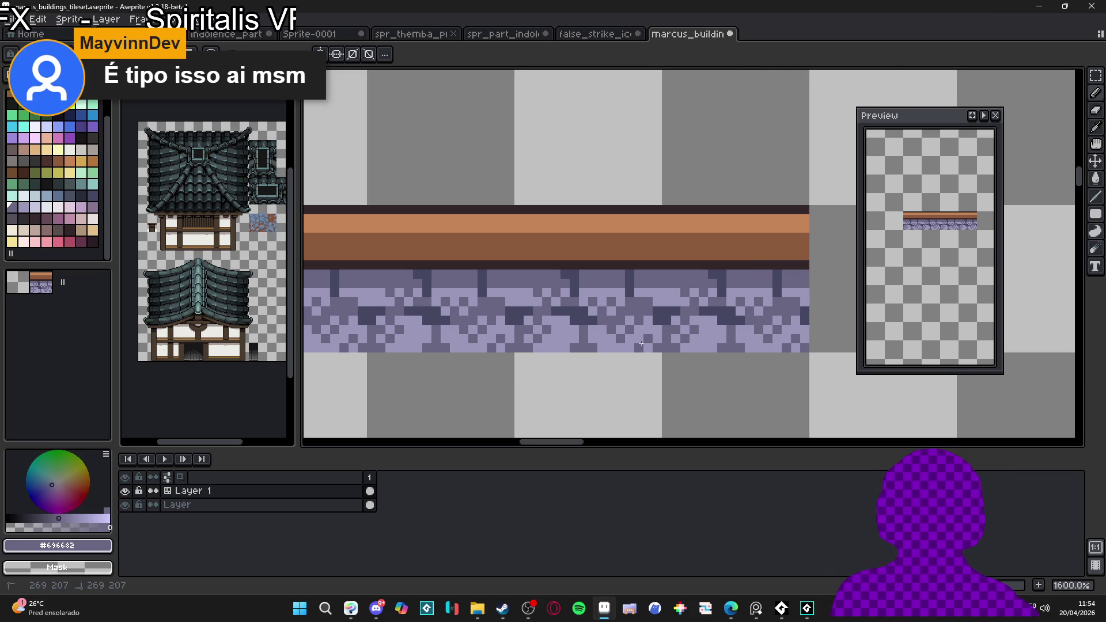
scroll(543, 339, down, 4)
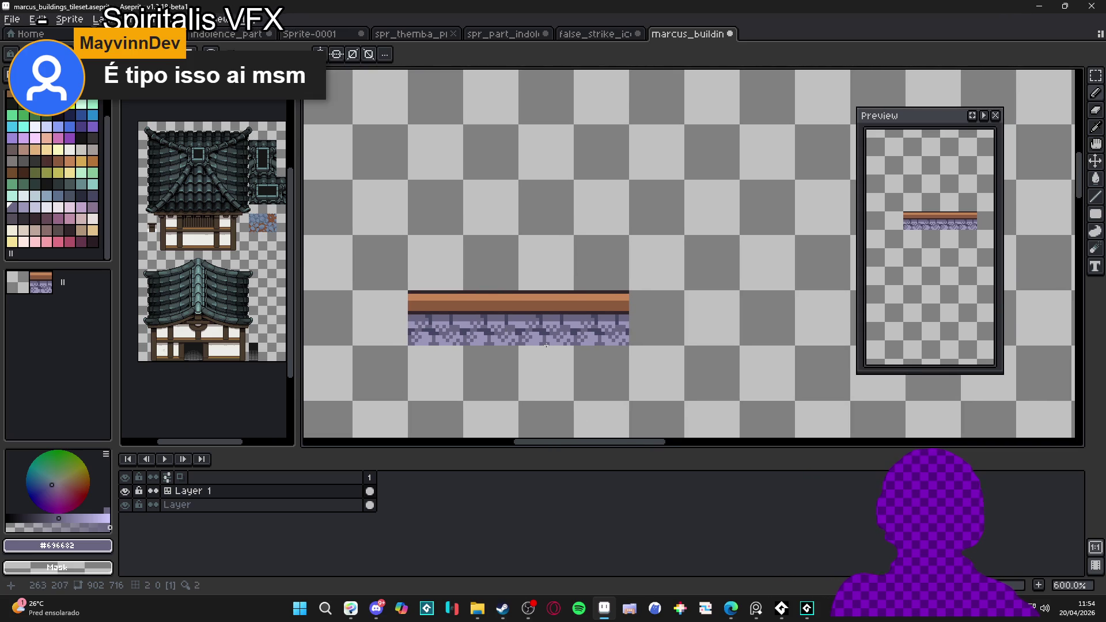
scroll(531, 335, up, 1)
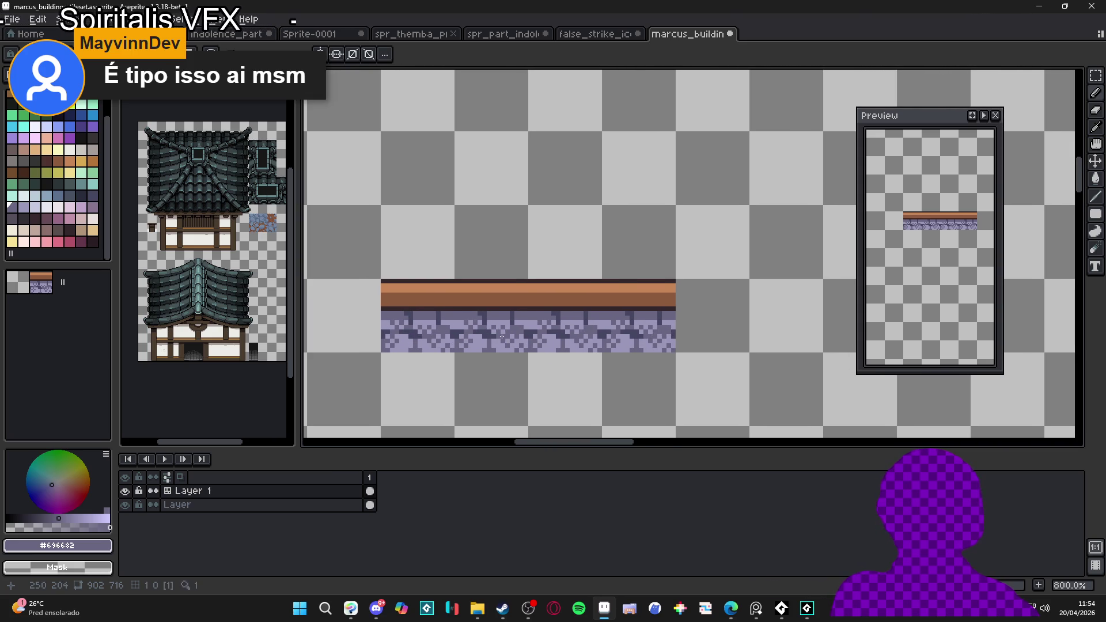
key(ctrl+z)
key(ctrl+z)
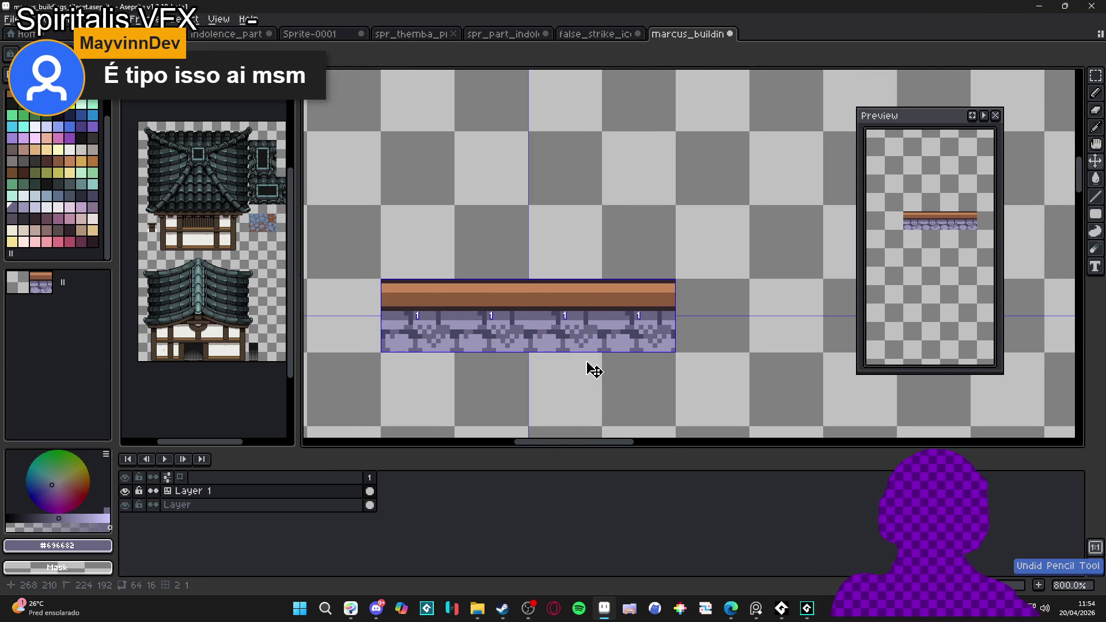
Step: Paint blue-grey patches onto the lavender stone faces
scroll(515, 342, up, 3)
alt+click(519, 323)
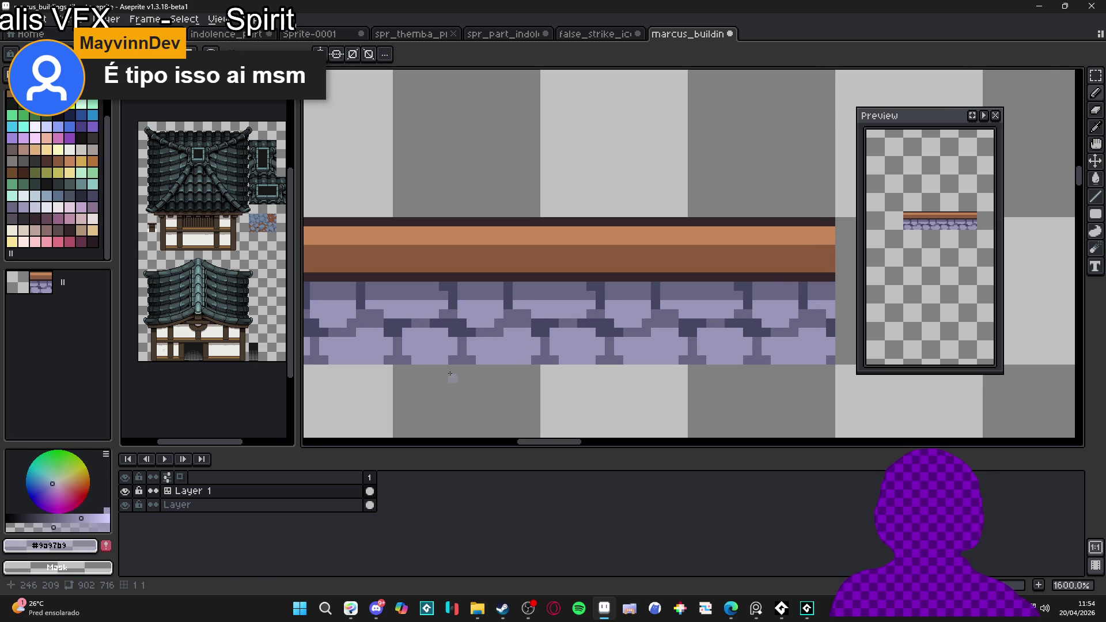
alt+click(534, 344)
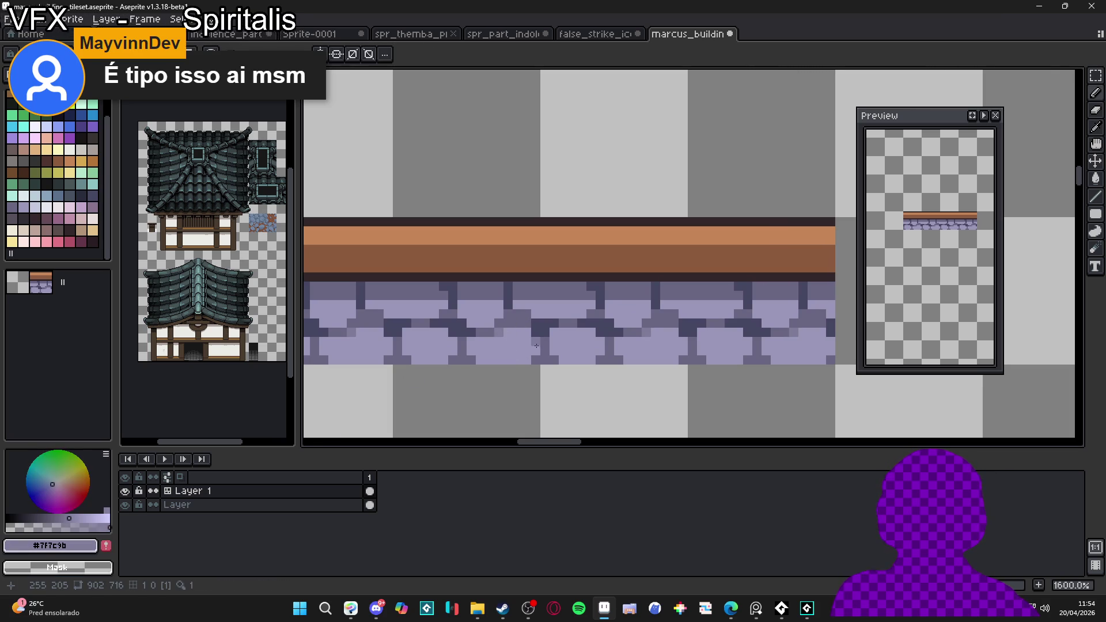
scroll(512, 346, down, 3)
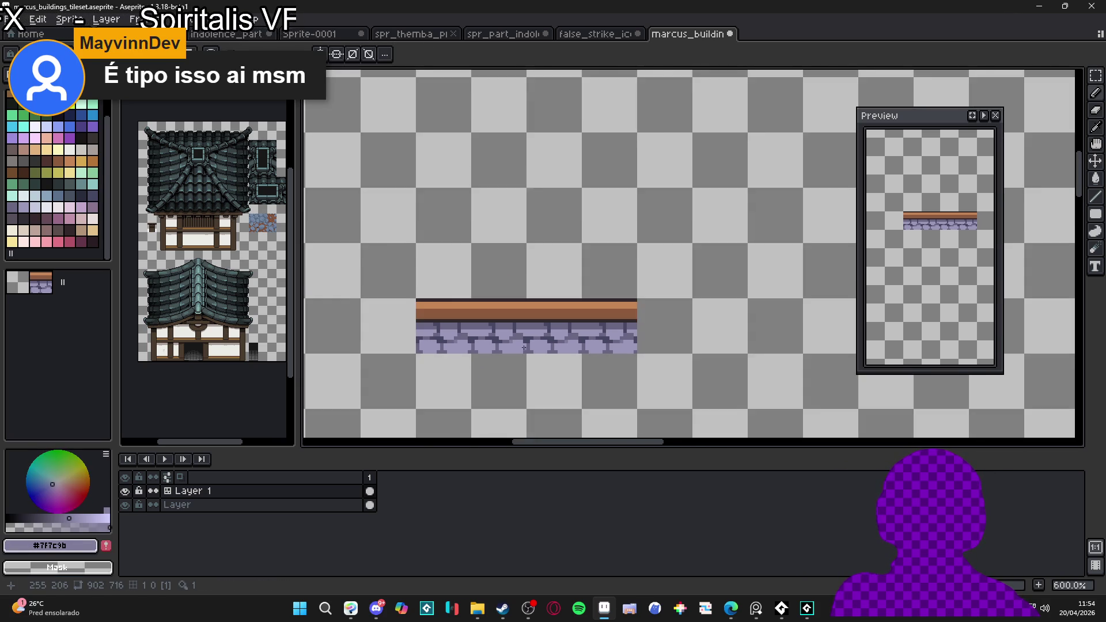
scroll(515, 343, up, 2)
alt+click(519, 338)
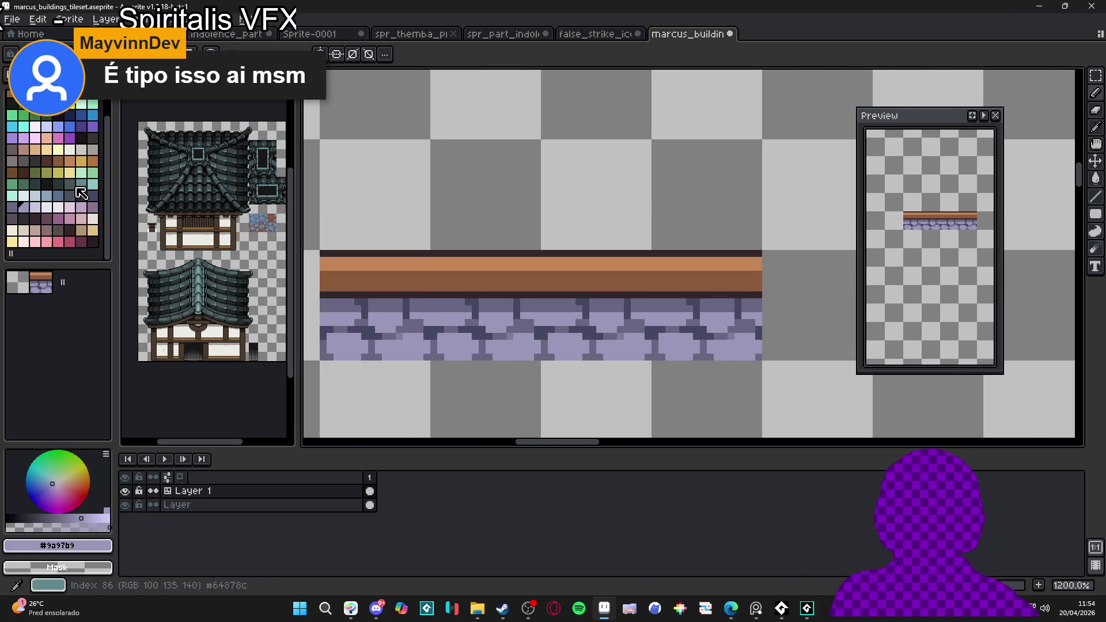
click(92, 161)
drag(433, 322, 449, 327)
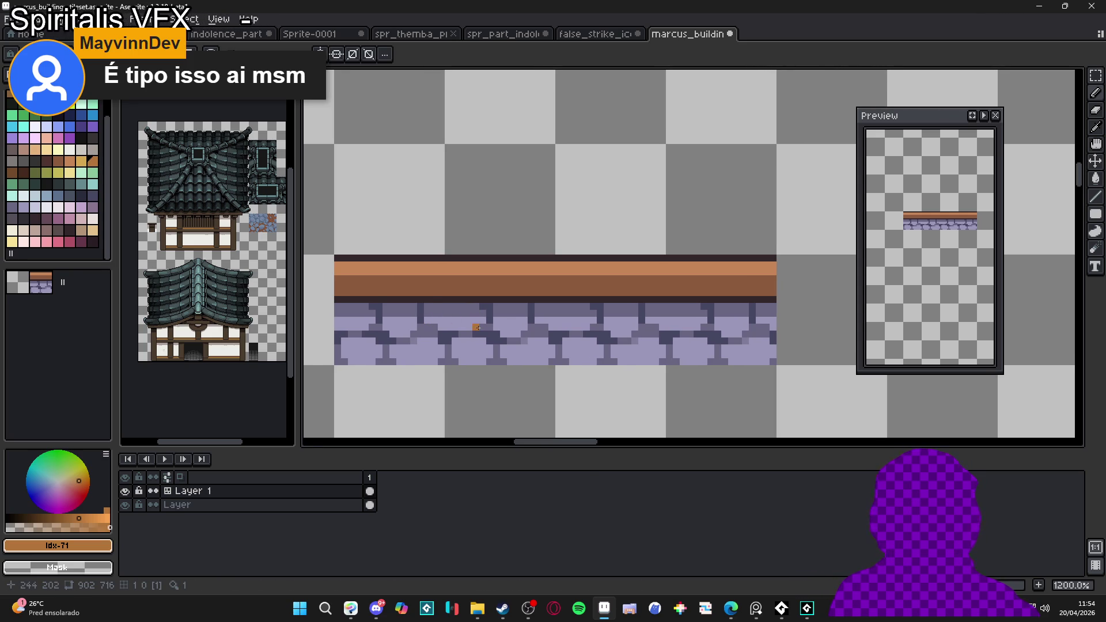
click(82, 185)
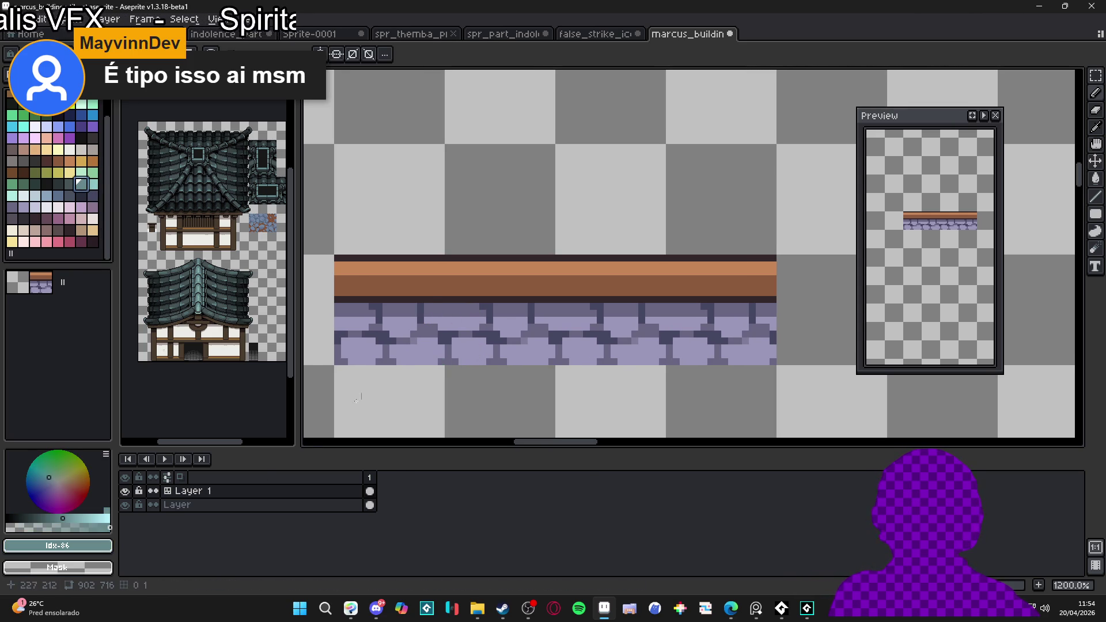
click(26, 527)
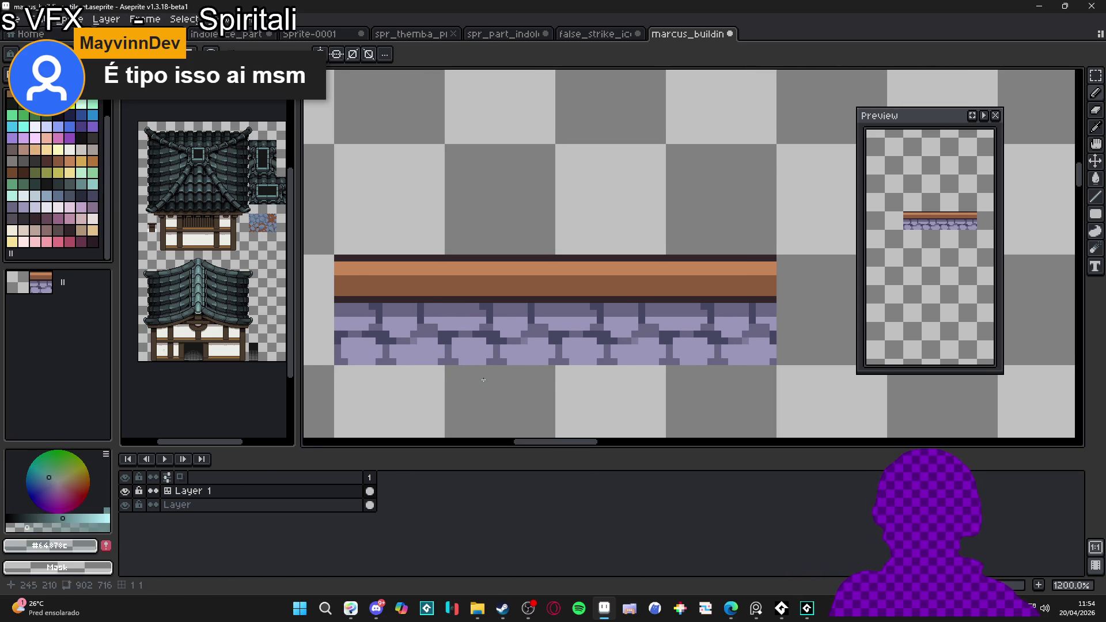
alt+click(464, 352)
drag(464, 352, 481, 353)
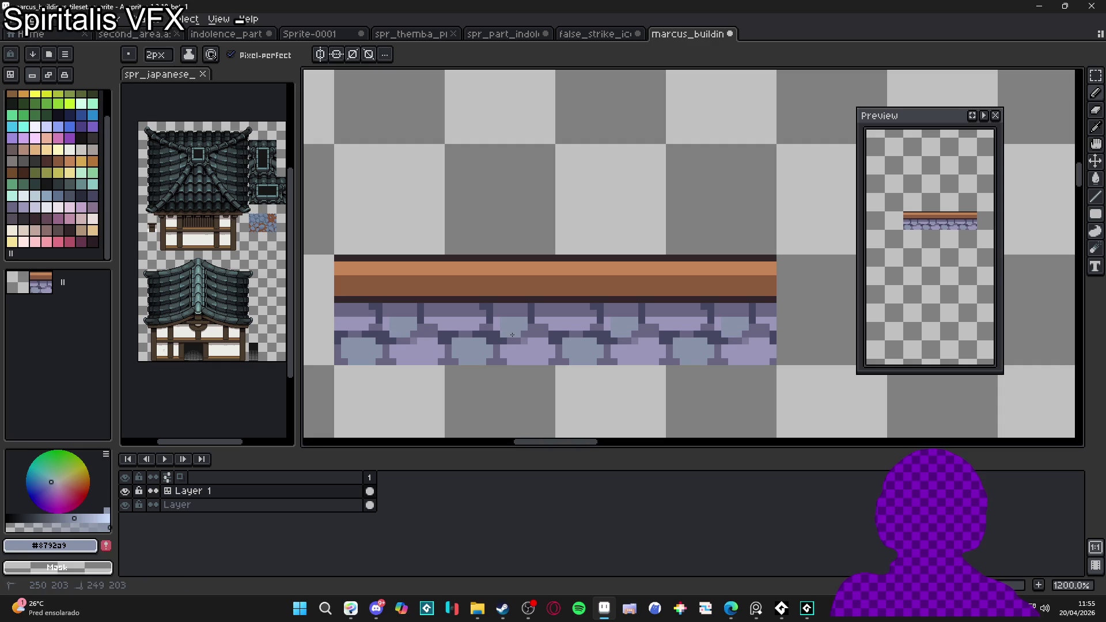
Step: Paint a dark green moss strip along the stone tops with a 1 px brush
key(minus)
scroll(514, 328, down, 2)
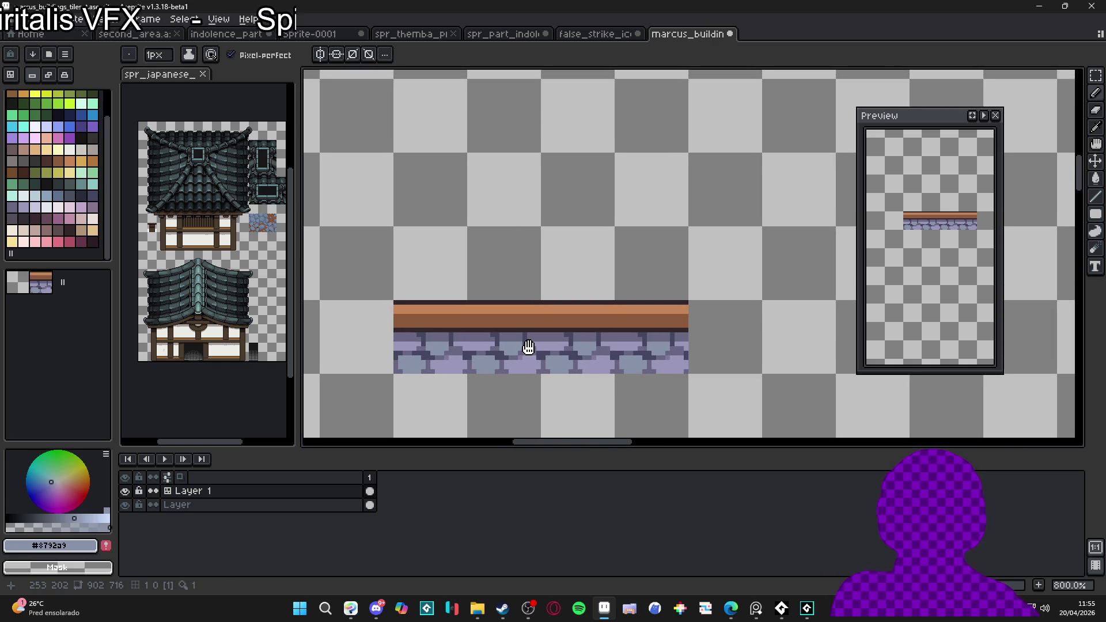
scroll(510, 333, up, 3)
alt+click(509, 335)
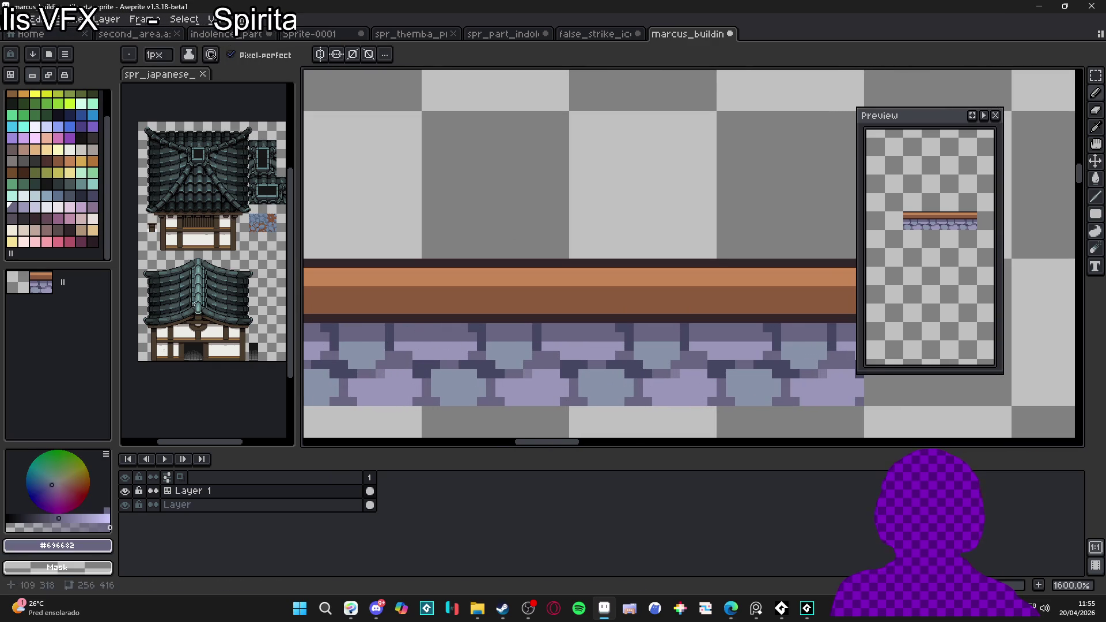
click(82, 183)
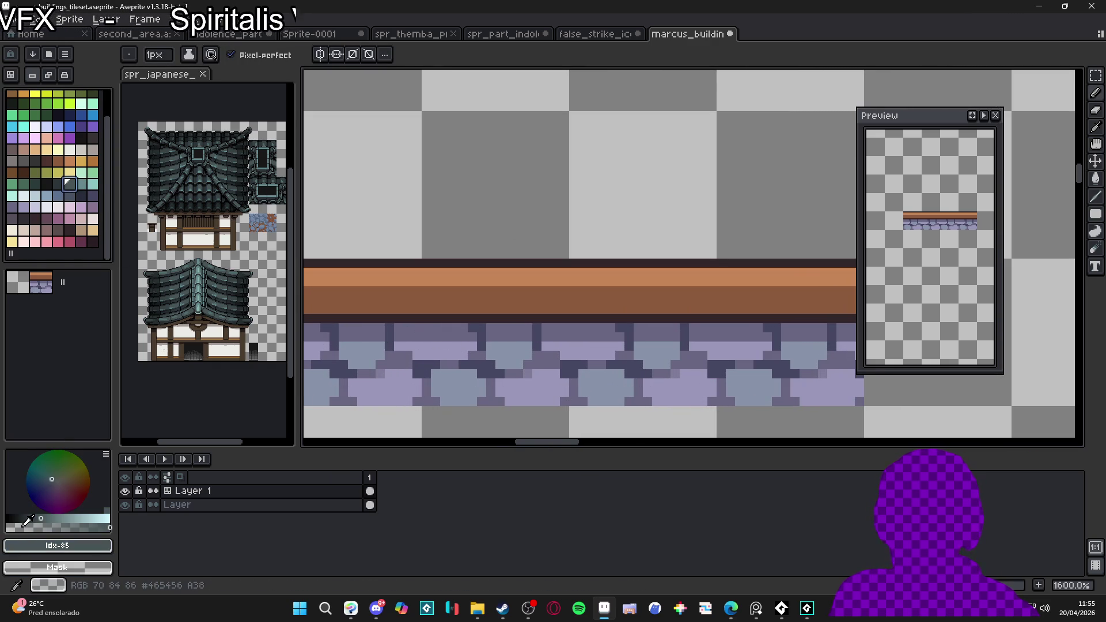
click(20, 526)
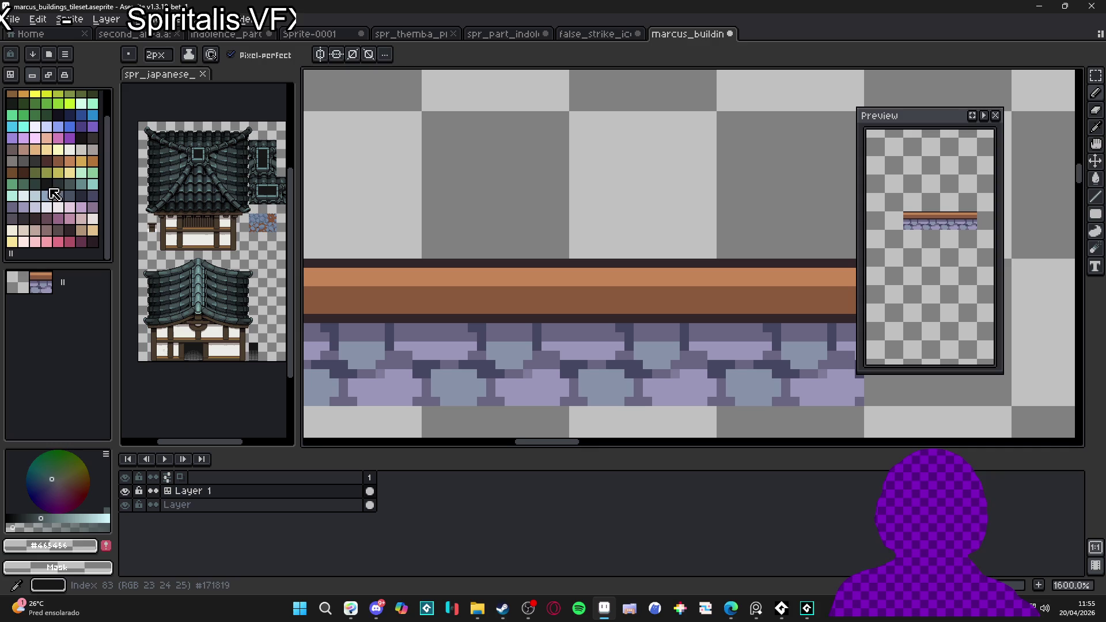
click(34, 183)
click(512, 341)
click(26, 187)
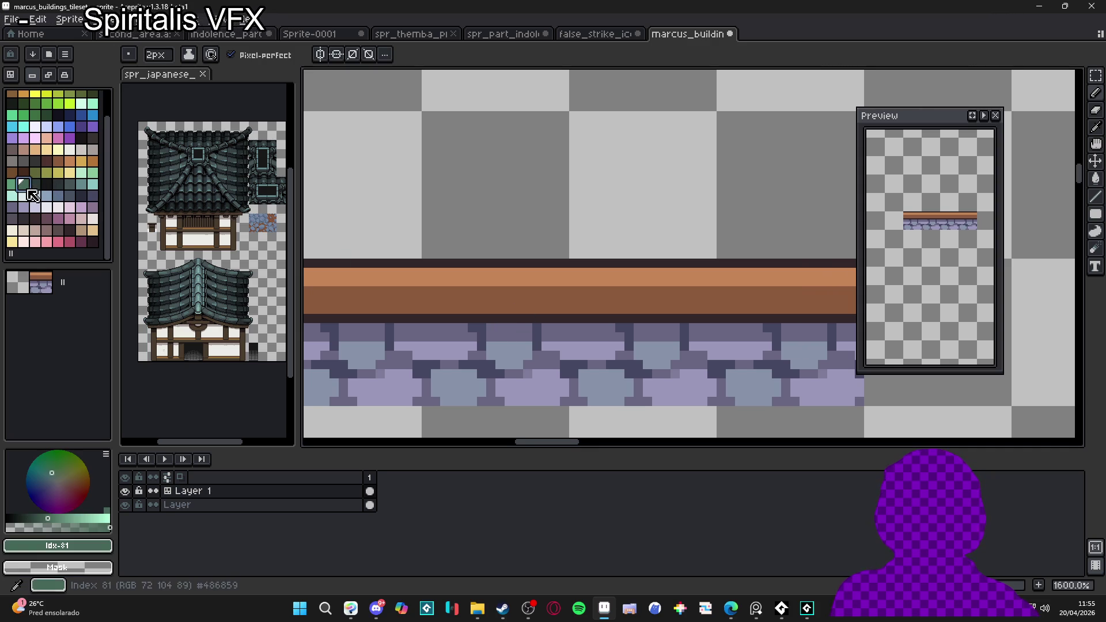
drag(502, 337, 525, 335)
key(minus)
scroll(525, 335, down, 5)
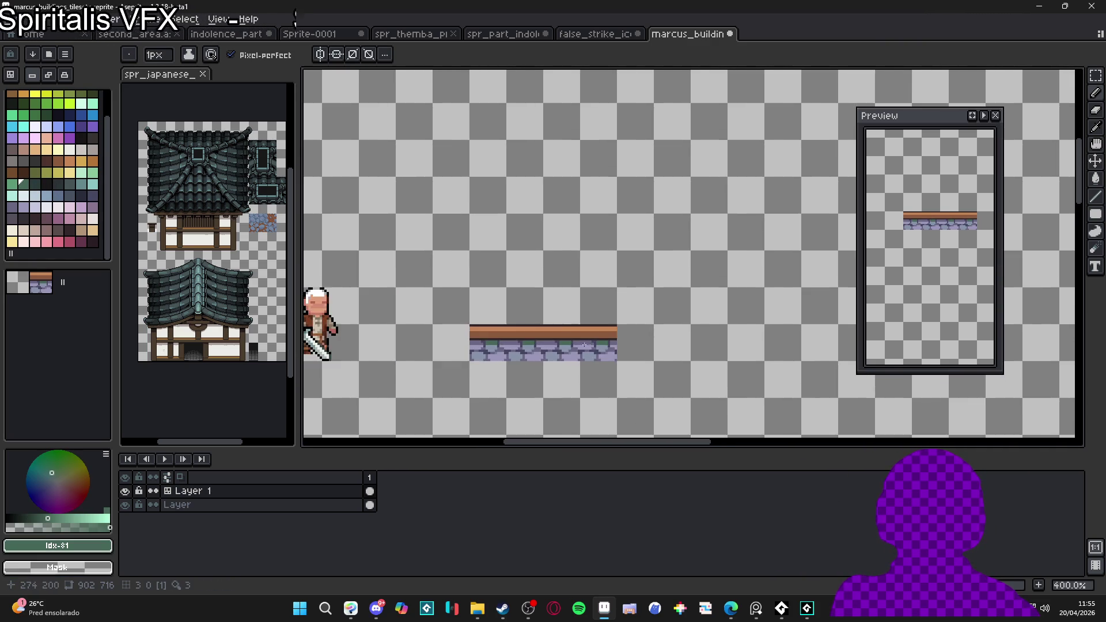
scroll(547, 337, up, 4)
alt+click(498, 341)
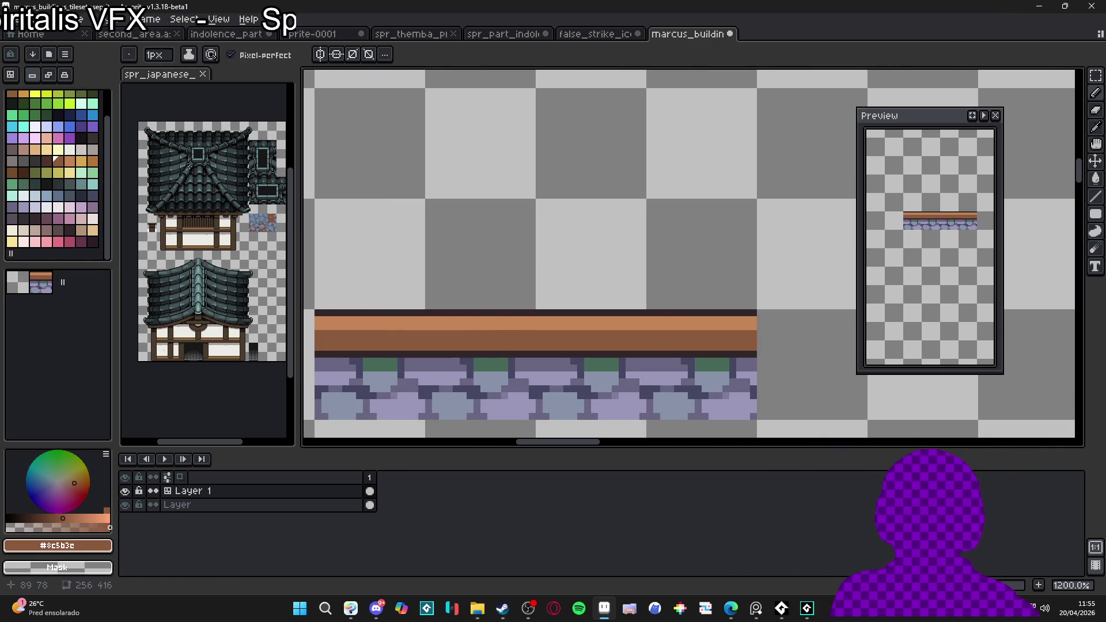
Step: Choose a dark brown from the palette and save the tileset file
click(47, 161)
scroll(497, 356, up, 1)
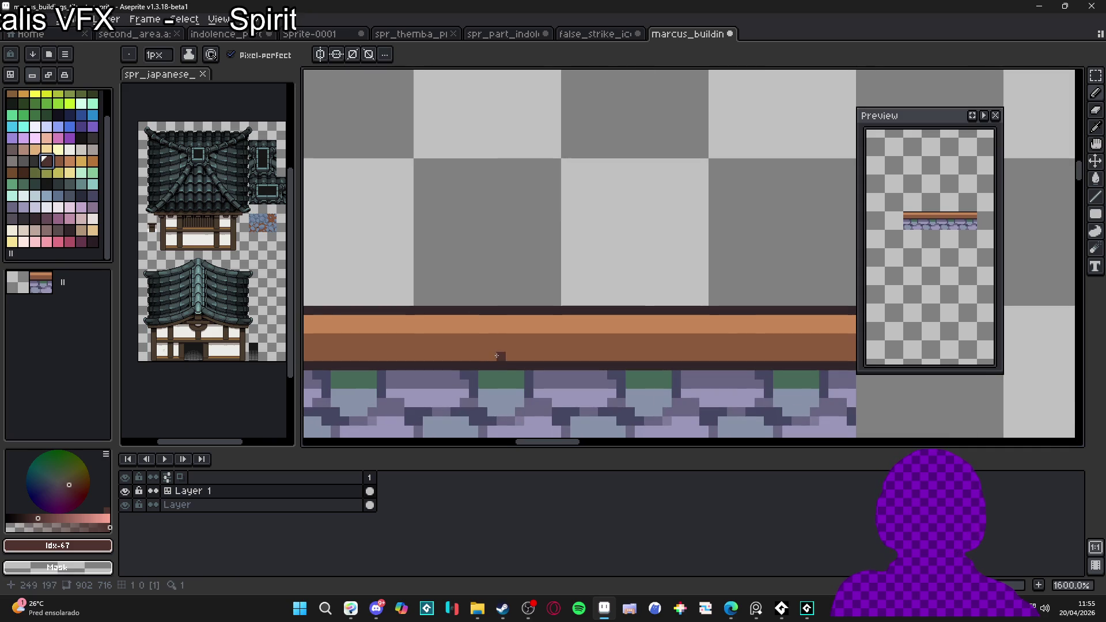
click(58, 161)
click(46, 164)
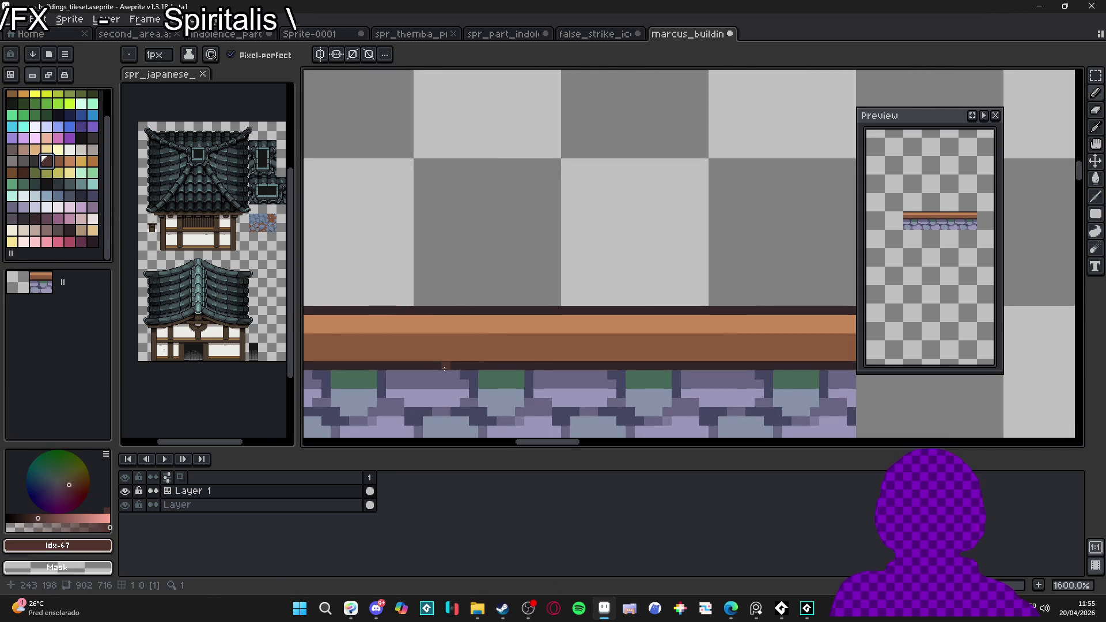
key(ctrl+s)
Step: Pencil dark brown vertical seams and grain lines across the plank beam
click(54, 527)
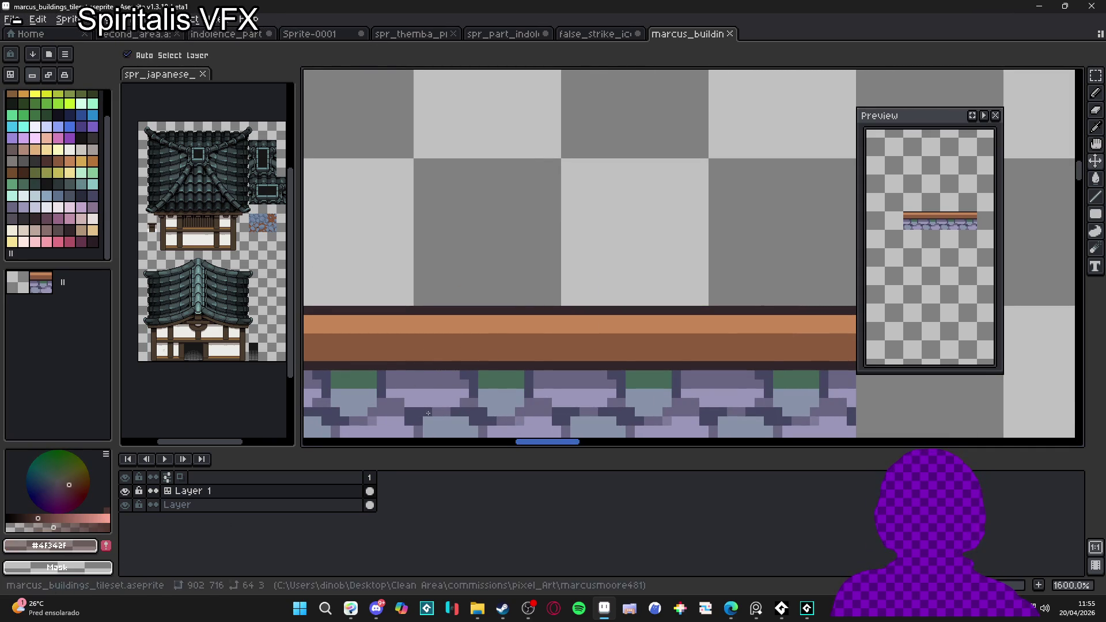
key(b)
alt+click(455, 353)
click(464, 356)
mouse_move(467, 356)
mouse_down()
mouse_move(513, 347)
mouse_move(478, 318)
mouse_up()
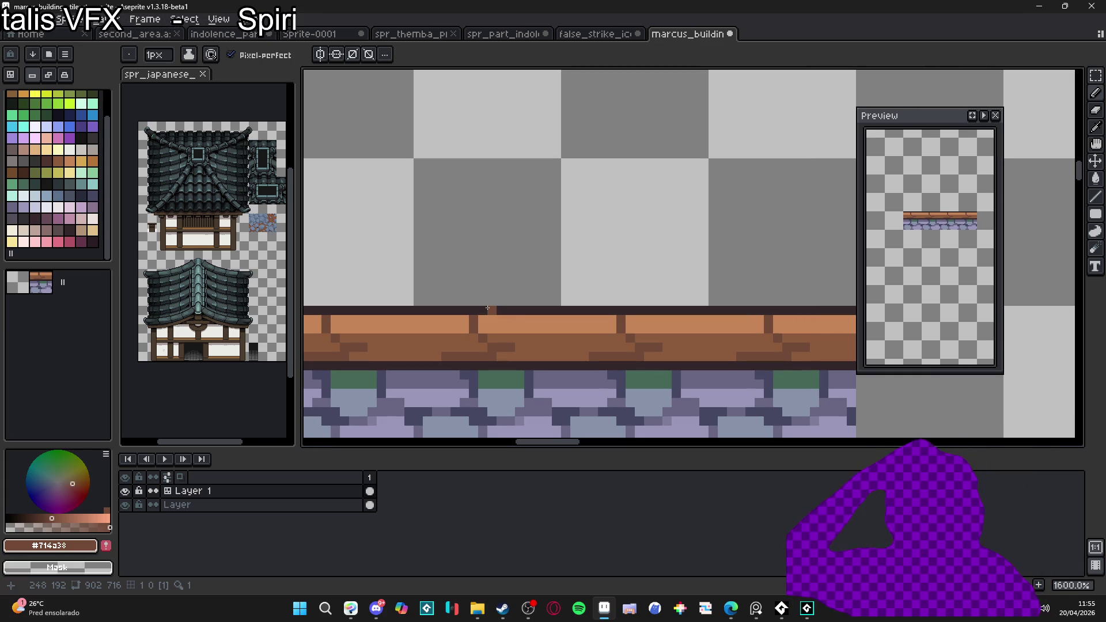
drag(519, 350, 552, 341)
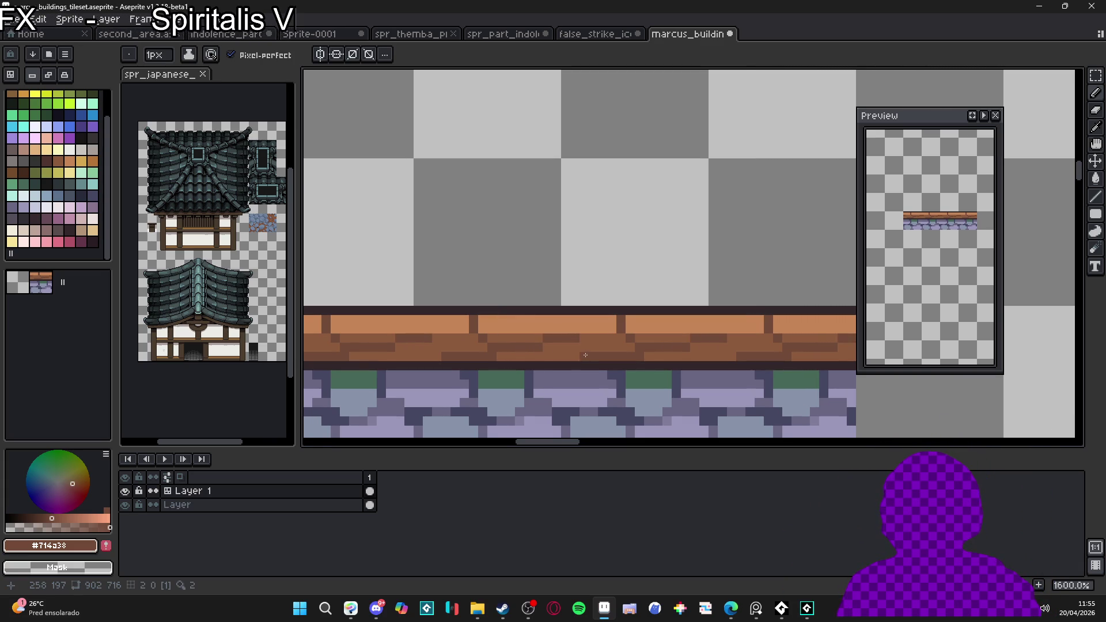
scroll(576, 346, down, 4)
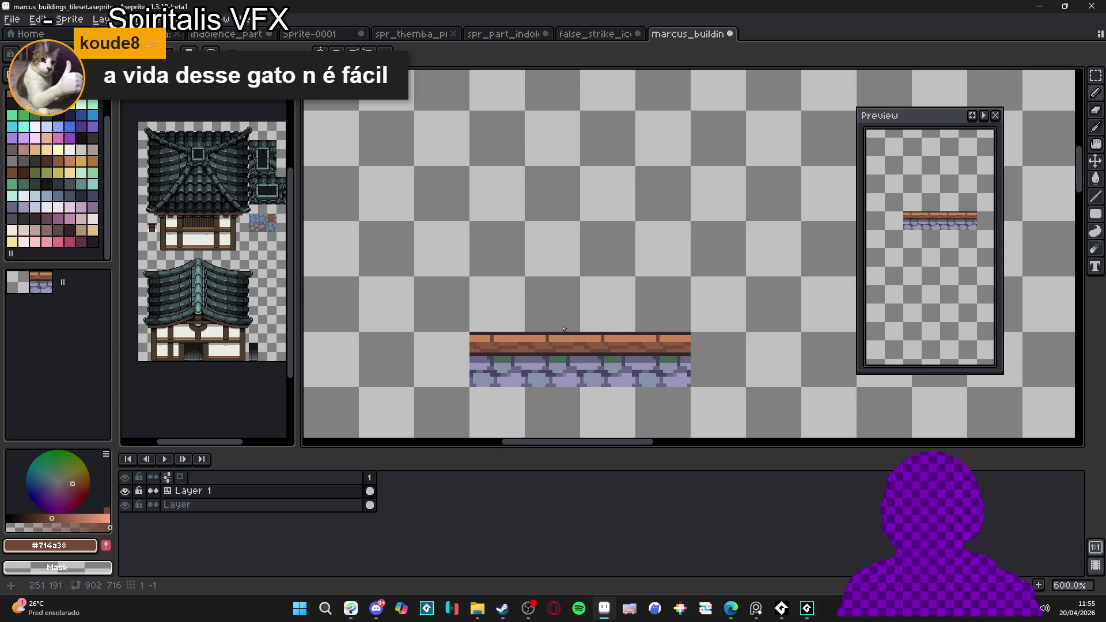
scroll(566, 334, up, 4)
Step: Draw a light yellow highlight along the plank top, broken by orange pixels
click(82, 151)
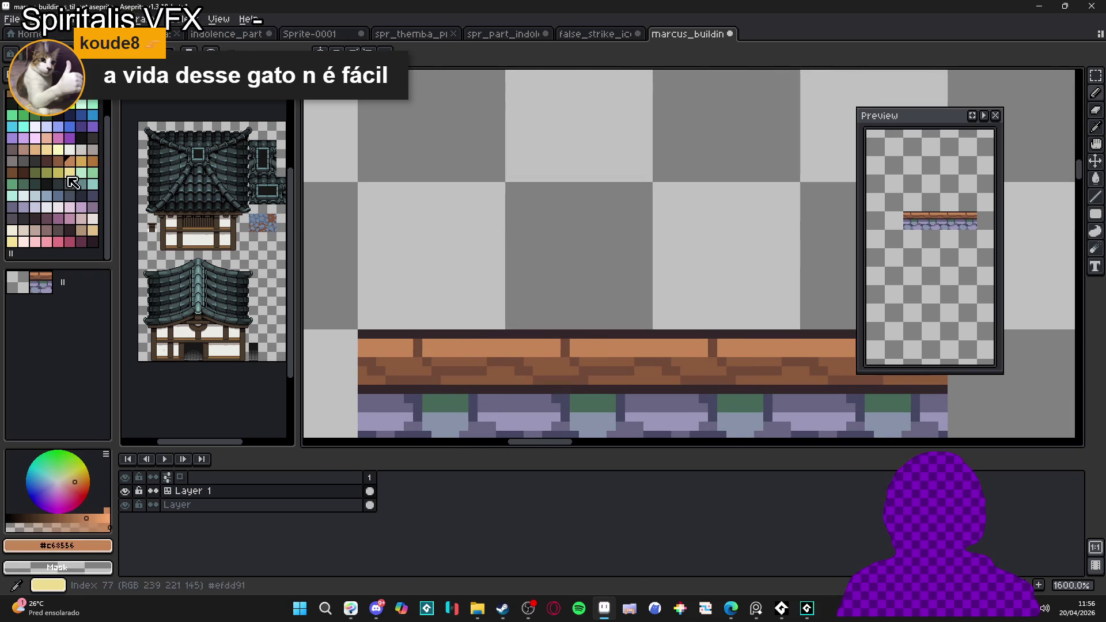
click(82, 161)
drag(578, 352, 683, 357)
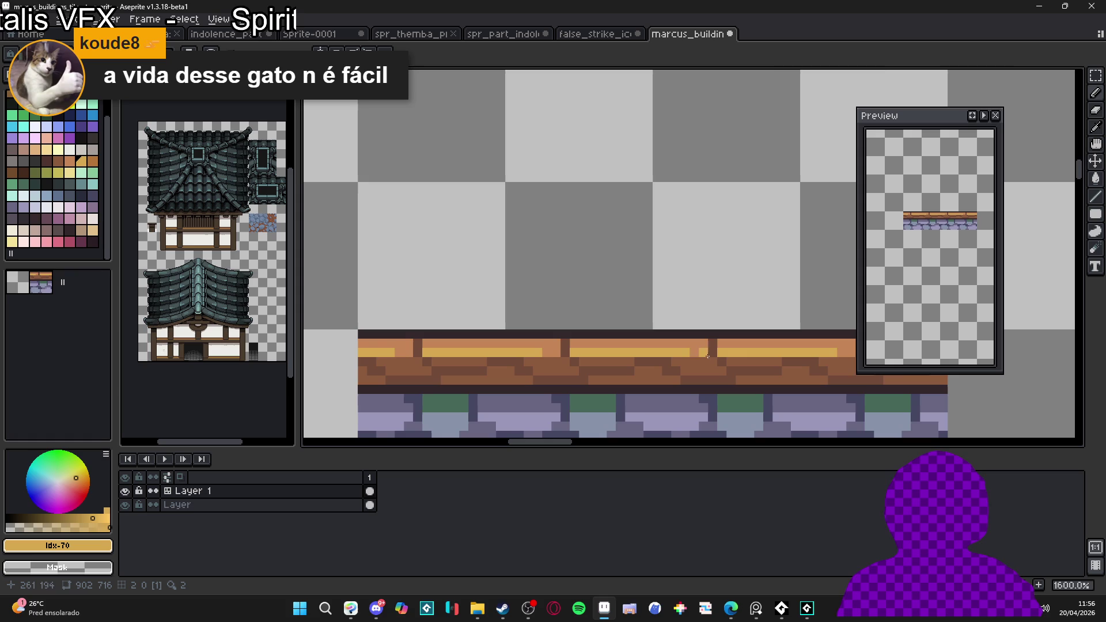
scroll(735, 355, down, 2)
scroll(735, 355, up, 2)
alt+click(713, 358)
click(648, 362)
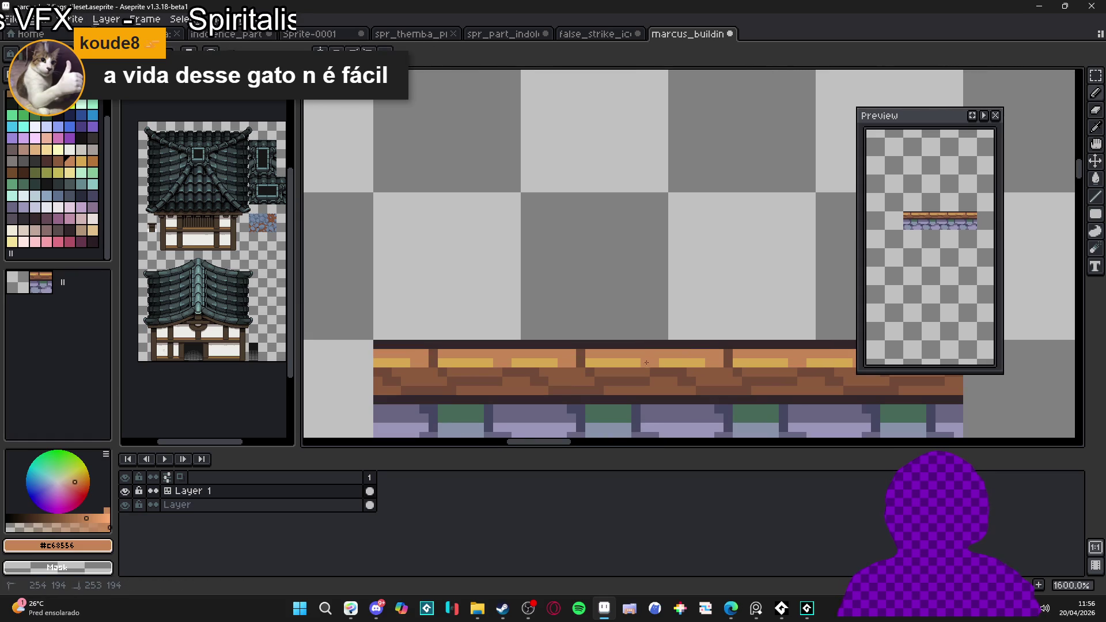
scroll(644, 364, down, 4)
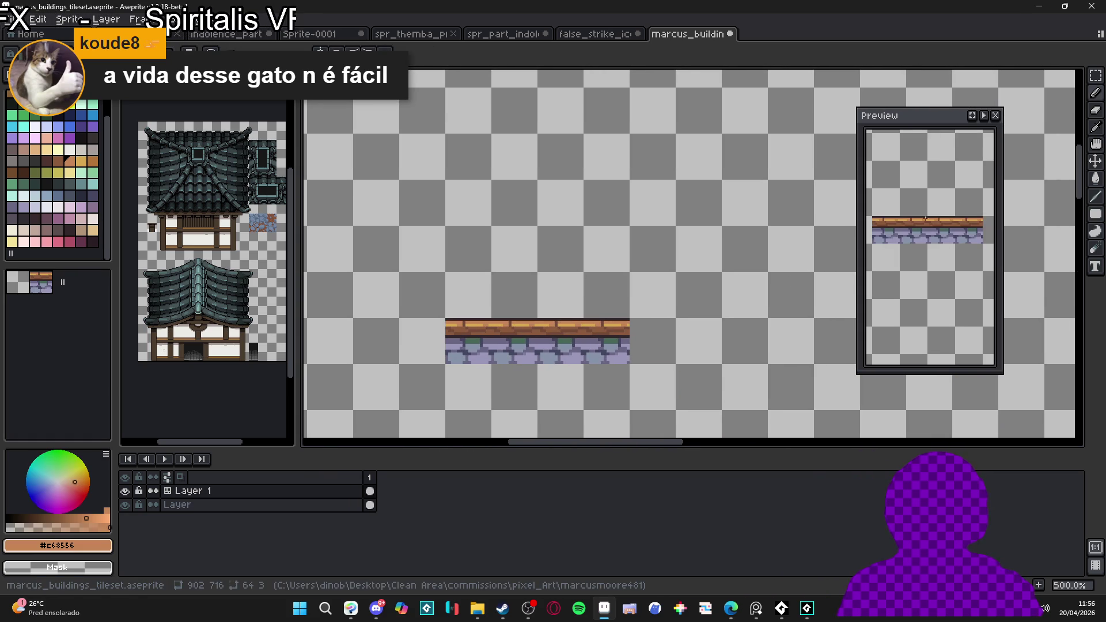
scroll(545, 322, up, 6)
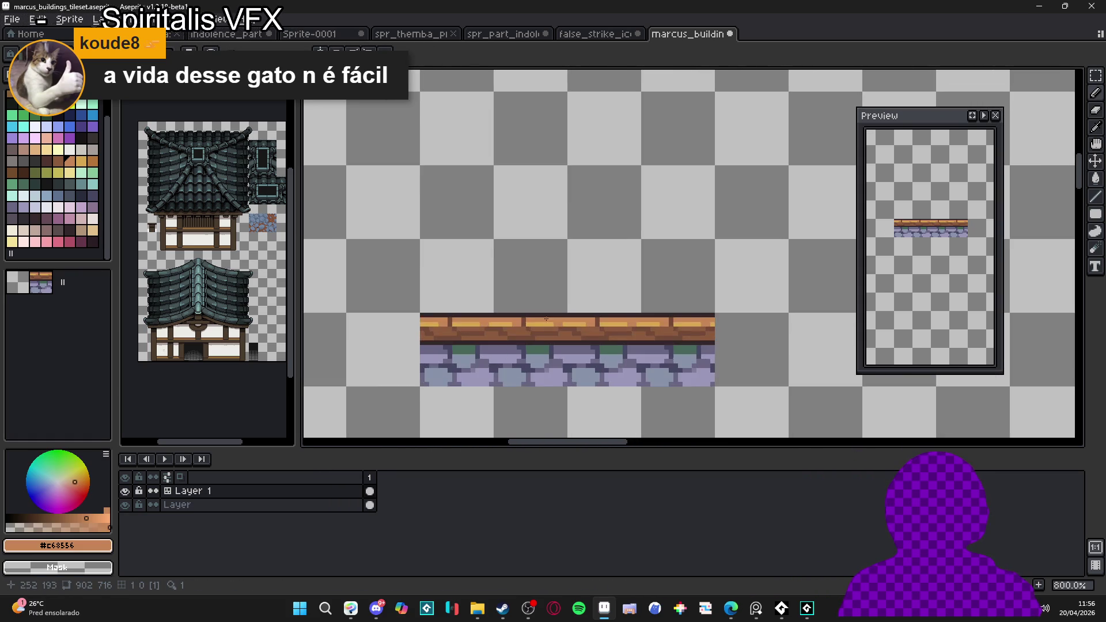
Step: Darken the tops of two mortar joints with the dark outline colour
alt+click(546, 333)
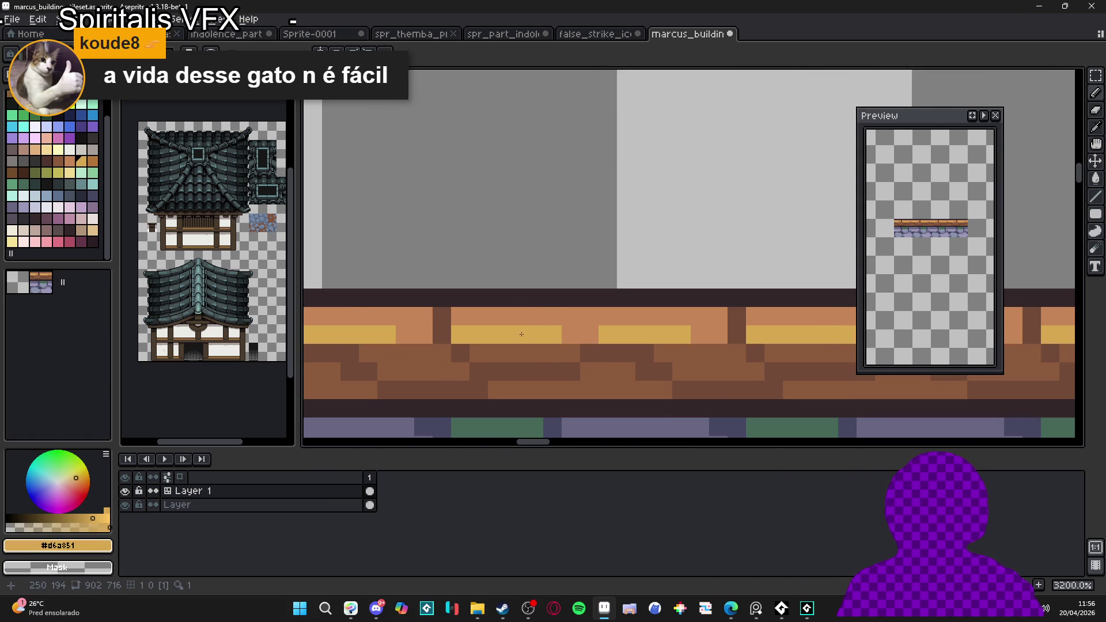
scroll(500, 323, down, 2)
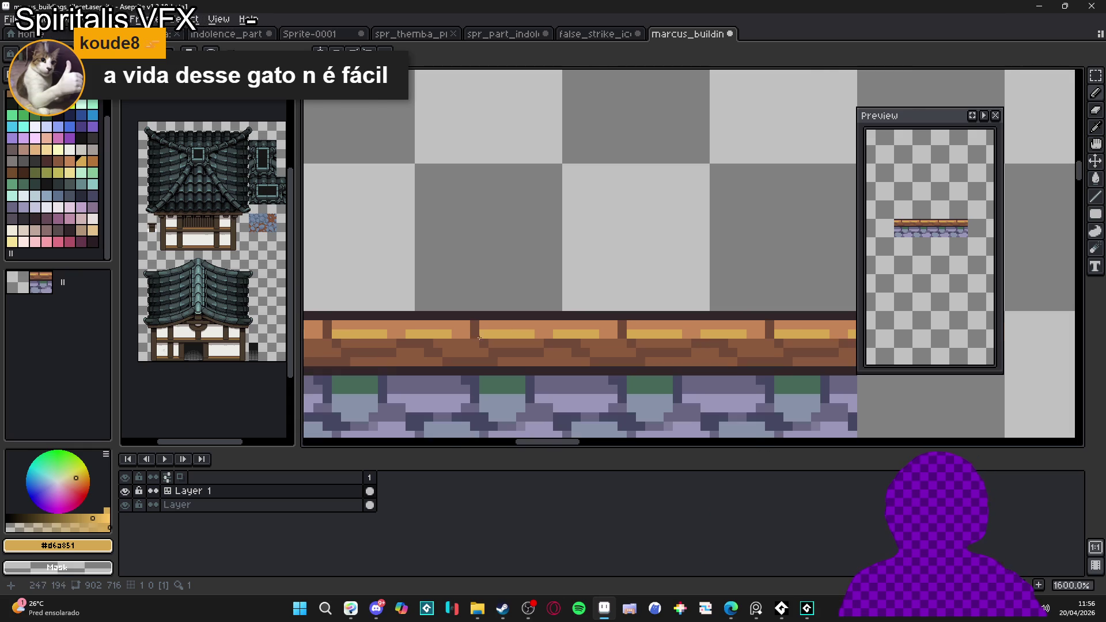
scroll(468, 323, up, 2)
alt+click(474, 299)
click(474, 317)
click(769, 317)
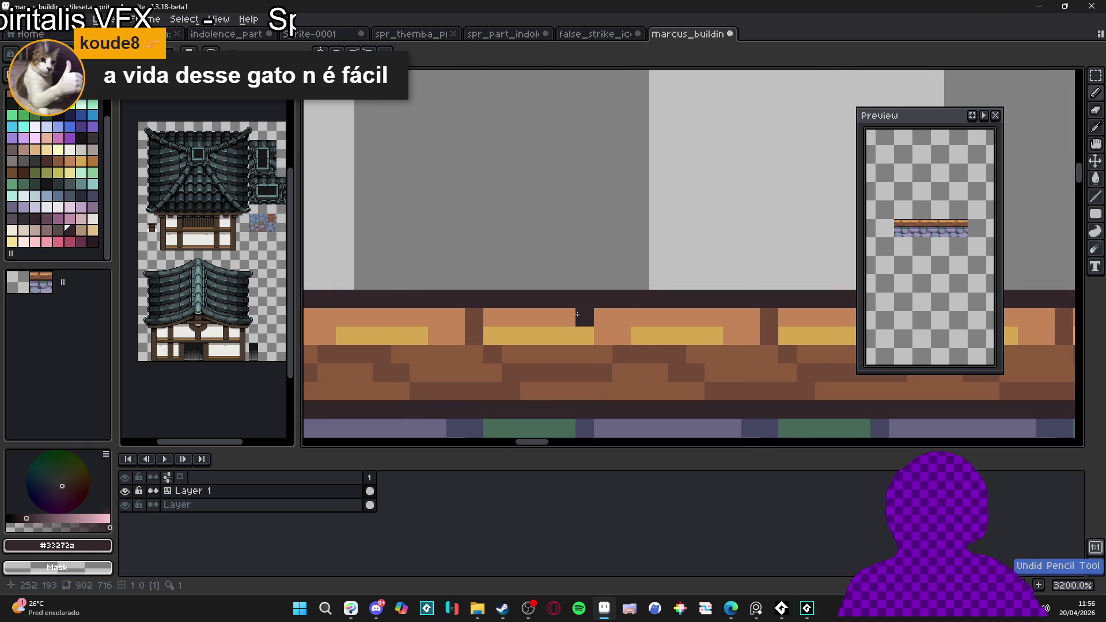
scroll(576, 325, down, 6)
scroll(611, 341, up, 4)
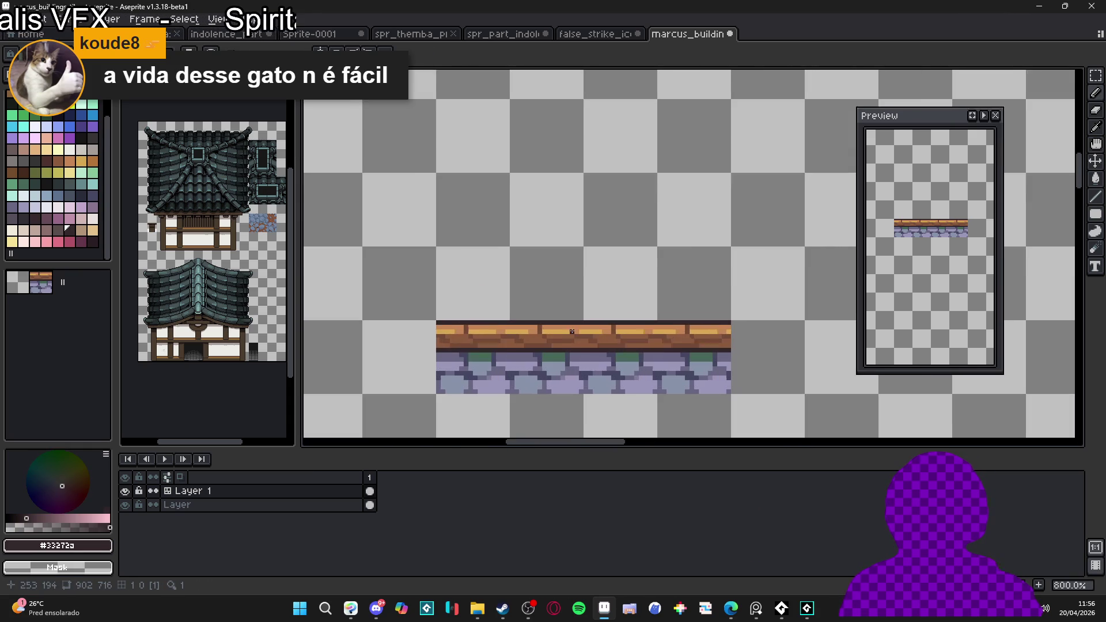
scroll(549, 326, up, 2)
Step: Paint stray dark joint marks back to orange and fill the orange gaps in the yellow row
alt+click(501, 322)
click(496, 335)
click(497, 321)
key(alt)
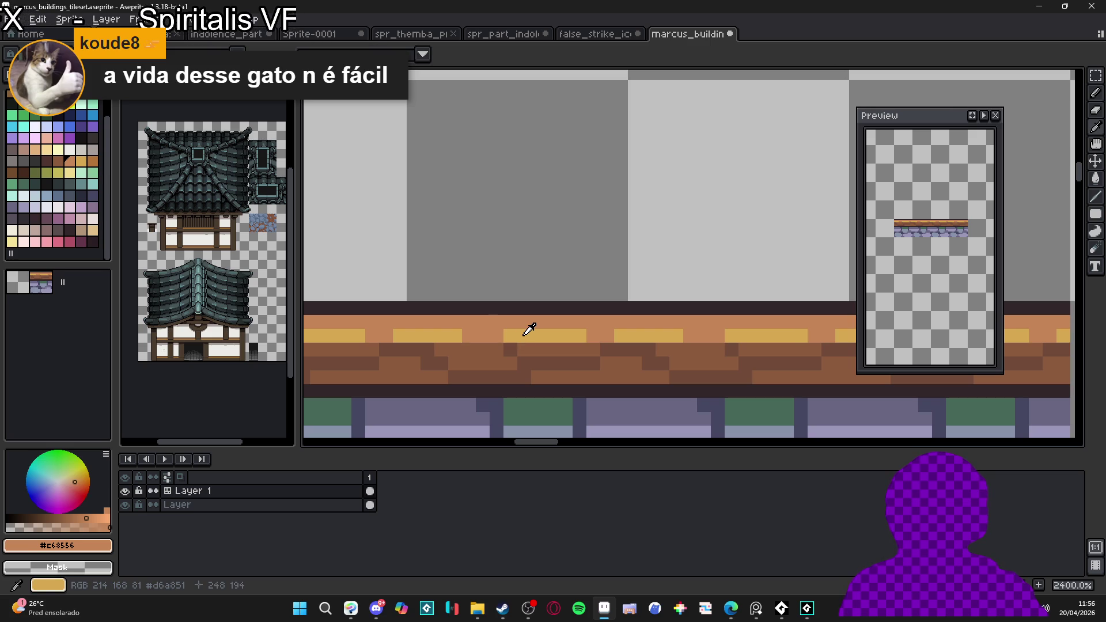
alt+click(525, 333)
drag(501, 333, 465, 334)
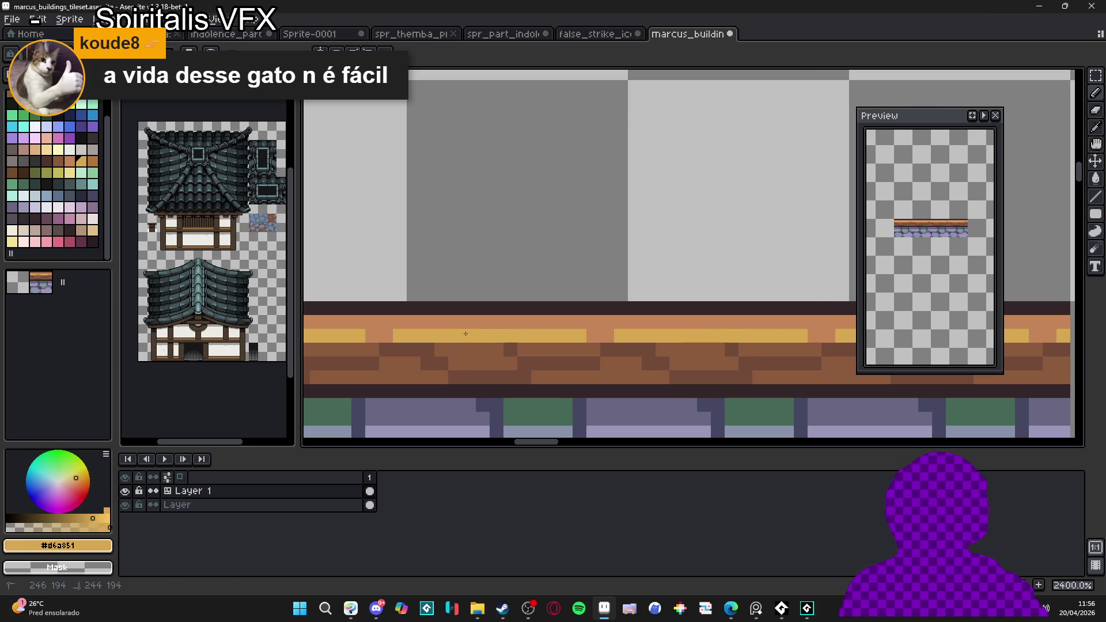
scroll(603, 339, down, 5)
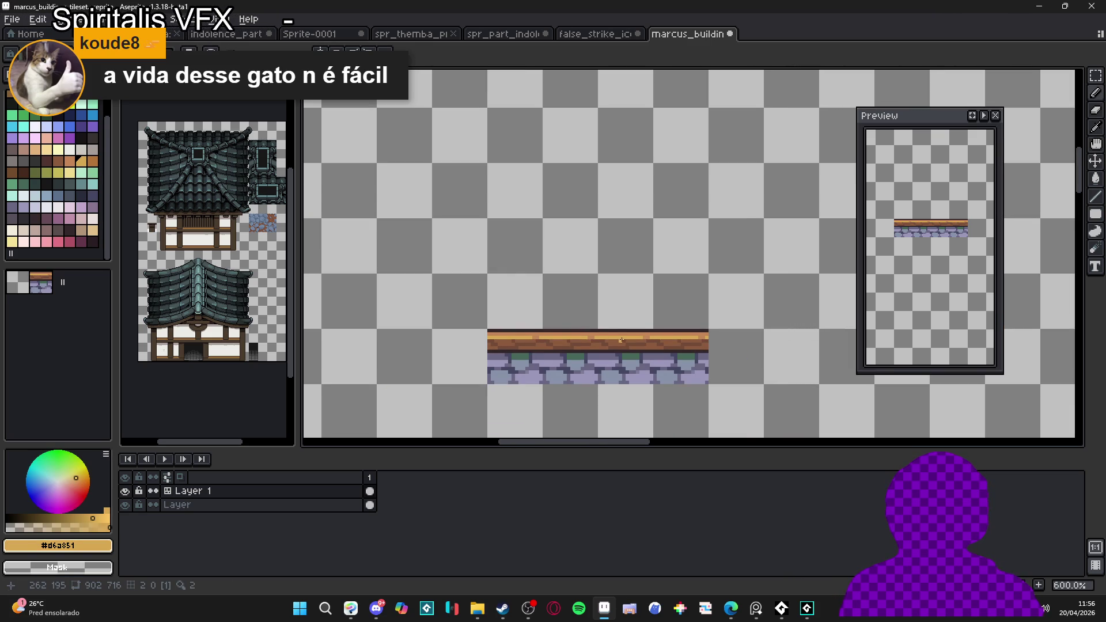
scroll(616, 331, up, 4)
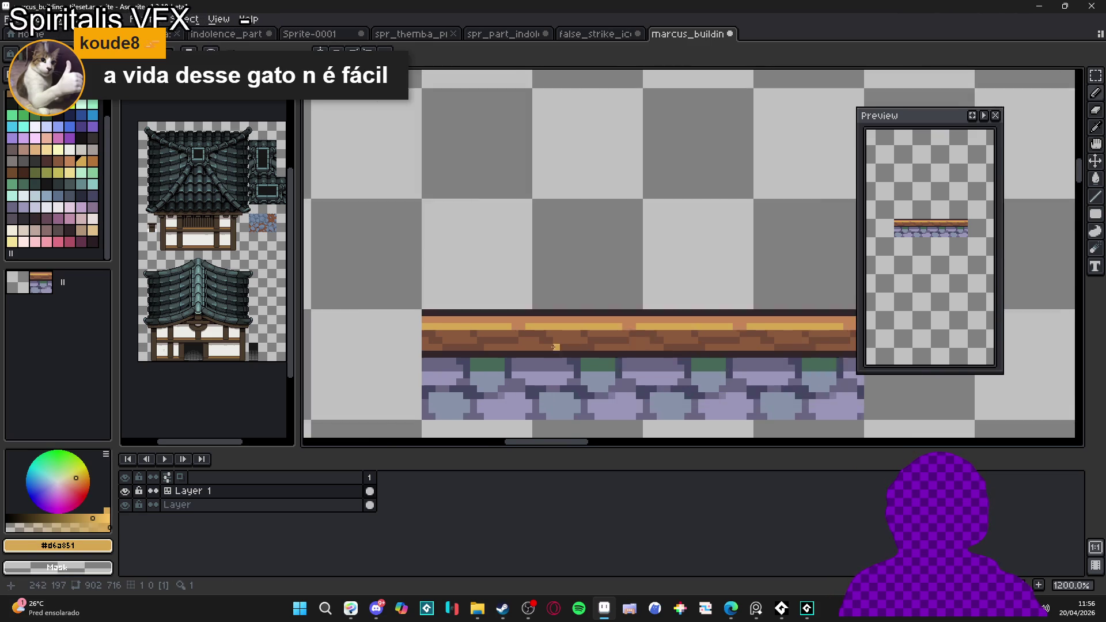
alt+click(612, 341)
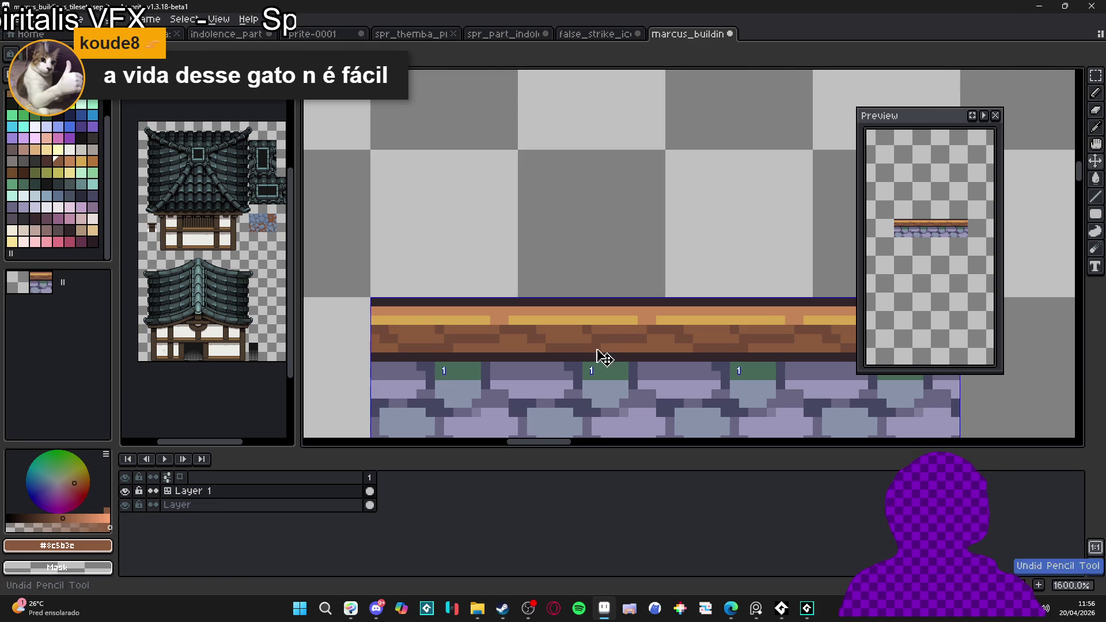
scroll(642, 340, down, 5)
scroll(677, 348, down, 1)
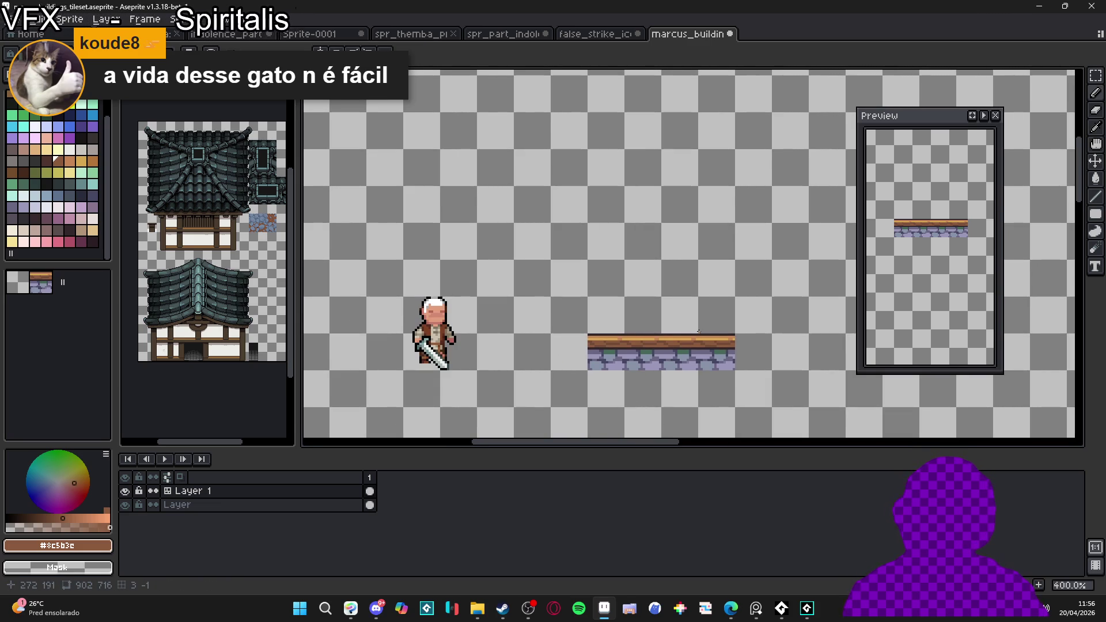
Step: Save the tileset and pencil sampled lavender pixels along the stone band's bottom
drag(667, 314, 640, 319)
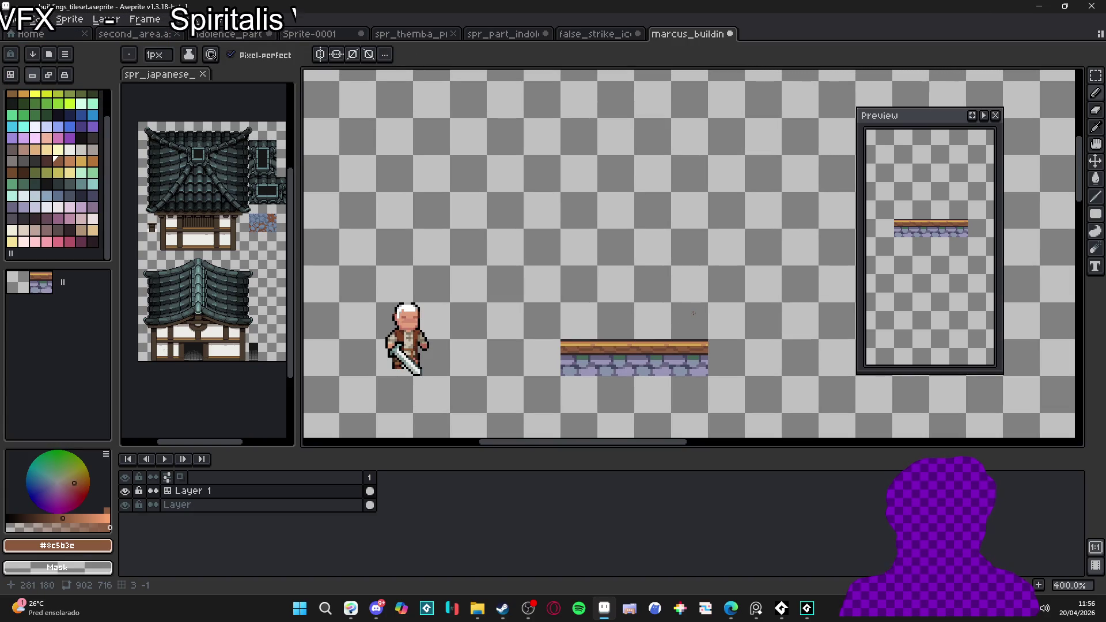
drag(661, 314, 645, 316)
key(ctrl+s)
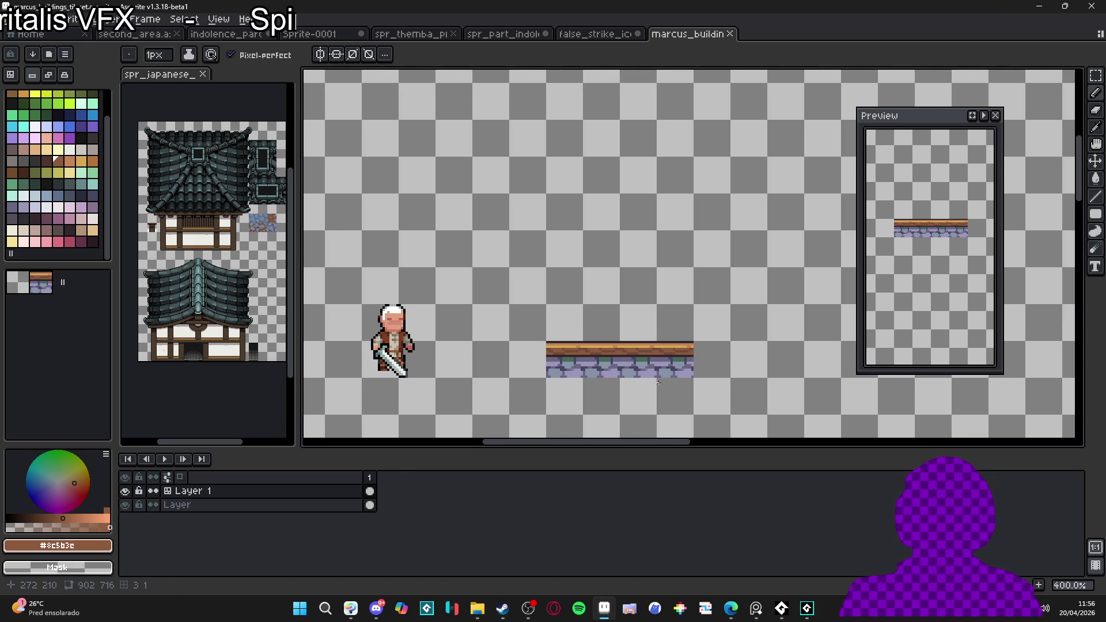
scroll(646, 354, up, 8)
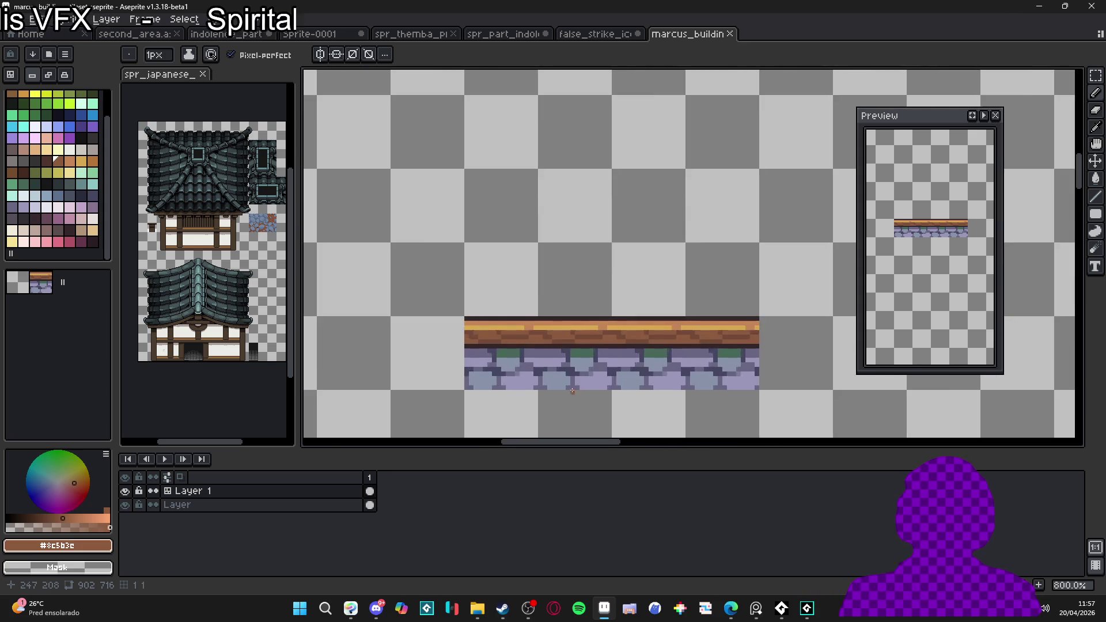
alt+click(607, 372)
mouse_move(578, 372)
mouse_down()
mouse_move(599, 400)
mouse_move(654, 400)
mouse_move(584, 400)
mouse_move(671, 384)
mouse_move(682, 345)
mouse_move(639, 317)
mouse_move(738, 332)
mouse_move(751, 317)
mouse_move(730, 331)
mouse_up()
Step: Paint teal from the palette along the lower stones' faces and bottom edge
scroll(714, 340, right, 1)
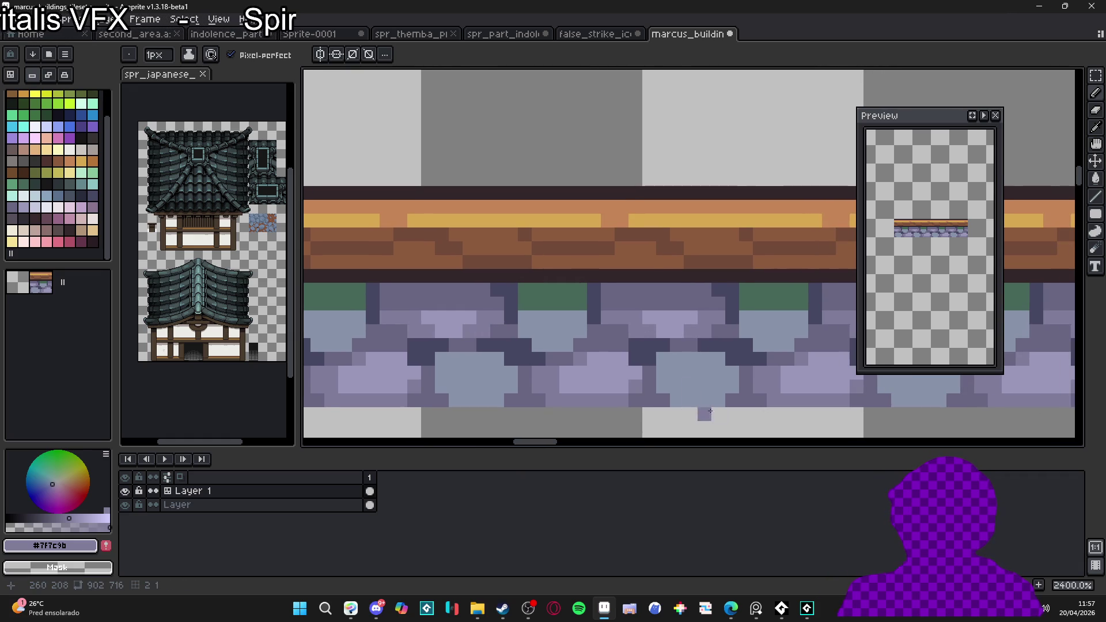
alt+click(686, 365)
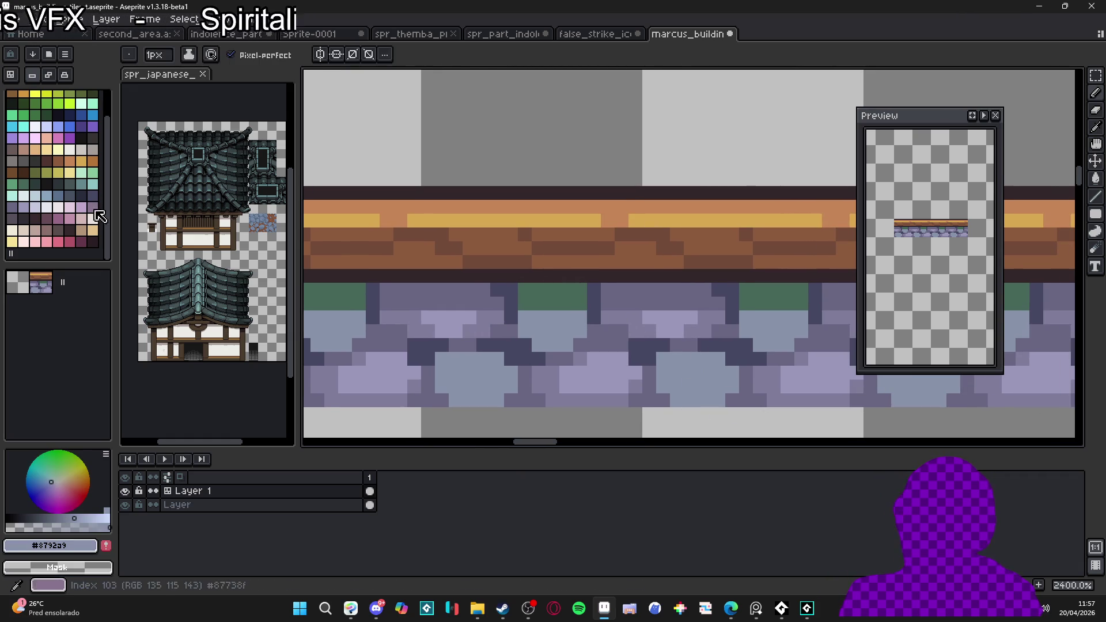
click(81, 184)
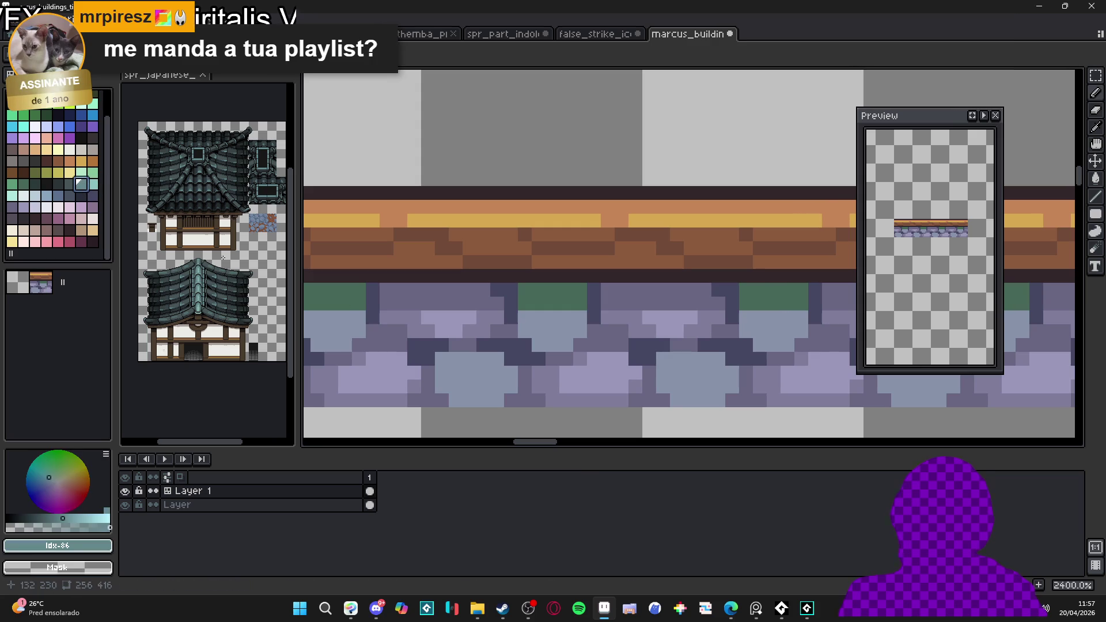
click(664, 390)
mouse_move(675, 403)
mouse_down()
mouse_move(724, 400)
mouse_move(722, 359)
mouse_up()
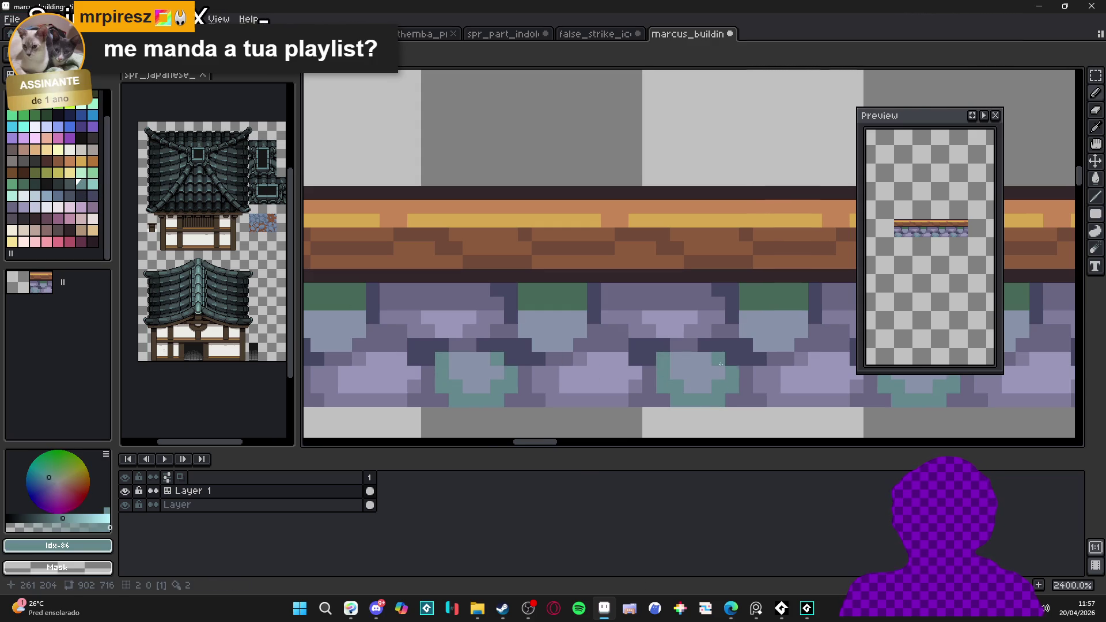
scroll(720, 360, down, 6)
scroll(771, 393, down, 2)
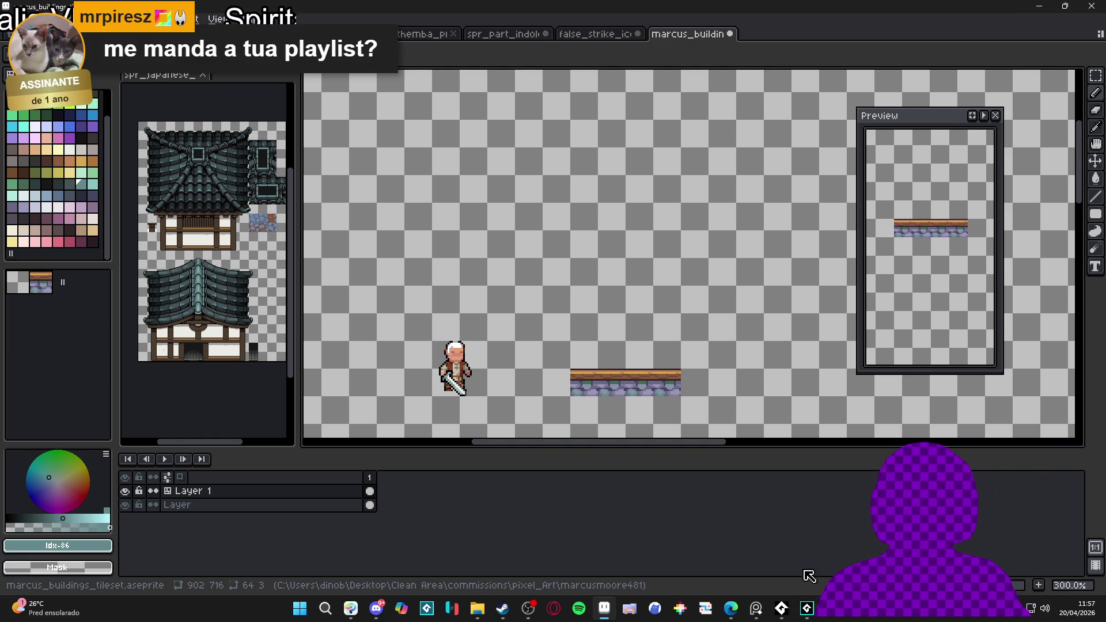
Step: Bring the AudioTitan player forward, still at 10% volume, then minimize it again
click(781, 608)
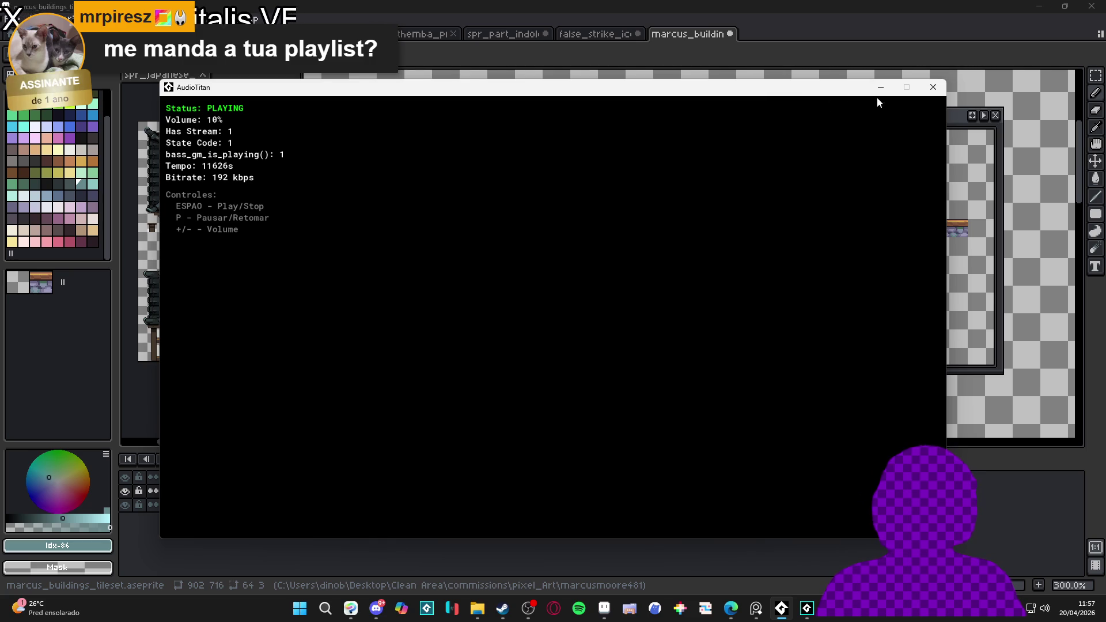
click(806, 38)
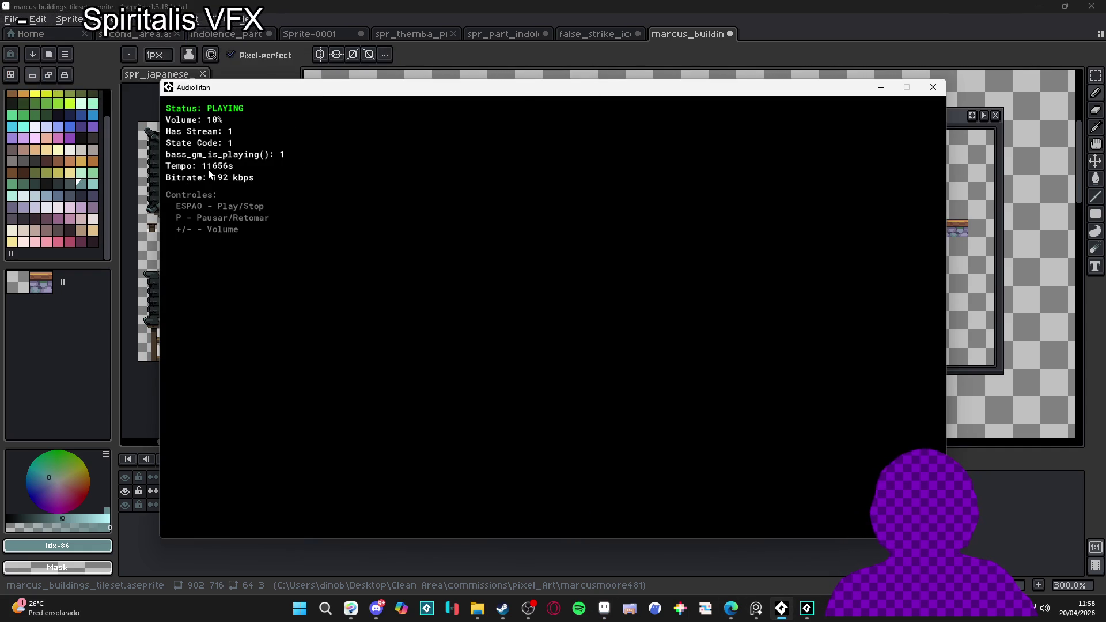
click(882, 94)
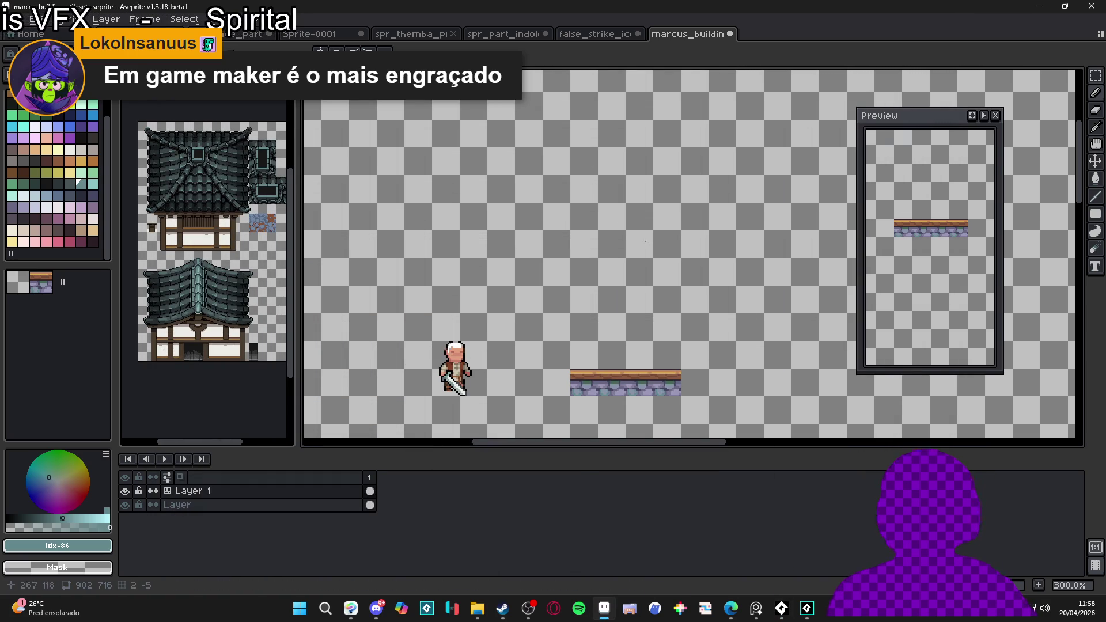
Step: Zoom to 400% on the beam-and-stone tile and toggle the tile grid with Tab
drag(602, 323, 557, 284)
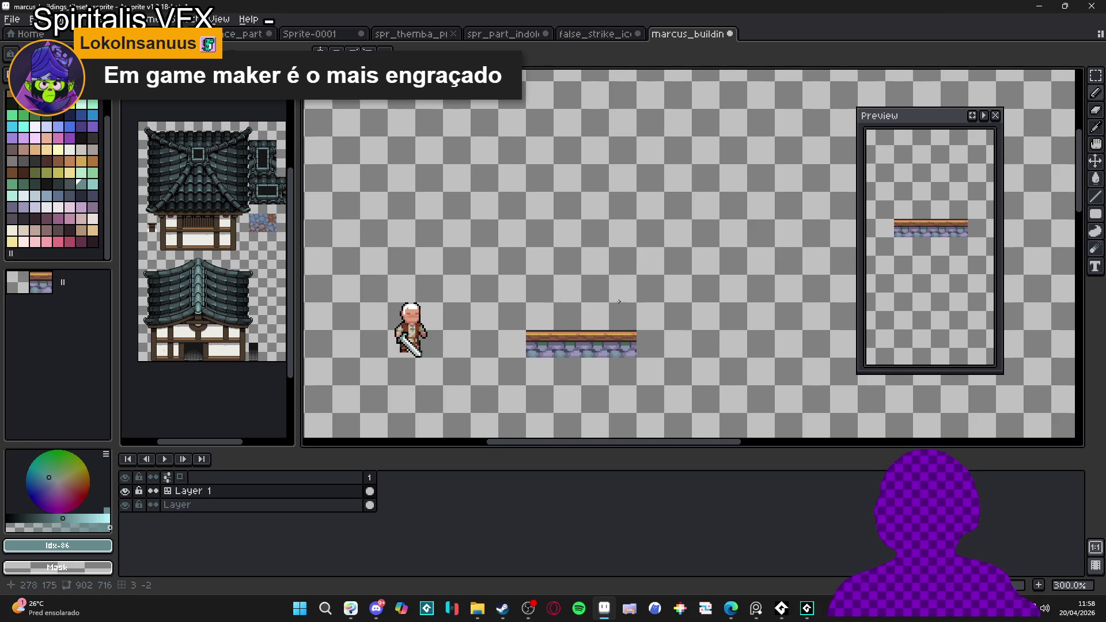
scroll(617, 305, up, 1)
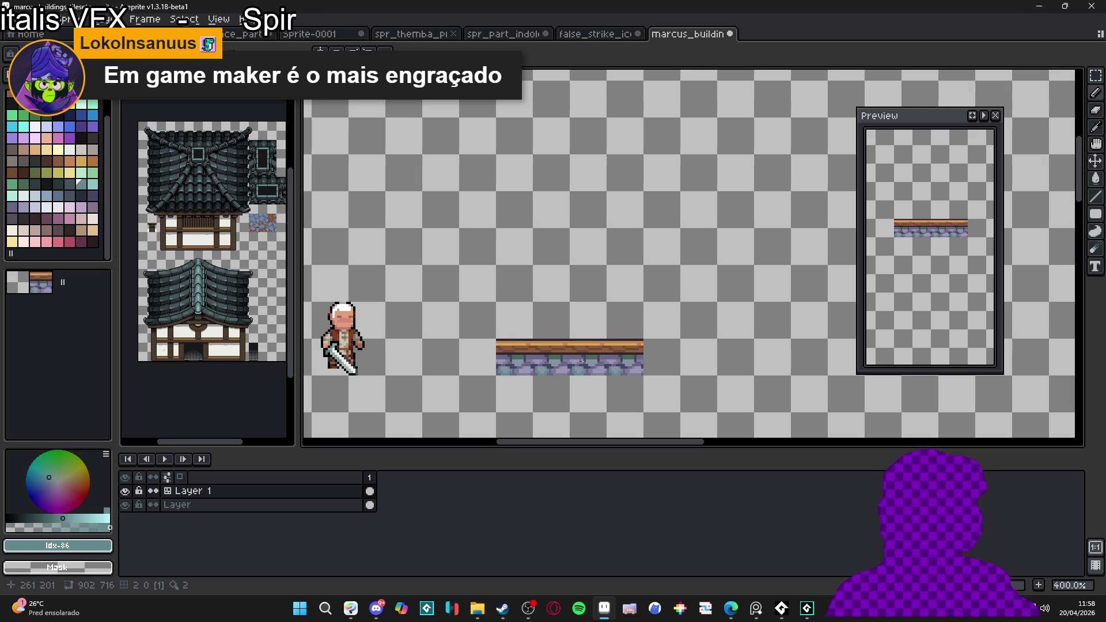
scroll(641, 343, left, 2)
scroll(641, 343, right, 2)
scroll(646, 316, down, 1)
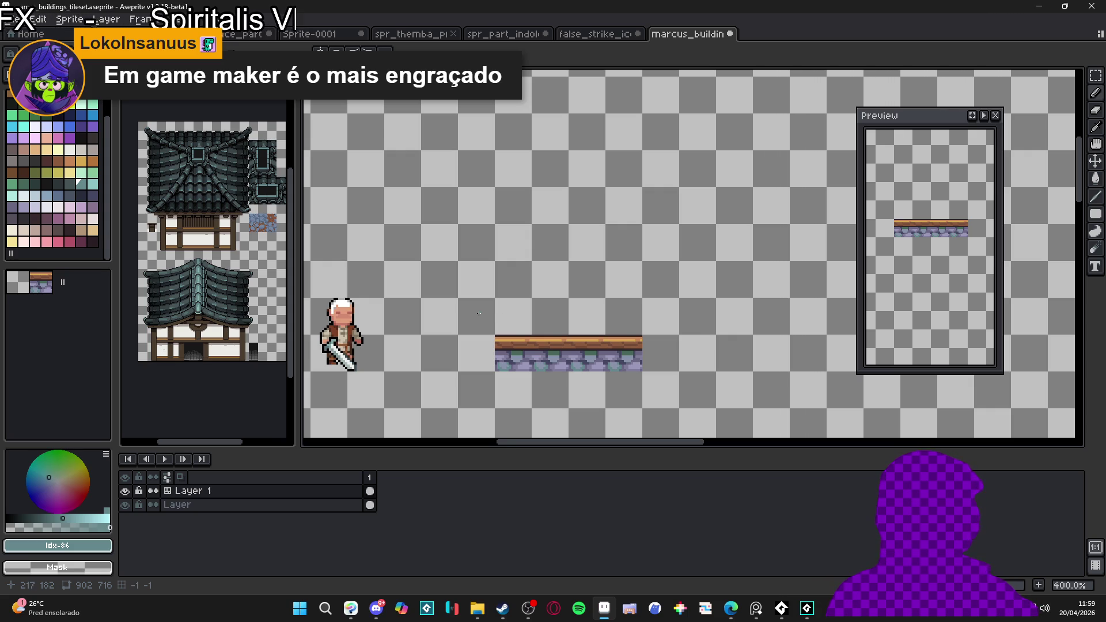
key(Tab)
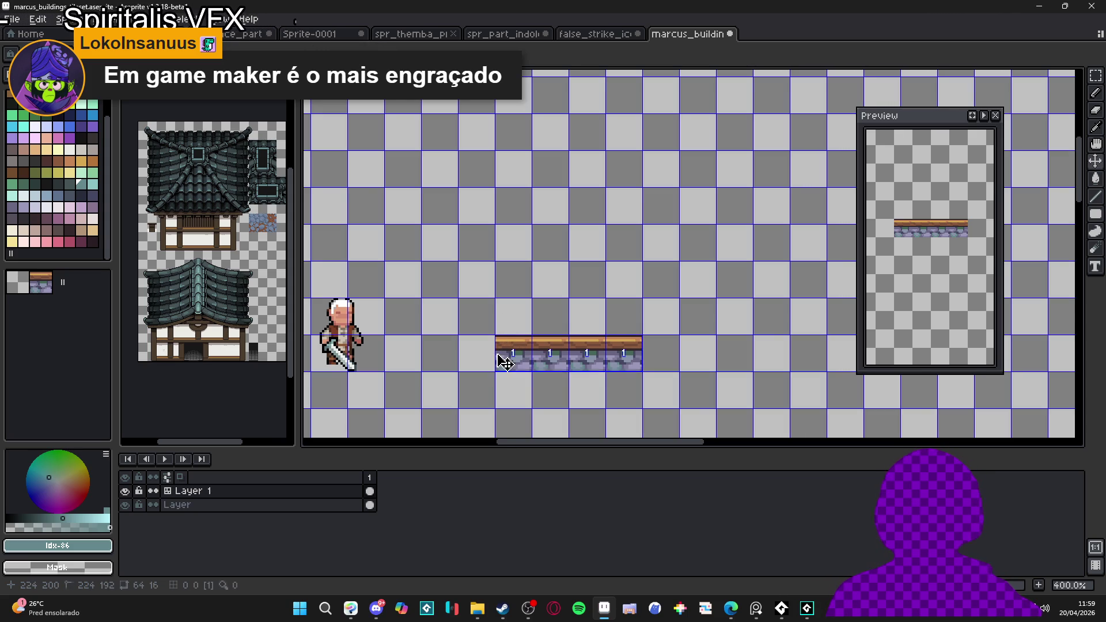
Step: Sample the dark stone outline colour and marquee-select a narrow strip on the tile's left edge
scroll(502, 346, up, 5)
alt+click(546, 351)
scroll(545, 351, down, 1)
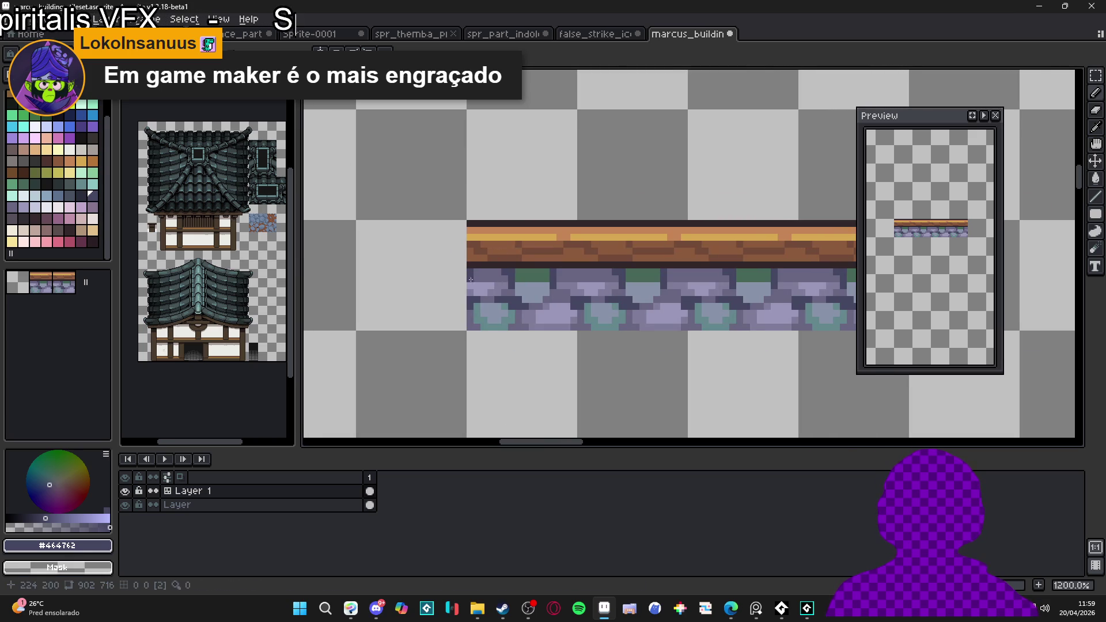
scroll(538, 338, down, 4)
drag(538, 337, 531, 337)
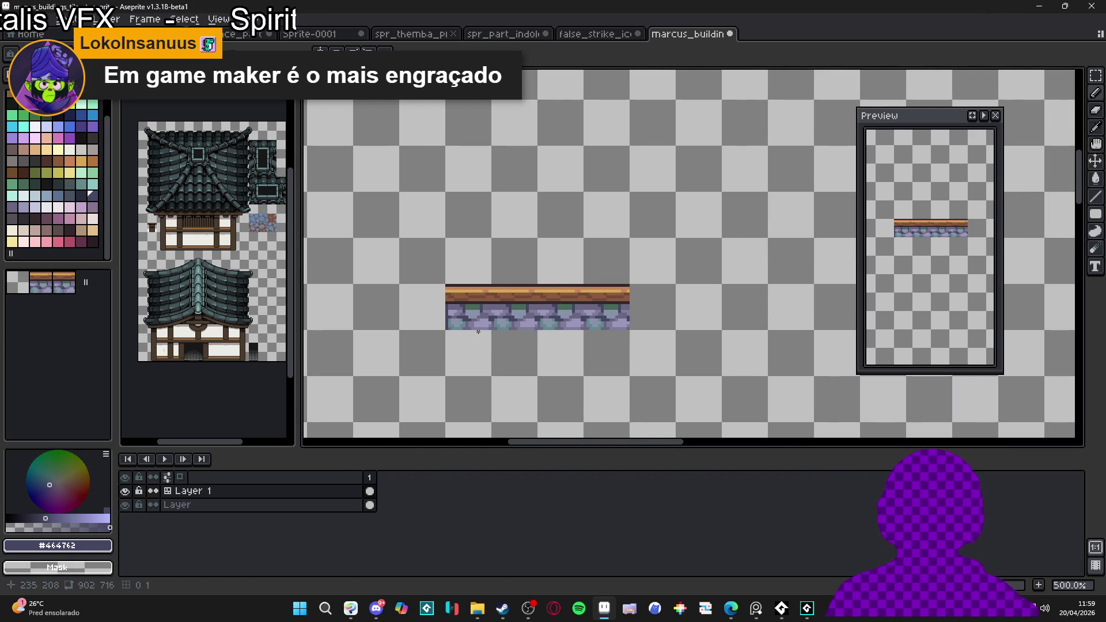
scroll(443, 291, up, 5)
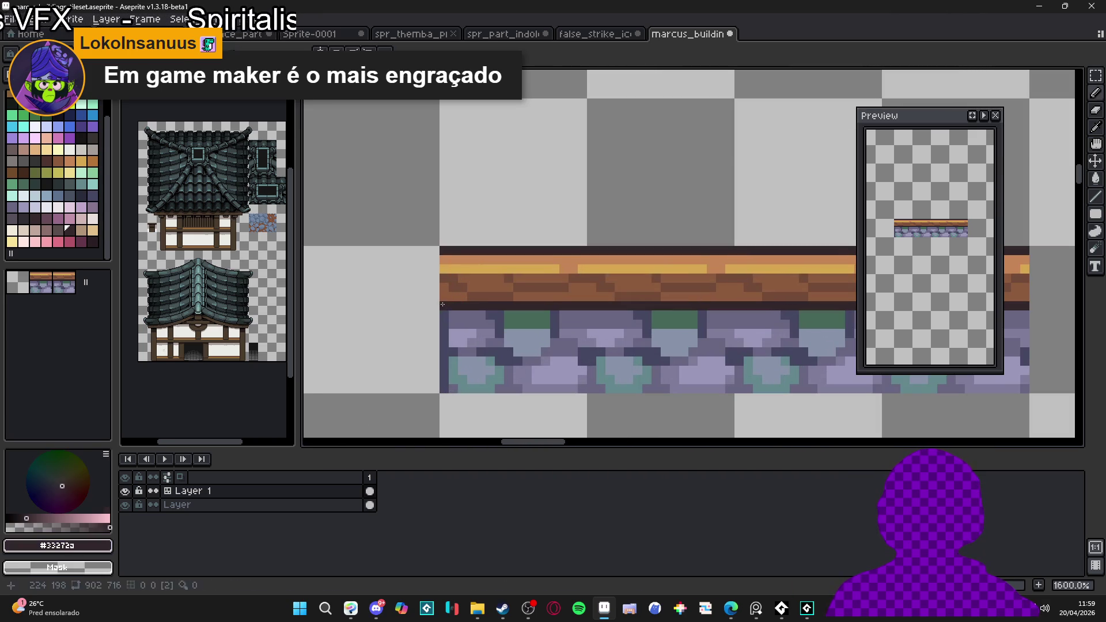
scroll(448, 270, down, 3)
scroll(449, 270, down, 2)
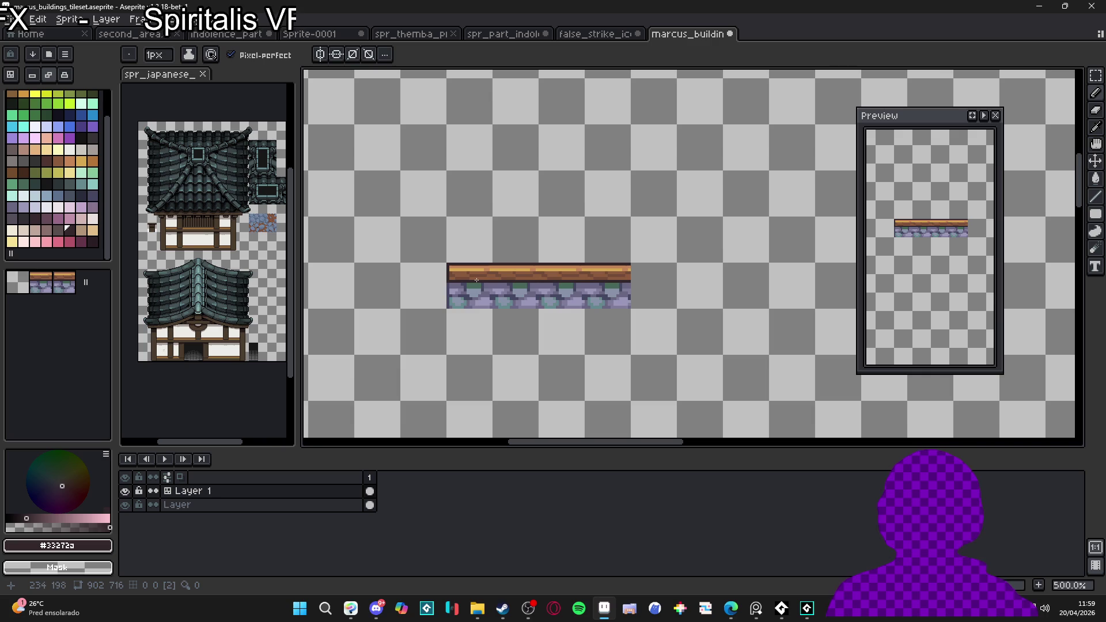
scroll(454, 284, up, 2)
key(m)
drag(443, 278, 458, 329)
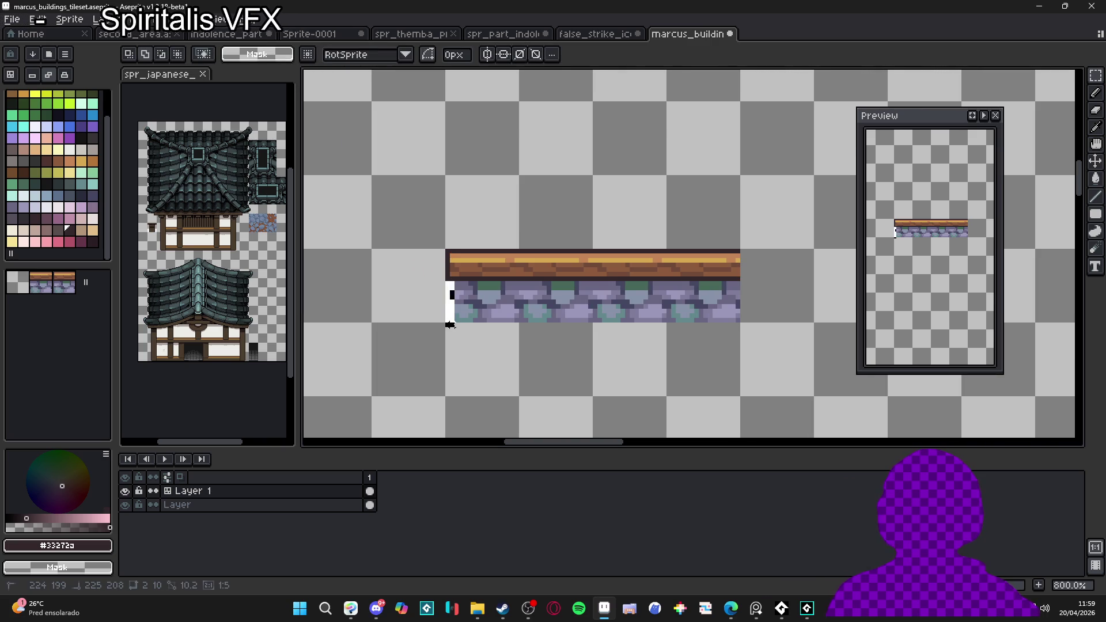
scroll(455, 319, up, 2)
Step: Draw #464762 pixels down the tile's left edge and erase the stray pixels beside it
key(b)
alt+click(450, 285)
drag(451, 270, 450, 345)
key(e)
drag(442, 267, 442, 353)
scroll(442, 354, down, 5)
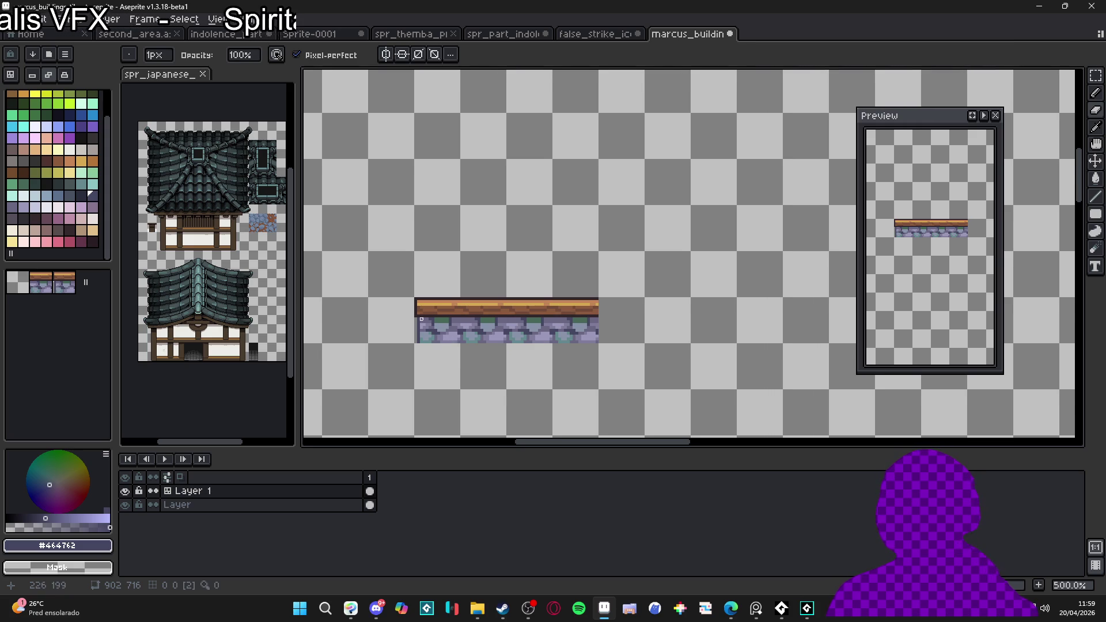
scroll(498, 316, up, 2)
key(b)
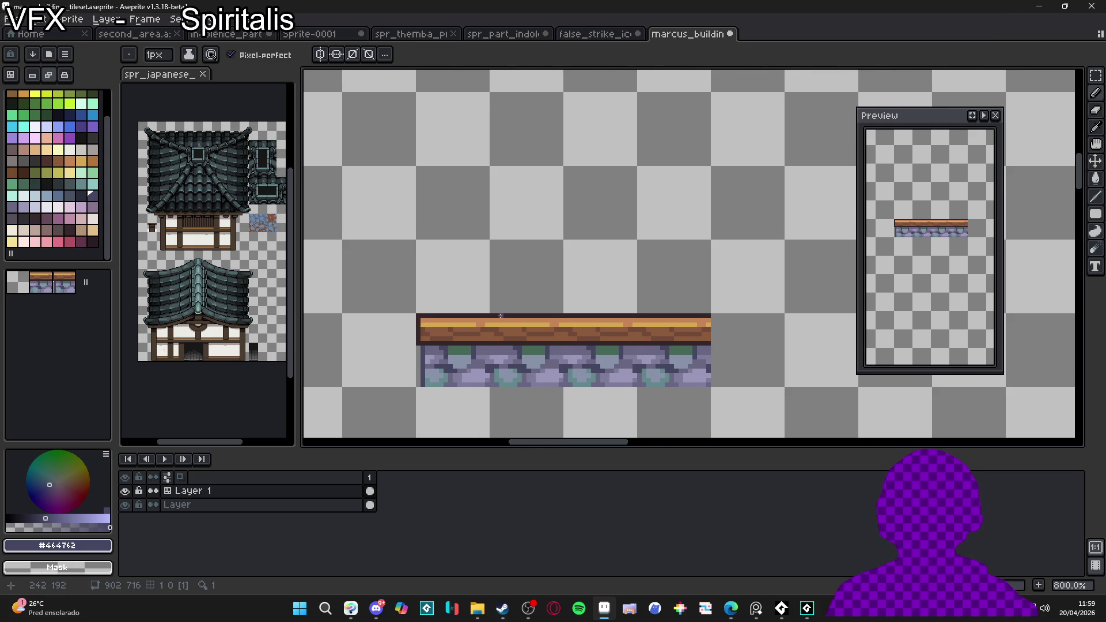
Step: Pan and zoom the view to make room above the tile
scroll(499, 316, down, 1)
scroll(482, 328, up, 1)
drag(486, 333, 490, 348)
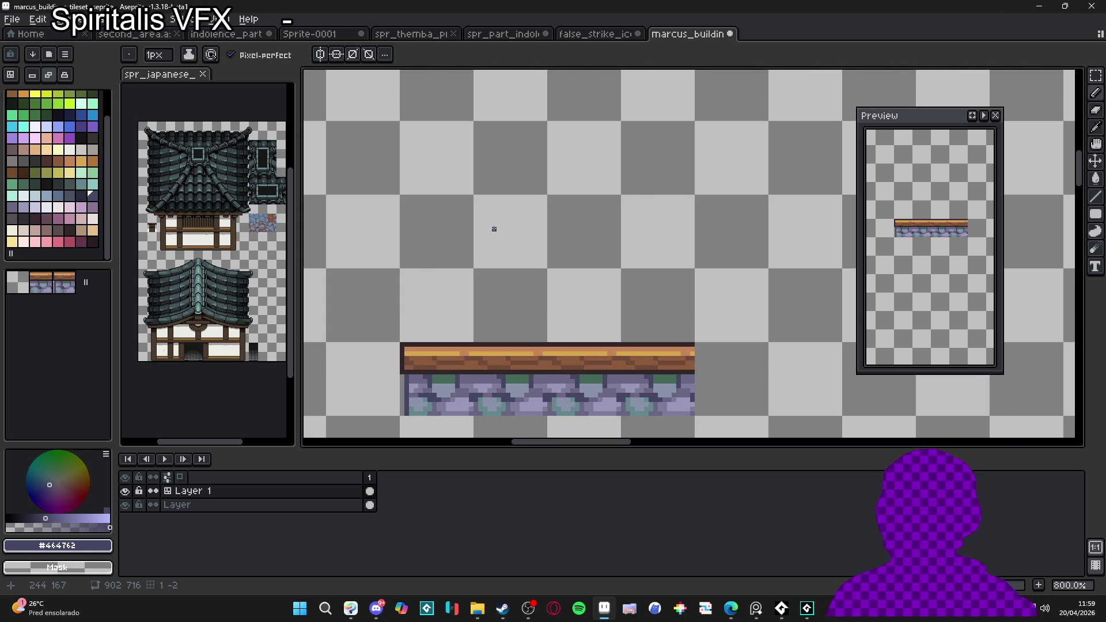
scroll(494, 229, down, 2)
scroll(488, 255, down, 2)
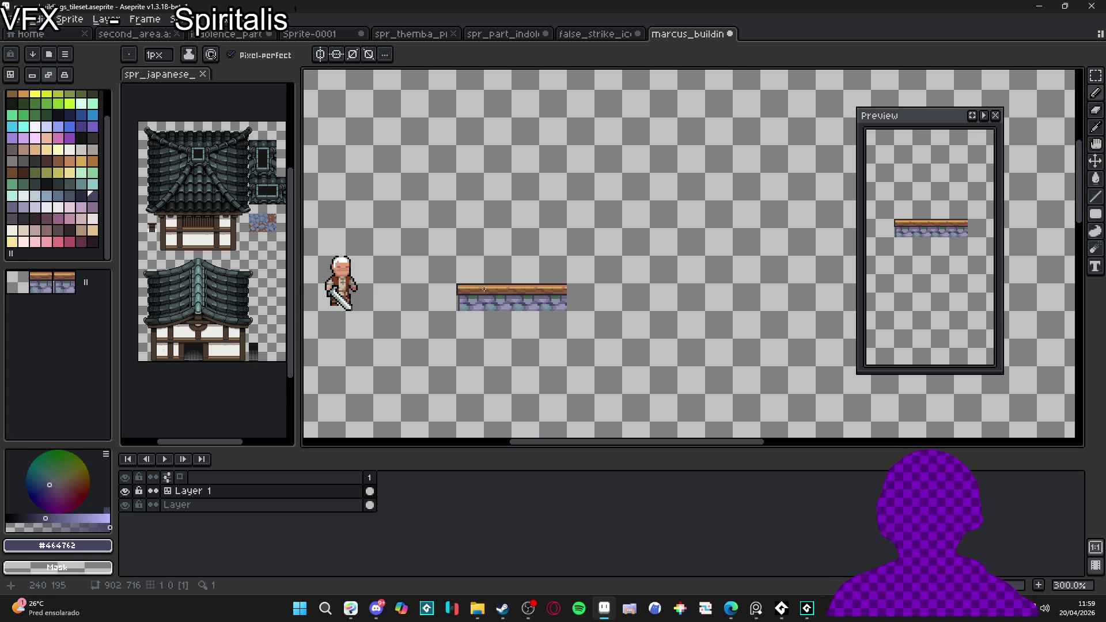
scroll(478, 271, up, 2)
scroll(470, 267, down, 1)
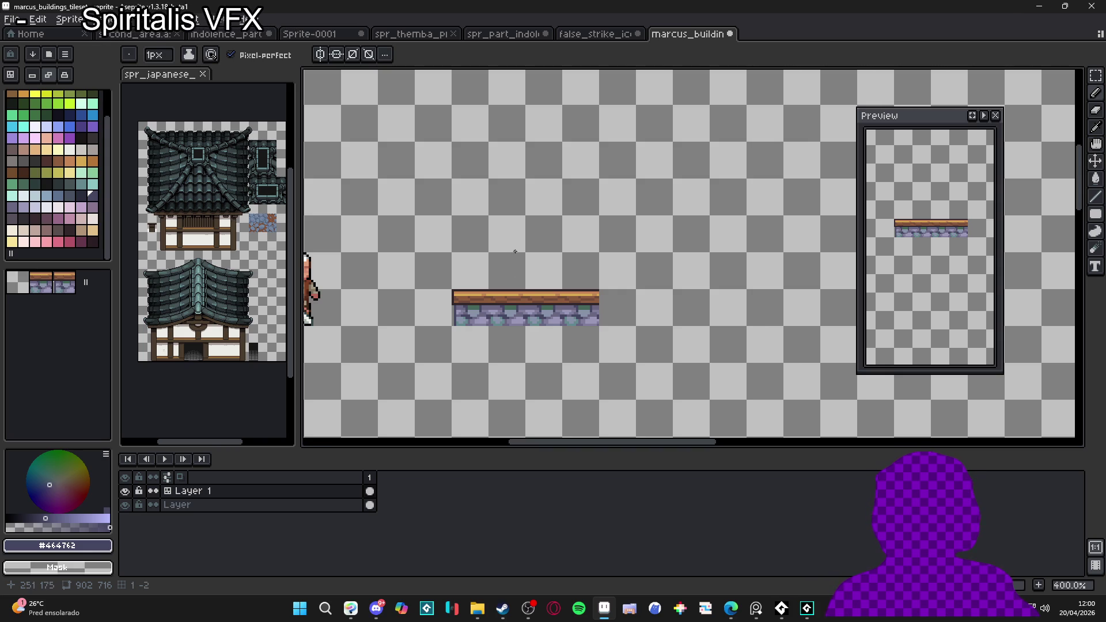
scroll(492, 278, up, 1)
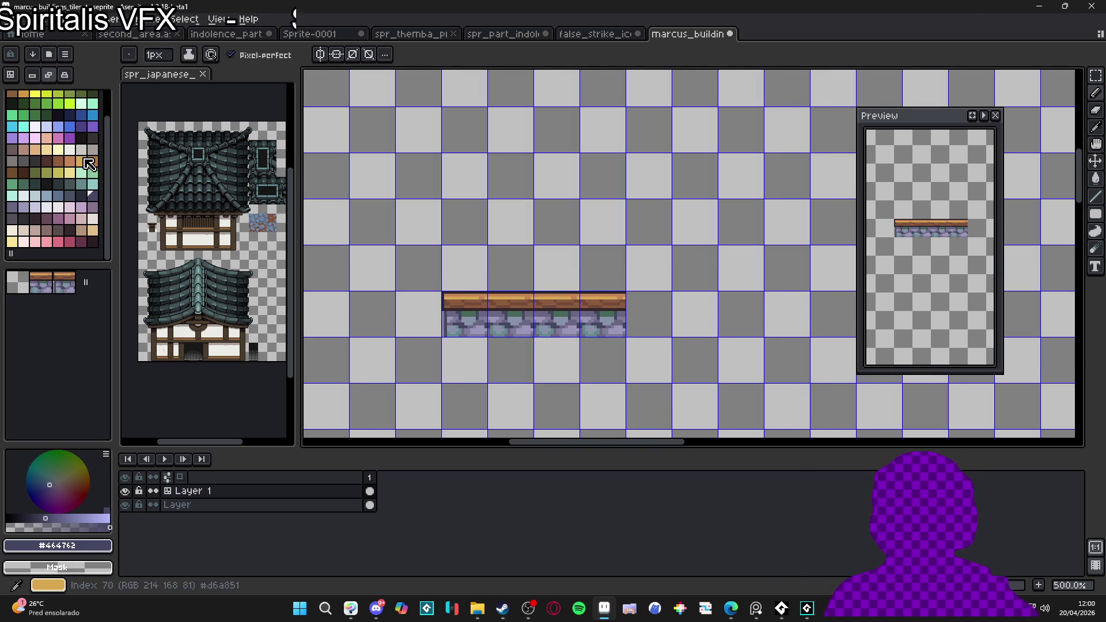
Step: Bucket-fill the empty cell above the beam with cream plaster
click(12, 230)
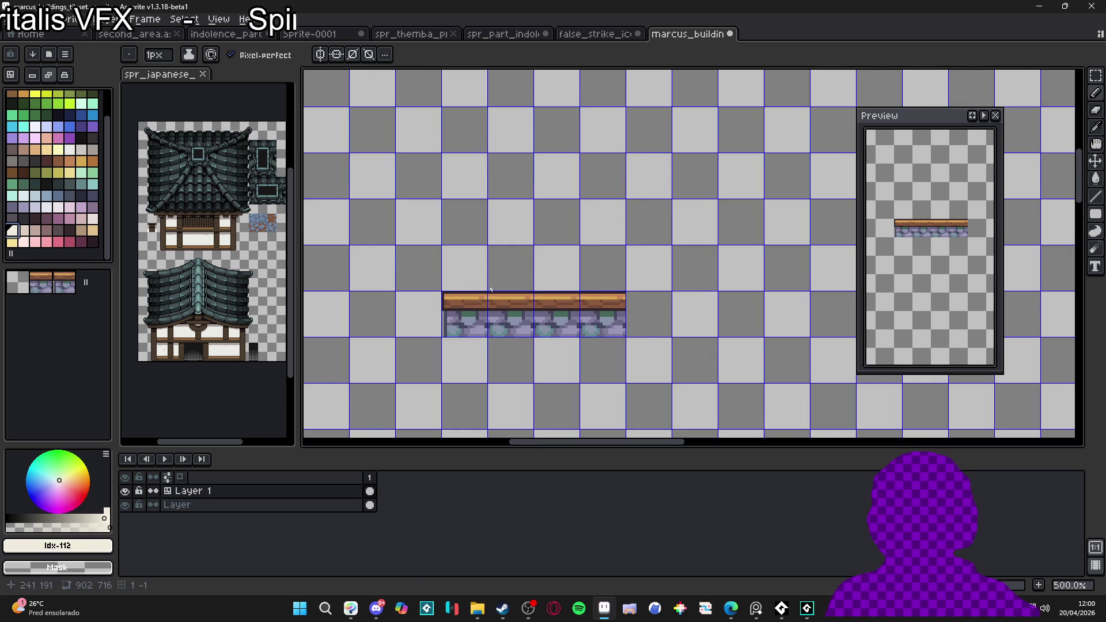
scroll(485, 286, up, 2)
key(m)
key(g)
click(460, 282)
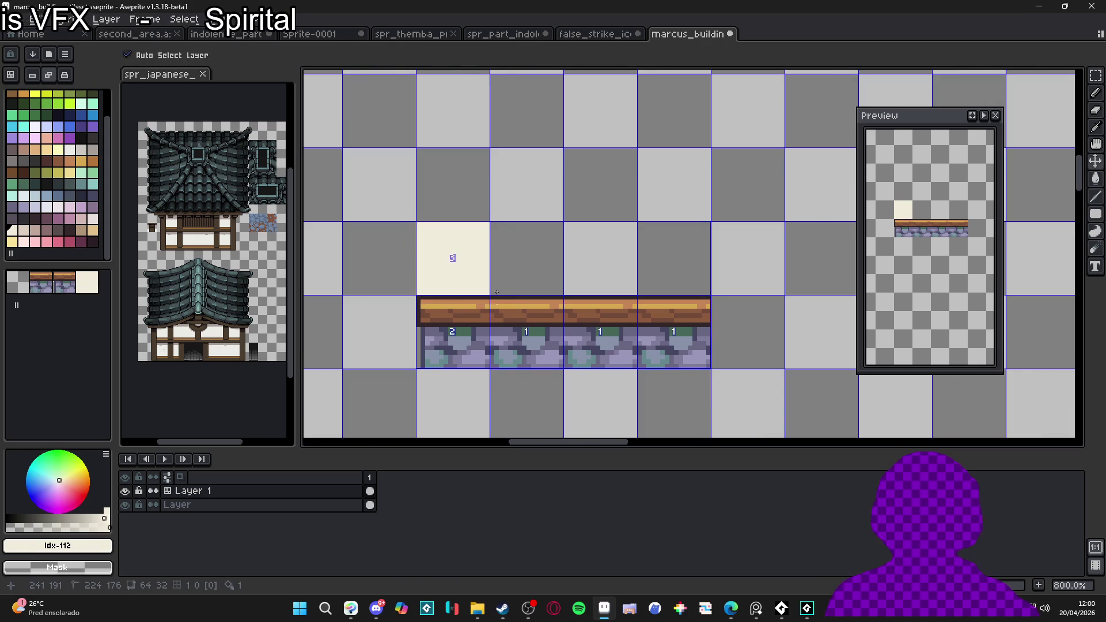
scroll(442, 284, down, 2)
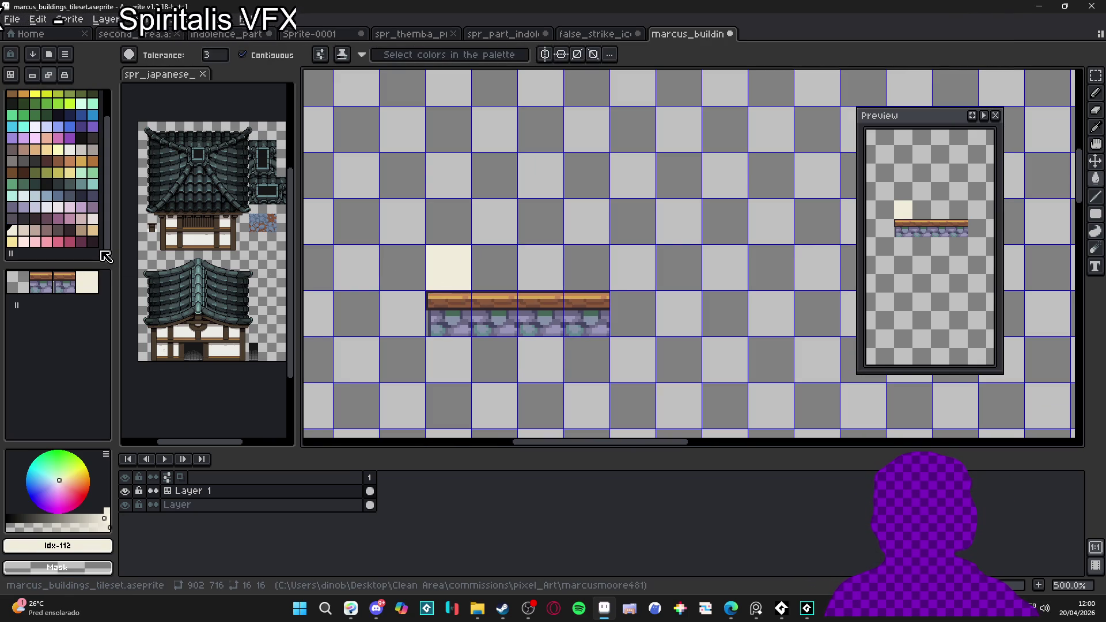
Step: Try warmer cream shades from the palette while repositioning the view of the wall tiles
click(81, 230)
key(b)
scroll(437, 272, up, 2)
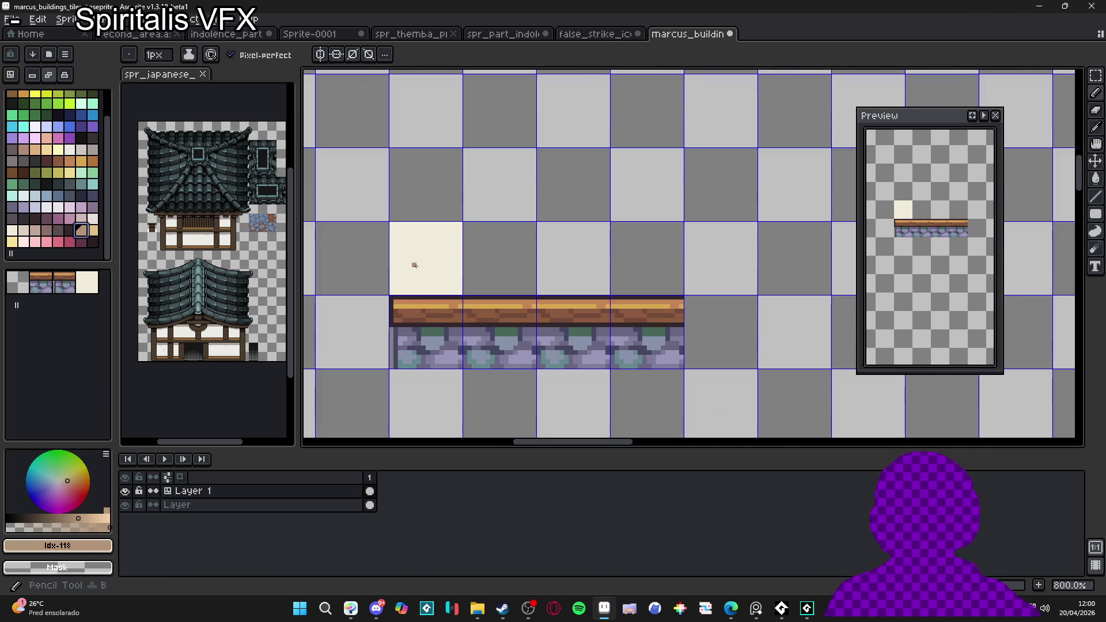
click(93, 230)
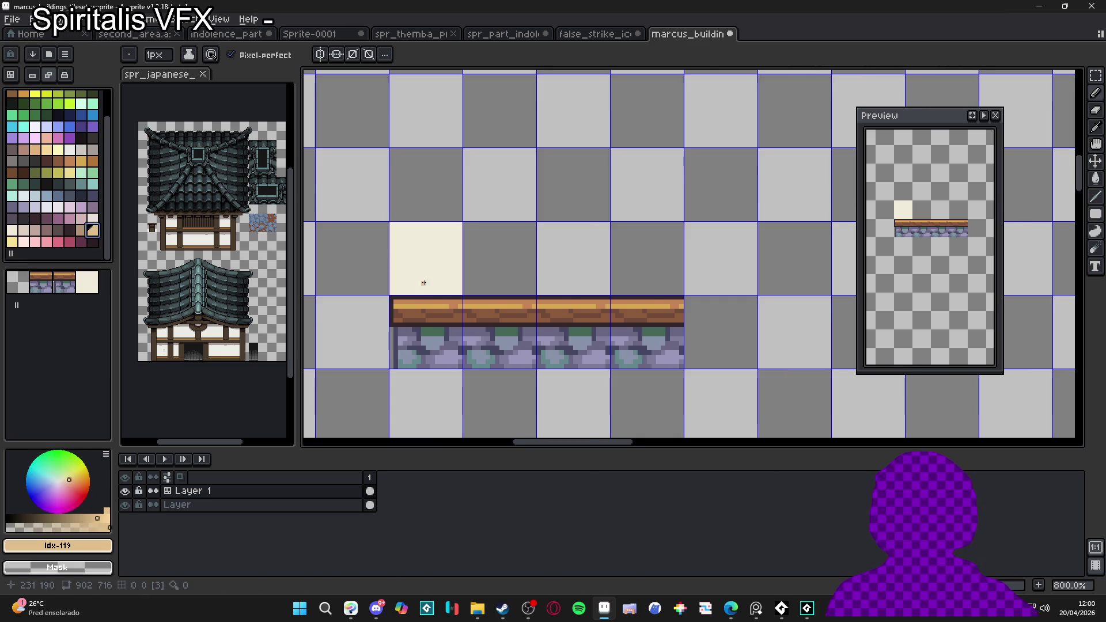
scroll(423, 294, up, 2)
scroll(399, 272, down, 2)
scroll(401, 265, up, 3)
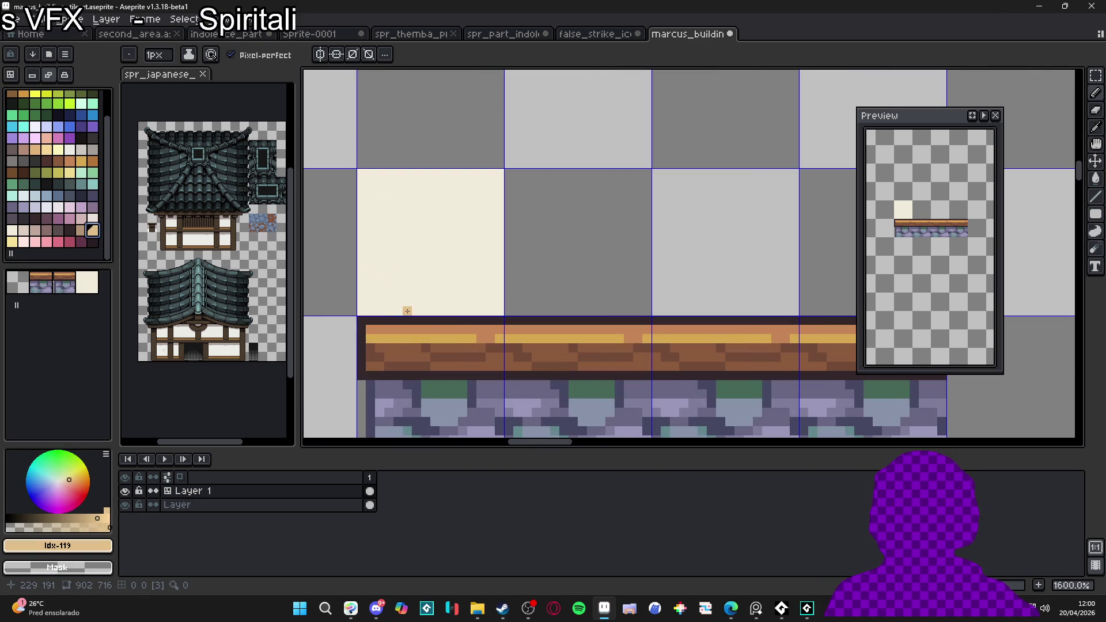
scroll(424, 285, down, 2)
scroll(427, 296, up, 2)
scroll(429, 299, down, 2)
scroll(429, 299, up, 2)
scroll(428, 300, down, 2)
scroll(429, 300, up, 1)
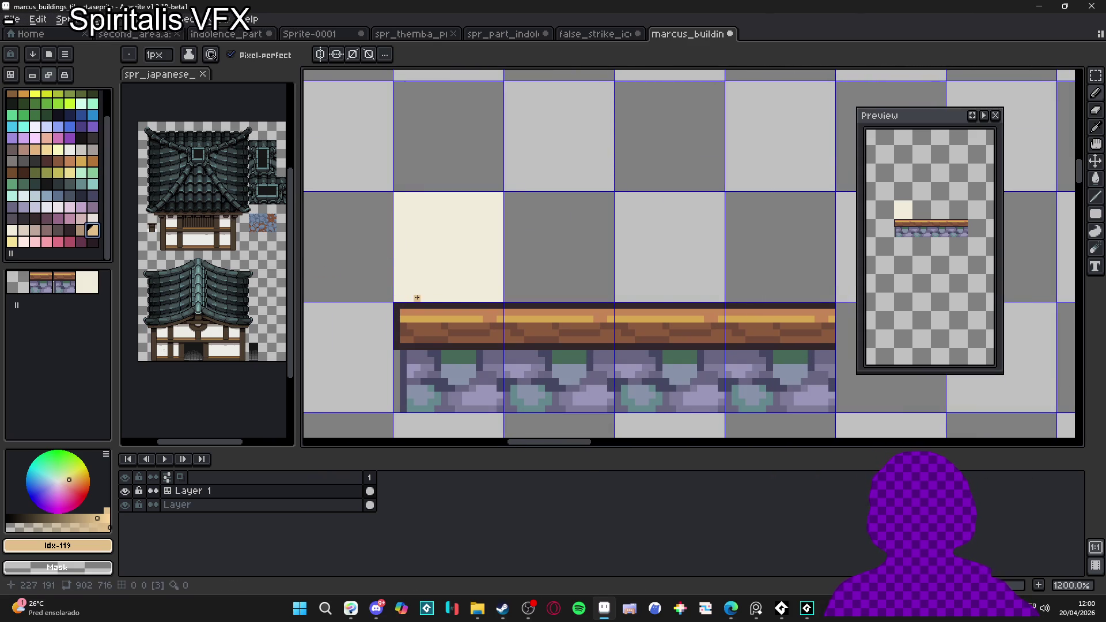
drag(400, 296, 396, 304)
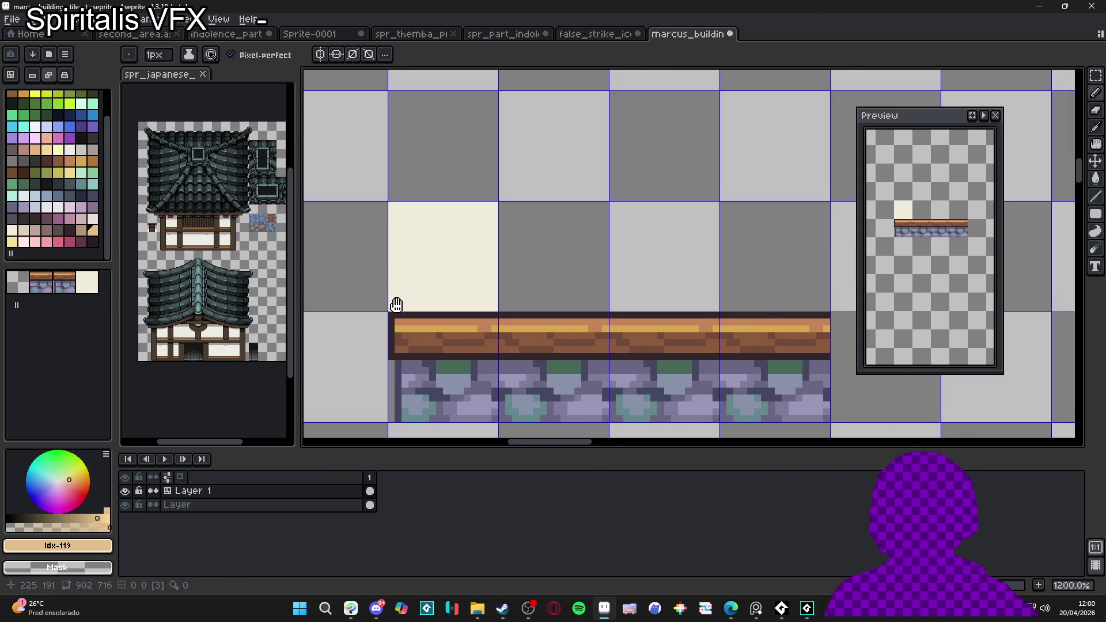
drag(459, 281, 388, 272)
Step: Turn on tile mode with Ctrl+D and stamp the cream tile into three cells along the top
key(m)
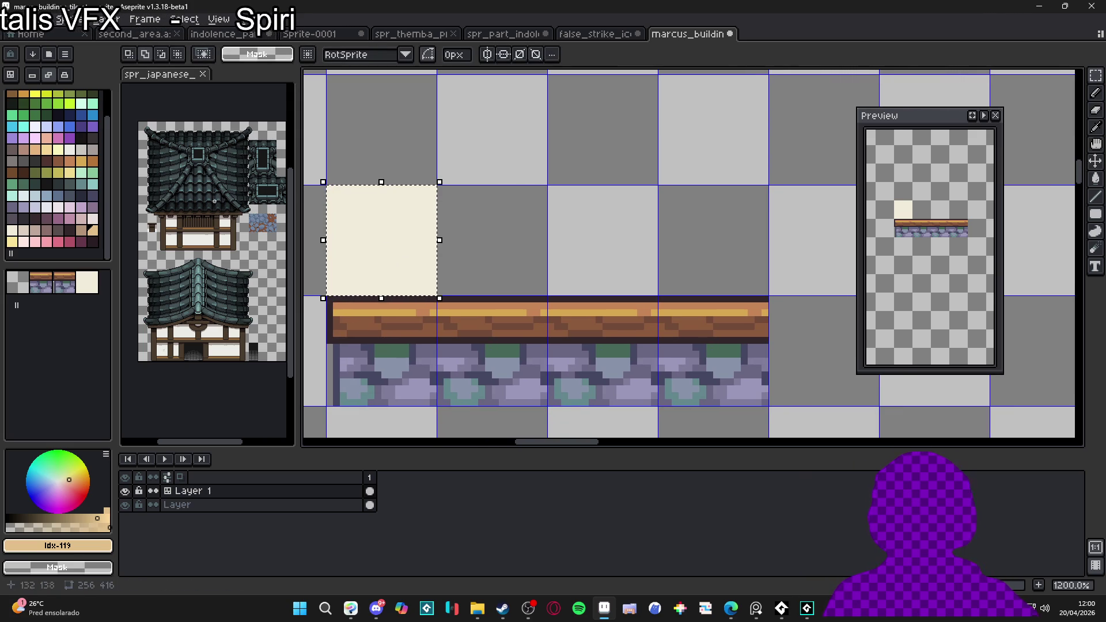
key(ctrl+d)
click(10, 74)
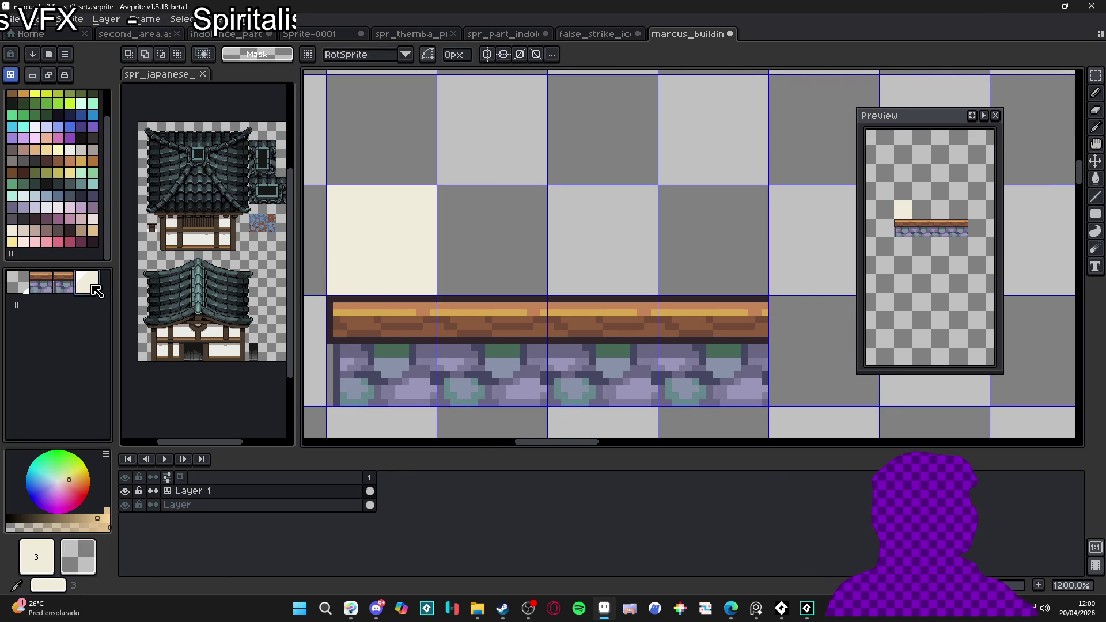
key(b)
click(599, 264)
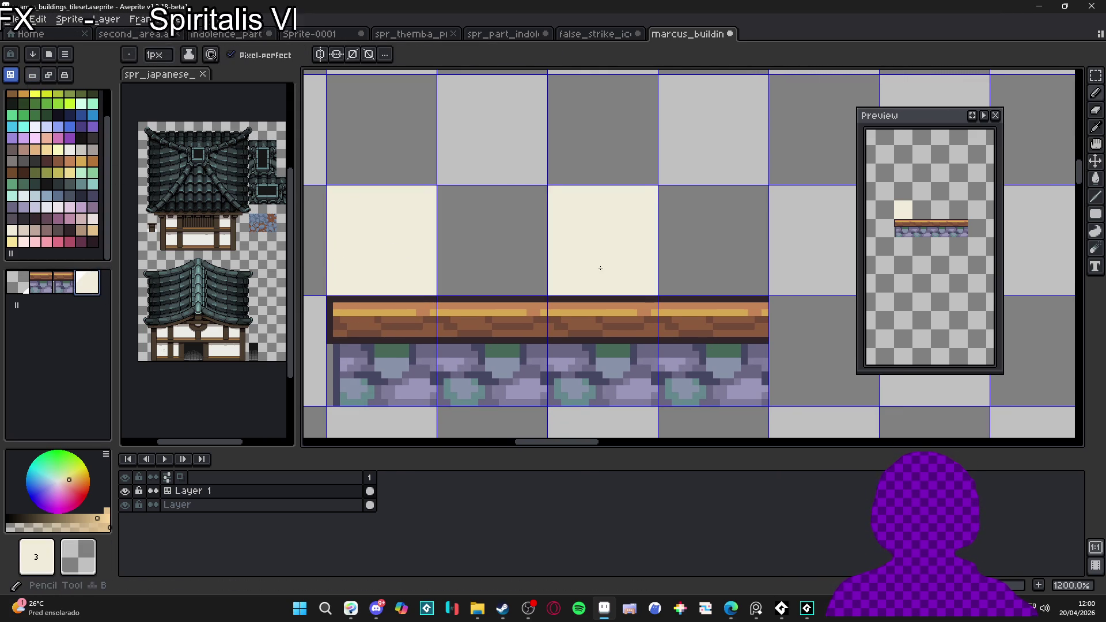
click(516, 250)
click(674, 272)
scroll(671, 276, down, 4)
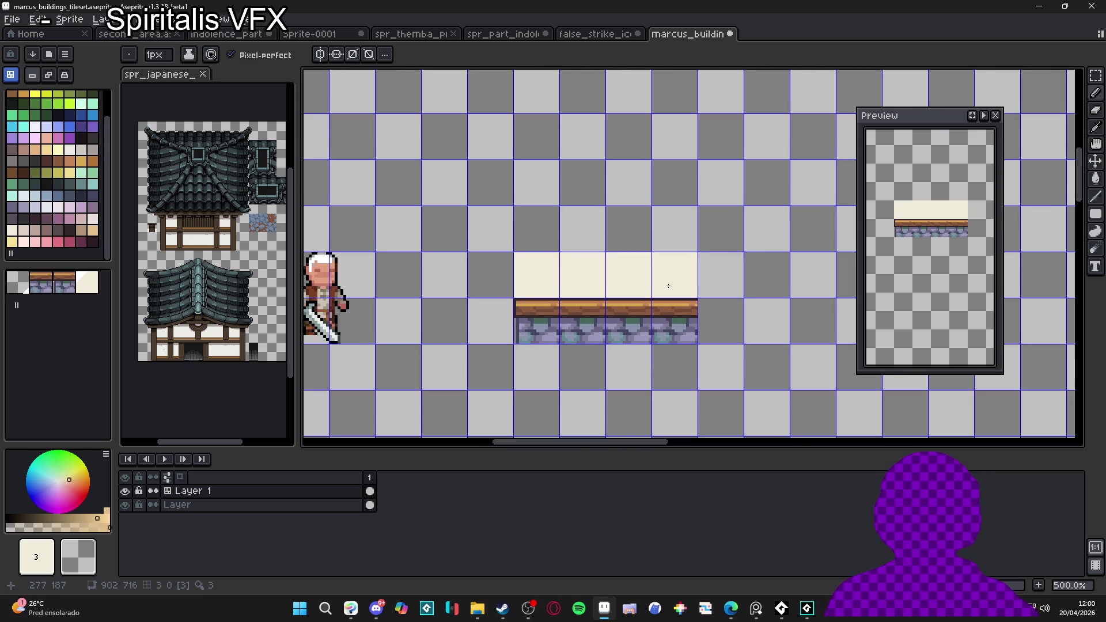
Step: Stamp trial cream and wall tiles into the bottom row, undoing both
key(v)
key(b)
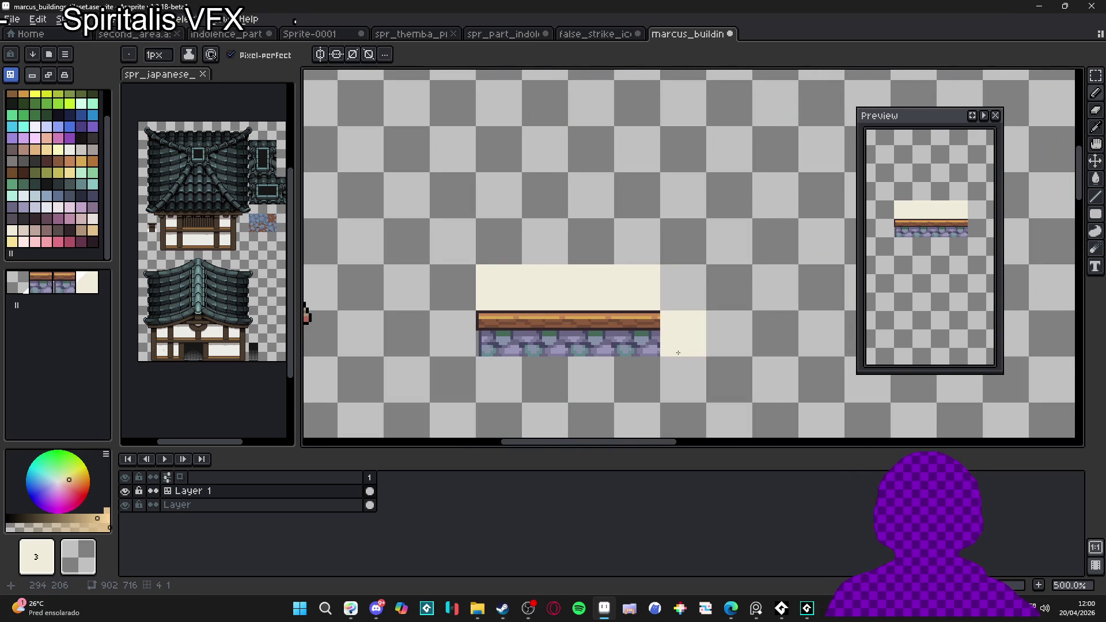
click(637, 334)
key(ctrl+z)
click(64, 282)
click(659, 355)
key(ctrl+z)
Step: Lengthen the beam-and-stone row to the right with another base tile
click(40, 283)
drag(655, 346, 806, 349)
scroll(807, 346, right, 3)
scroll(807, 346, down, 1)
click(714, 314)
scroll(674, 324, down, 3)
scroll(717, 331, up, 2)
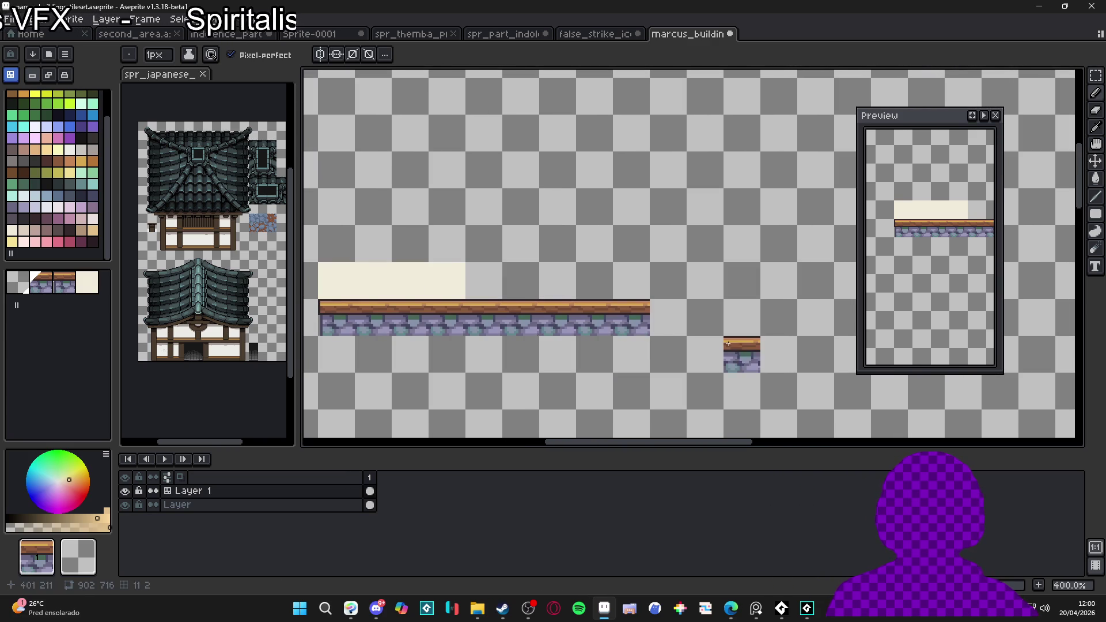
Step: Paint cream plaster tiles along the rest of the lengthened beam
drag(555, 198, 592, 229)
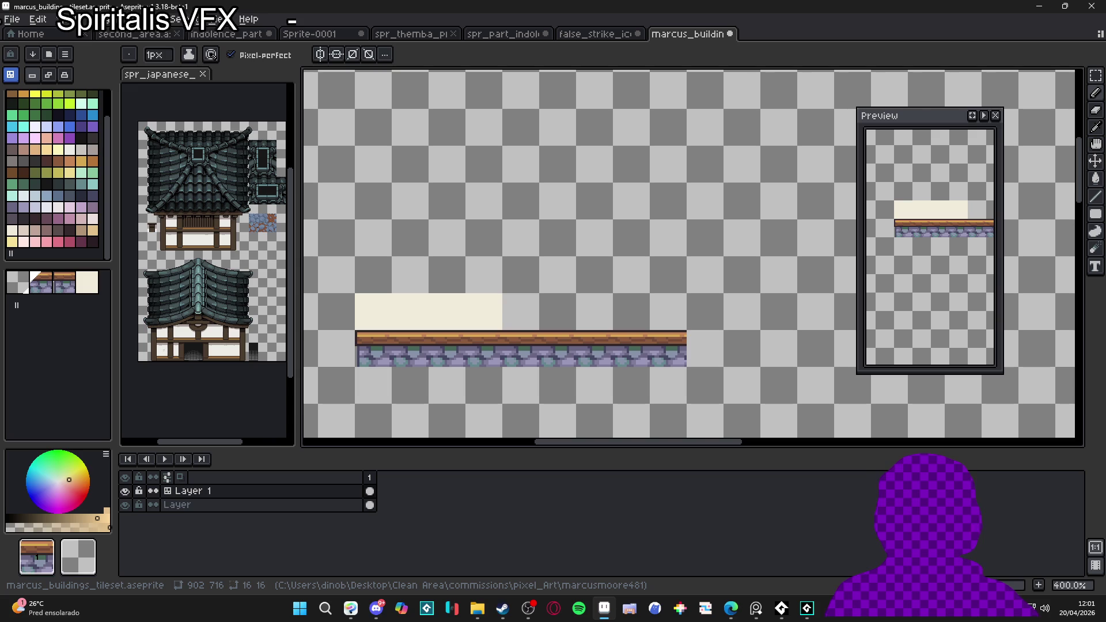
alt+click(447, 311)
mouse_move(507, 311)
mouse_down()
mouse_move(591, 323)
mouse_move(654, 314)
mouse_move(659, 287)
mouse_up()
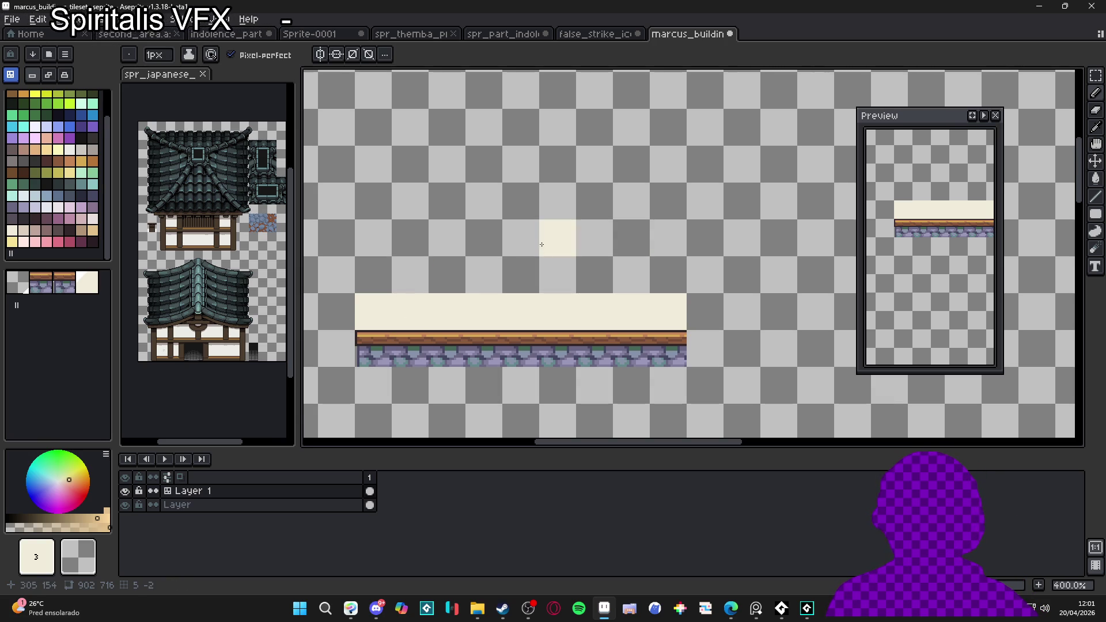
scroll(542, 269, down, 2)
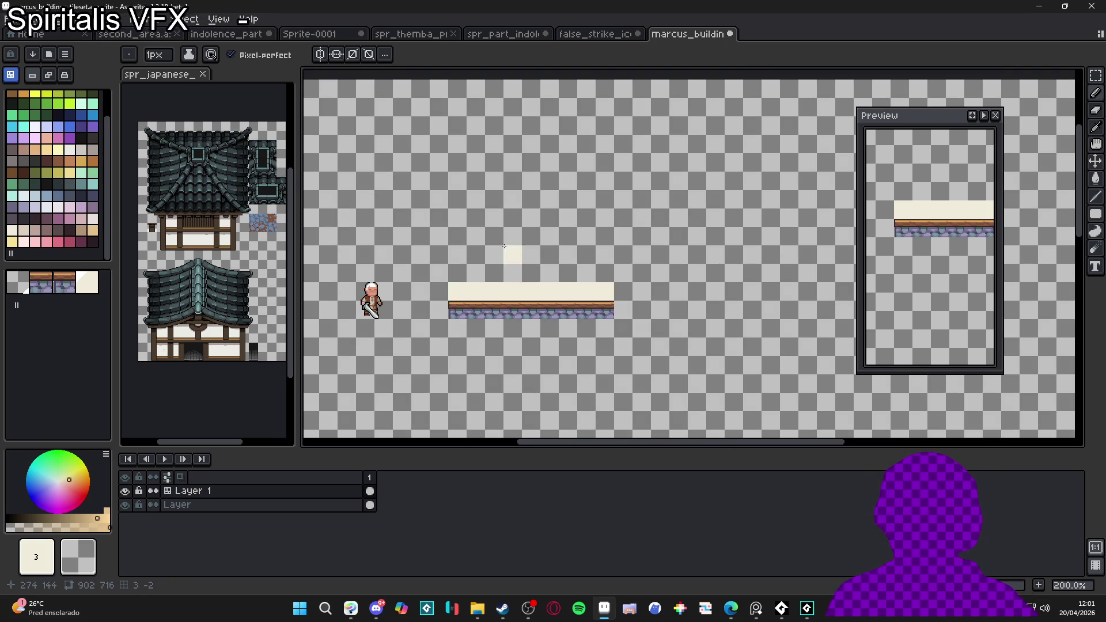
scroll(490, 246, up, 1)
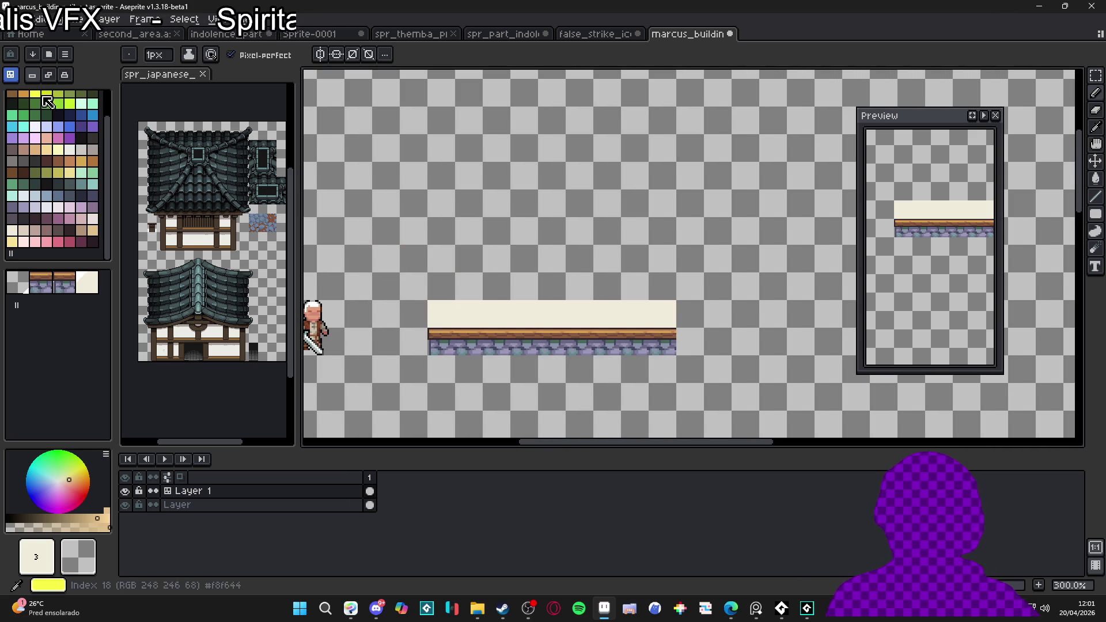
Step: Pick a dark outline colour and draw dark lines up from the beam and the wall's right edge
alt+click(438, 316)
scroll(438, 332, up, 6)
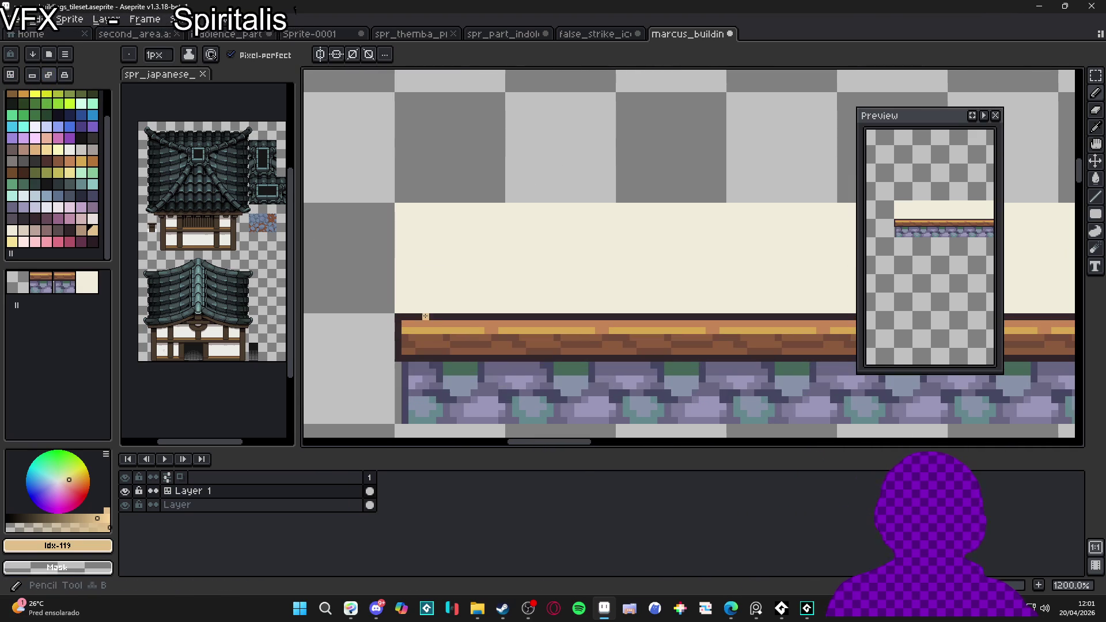
alt+click(405, 315)
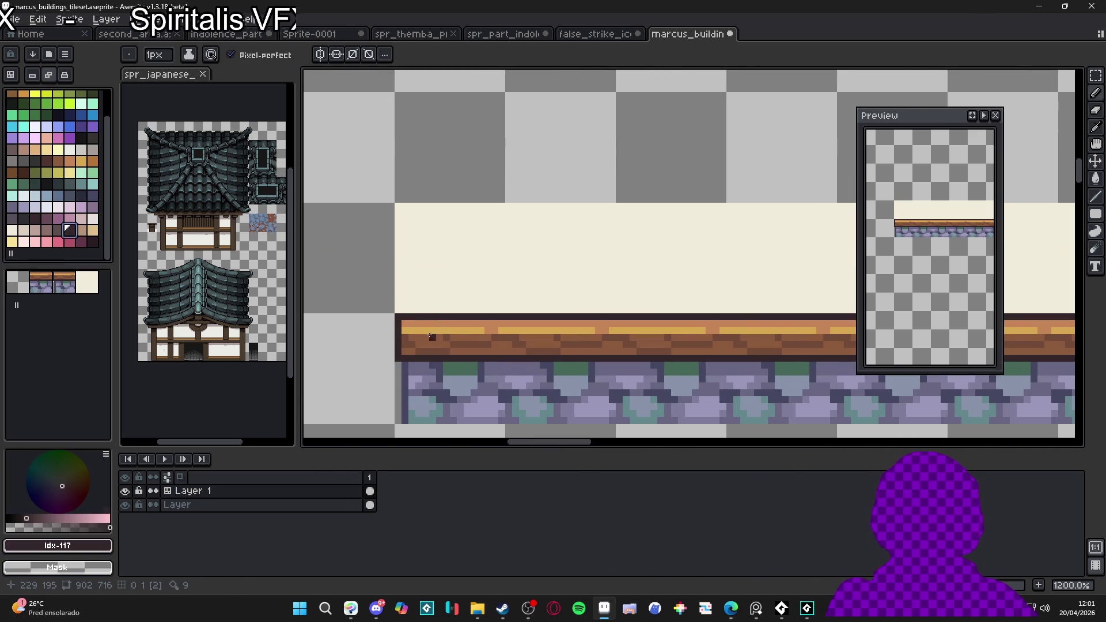
mouse_move(405, 310)
mouse_down()
mouse_move(405, 205)
mouse_move(398, 311)
mouse_up()
key(e)
scroll(738, 302, down, 2)
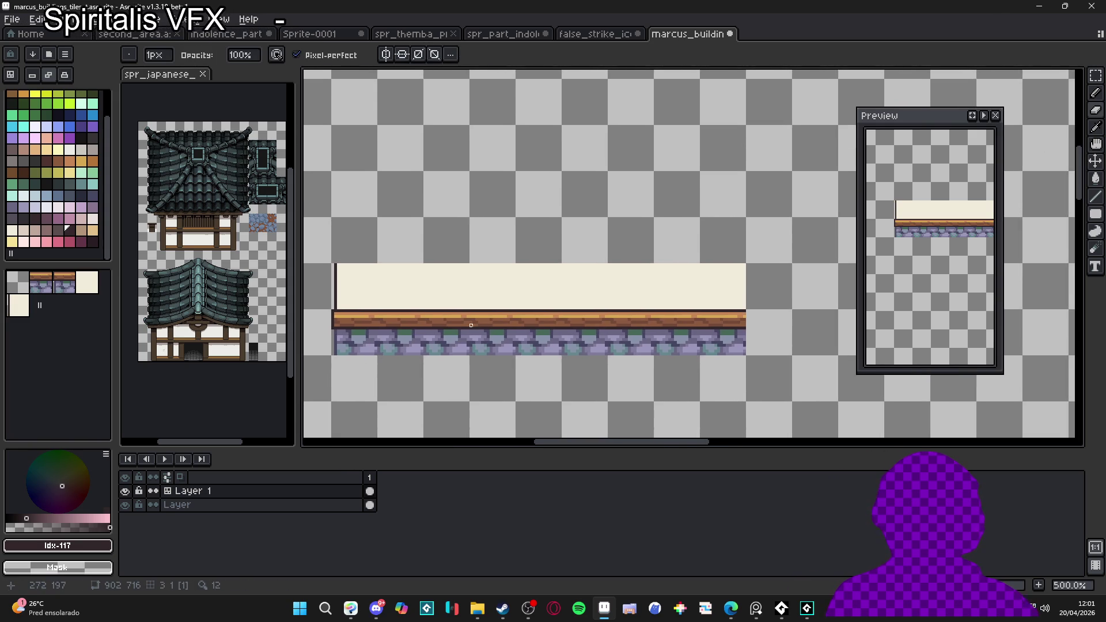
scroll(738, 303, up, 2)
key(b)
mouse_move(742, 319)
mouse_down()
mouse_move(742, 211)
mouse_move(749, 310)
mouse_up()
Step: Sample the dark lavender stone colour and draw the outline down the wall's right edge
key(e)
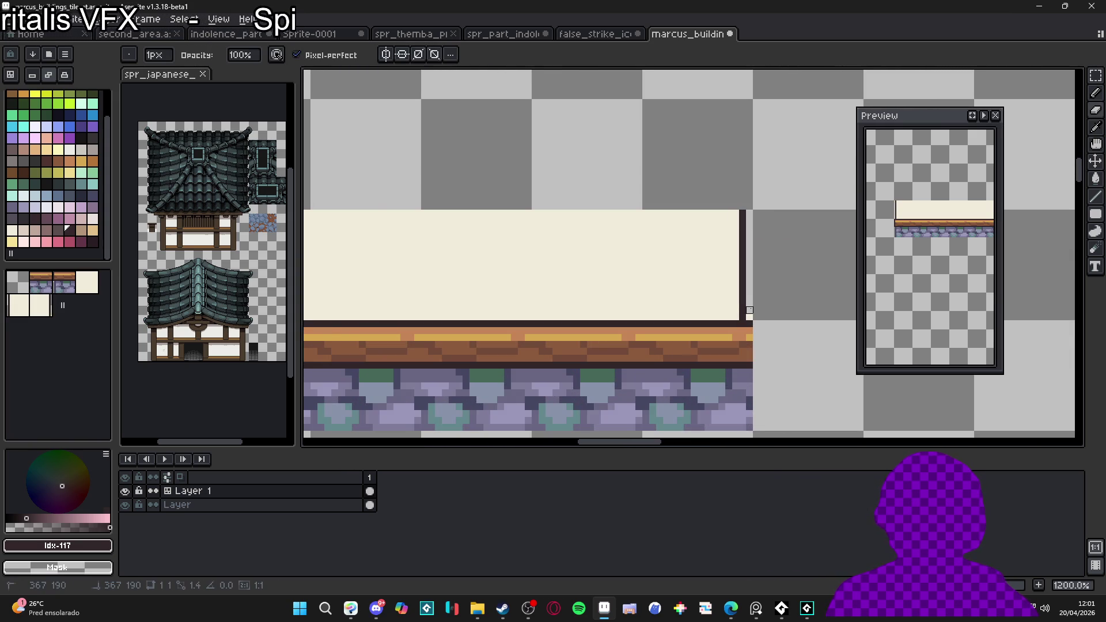
scroll(749, 310, down, 3)
scroll(519, 288, down, 1)
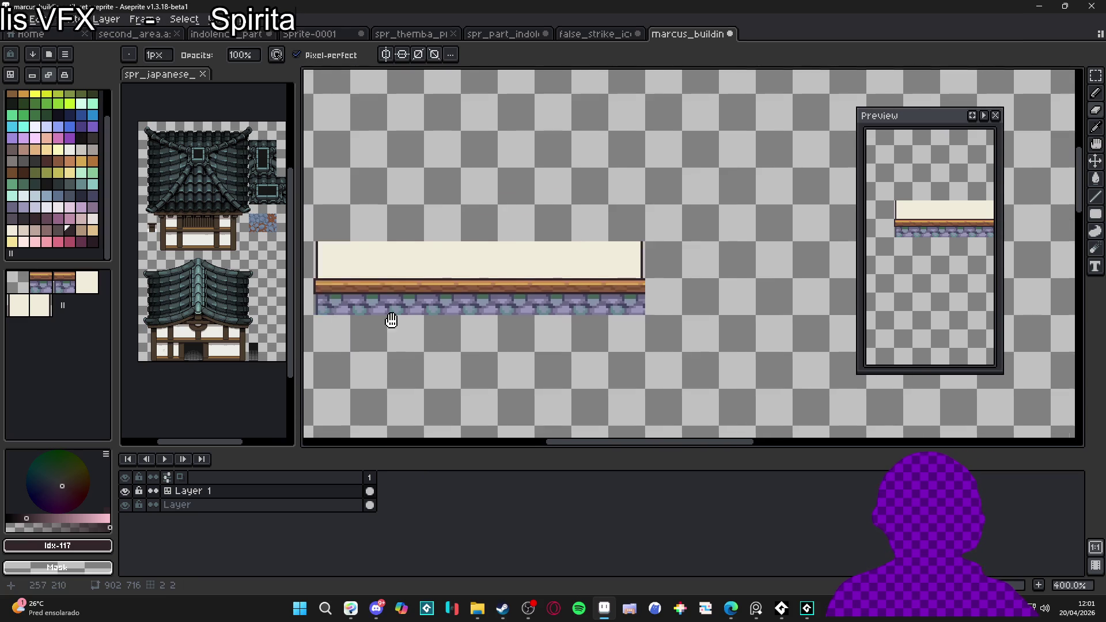
scroll(400, 286, up, 2)
key(i)
click(450, 287)
key(b)
scroll(600, 313, down, 2)
scroll(671, 293, up, 2)
scroll(643, 271, up, 2)
drag(649, 282, 650, 343)
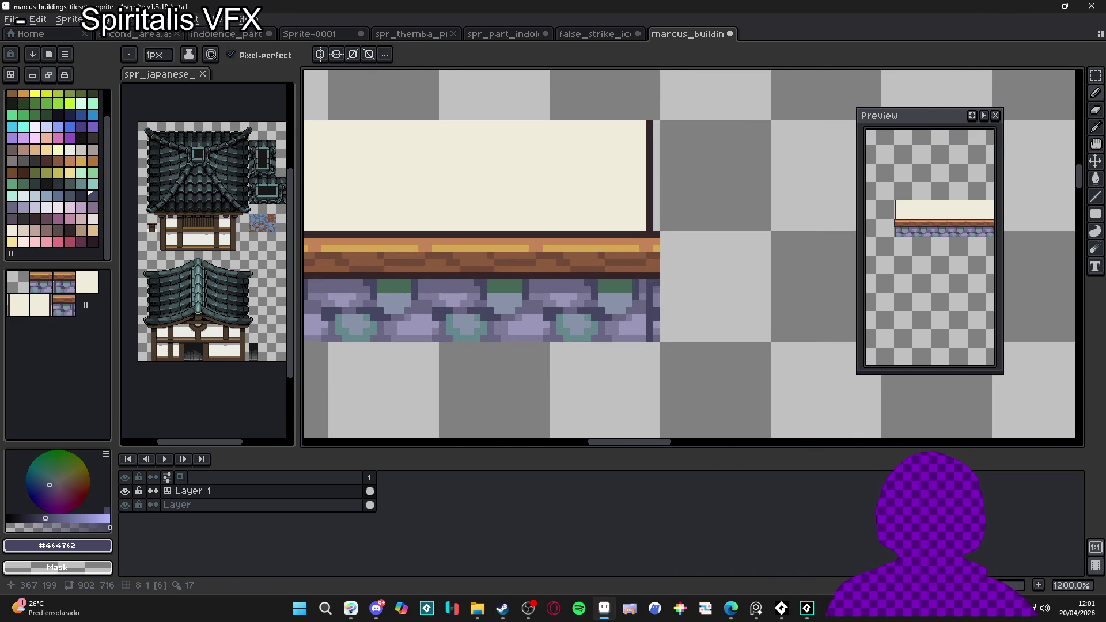
Step: Erase the leftover cream column beyond the wall's right end
key(e)
drag(657, 282, 661, 338)
scroll(657, 338, down, 5)
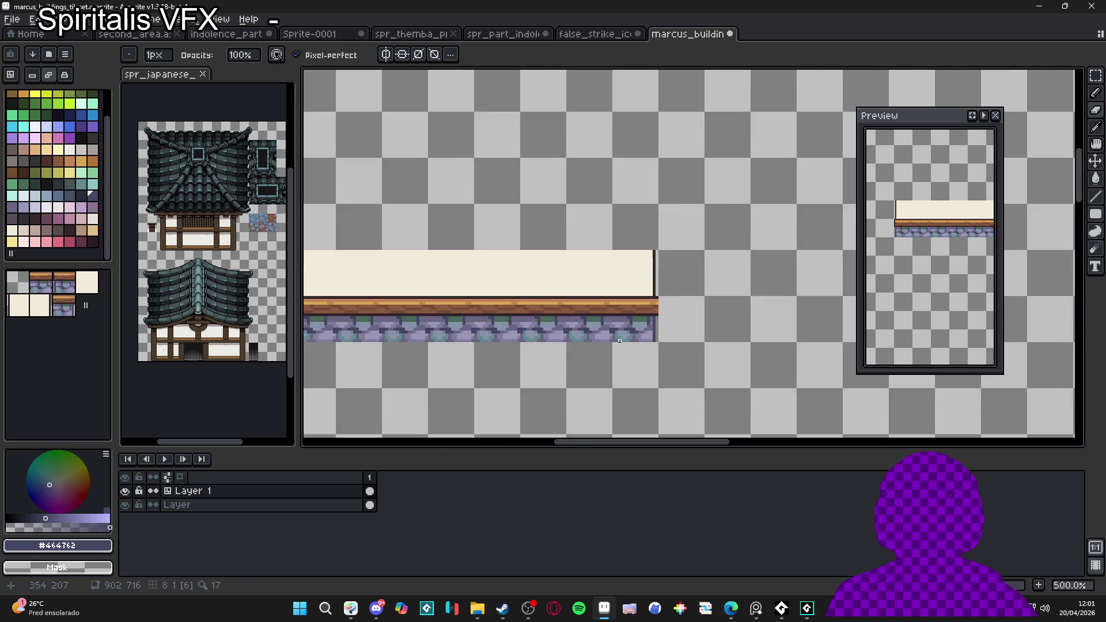
scroll(555, 296, up, 6)
Step: Sample a colour from the wall corner and zoom around the wall to inspect it
key(b)
alt+click(580, 288)
scroll(576, 289, up, 3)
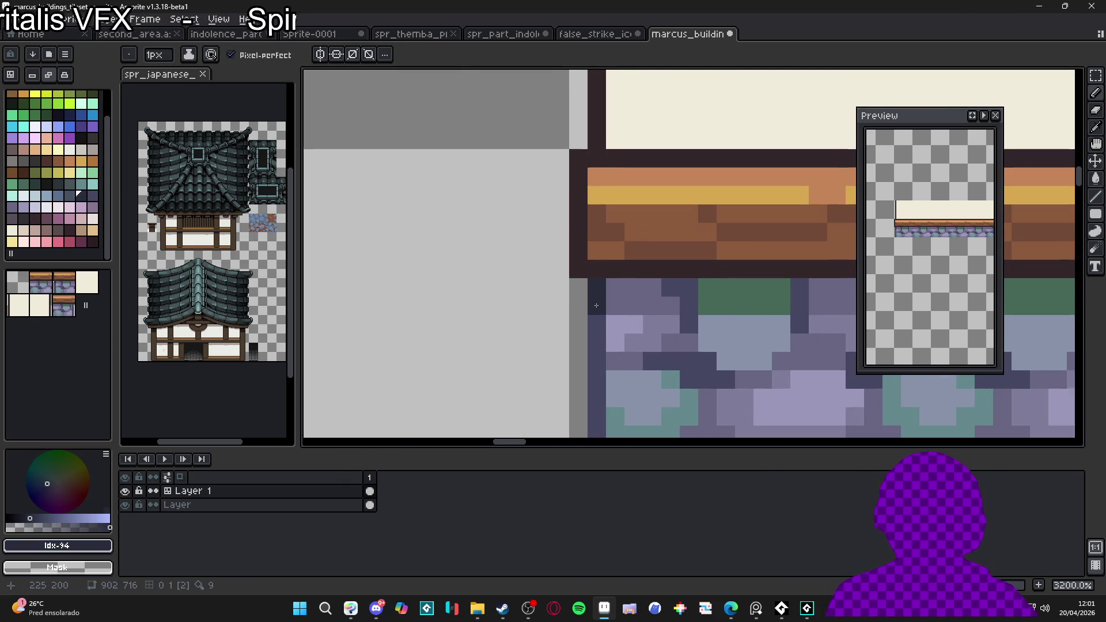
scroll(589, 290, down, 4)
scroll(638, 292, up, 2)
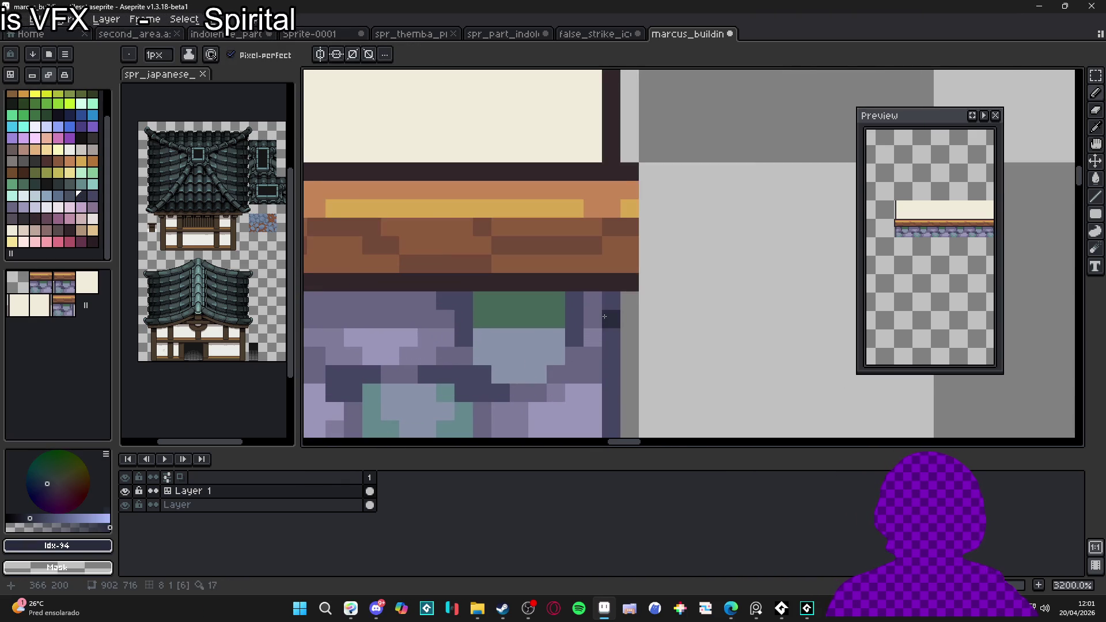
scroll(690, 305, down, 7)
scroll(691, 305, down, 1)
scroll(613, 287, up, 1)
scroll(620, 288, down, 1)
scroll(588, 296, up, 1)
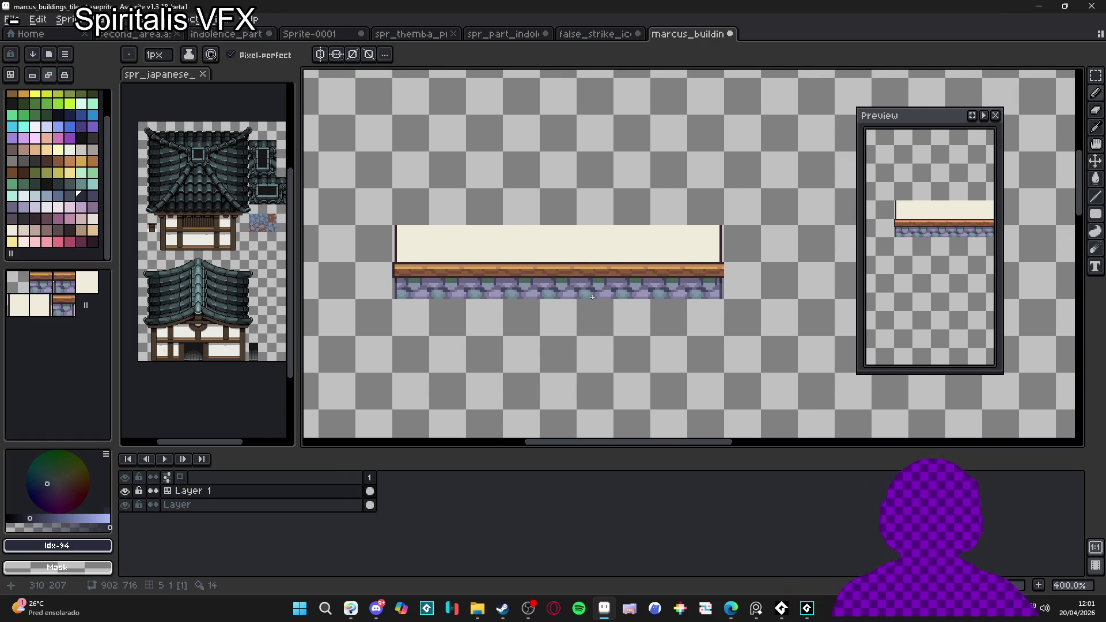
scroll(592, 297, down, 1)
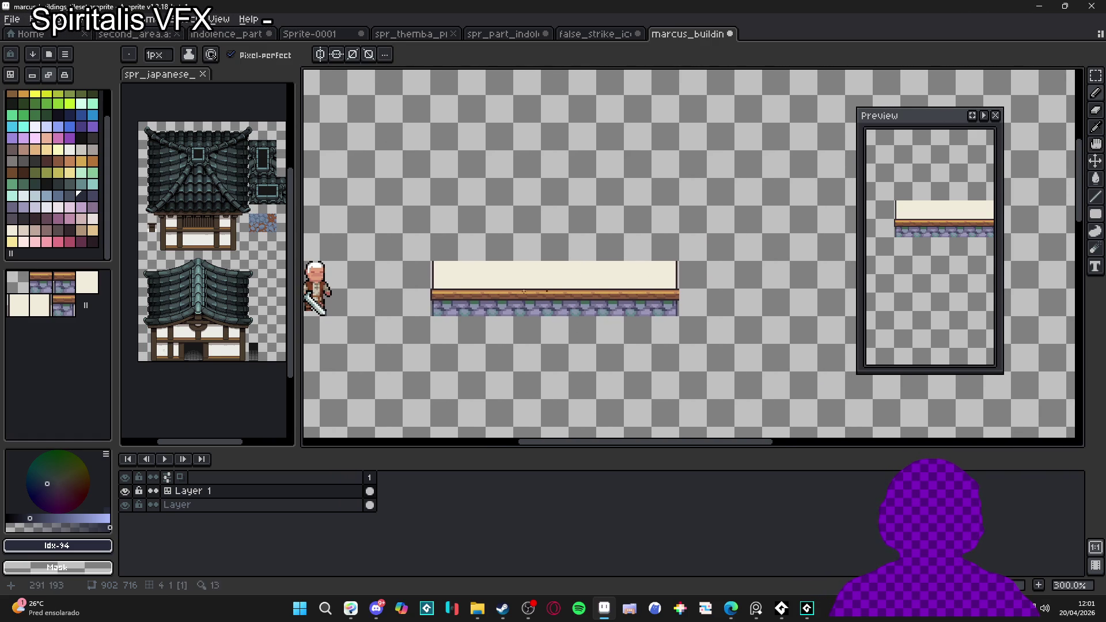
scroll(452, 279, up, 2)
scroll(469, 313, down, 1)
Step: Eyedropper the cream #f1ebdb from the wall and shrink the pencil to one pixel
key(ctrl)
scroll(432, 323, up, 1)
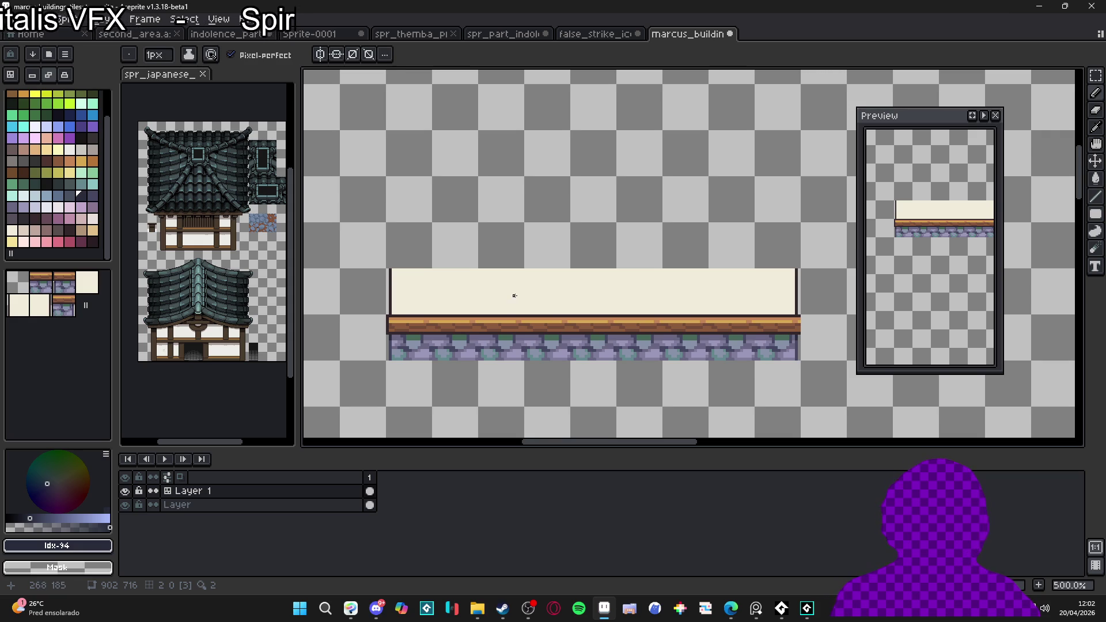
scroll(517, 296, down, 1)
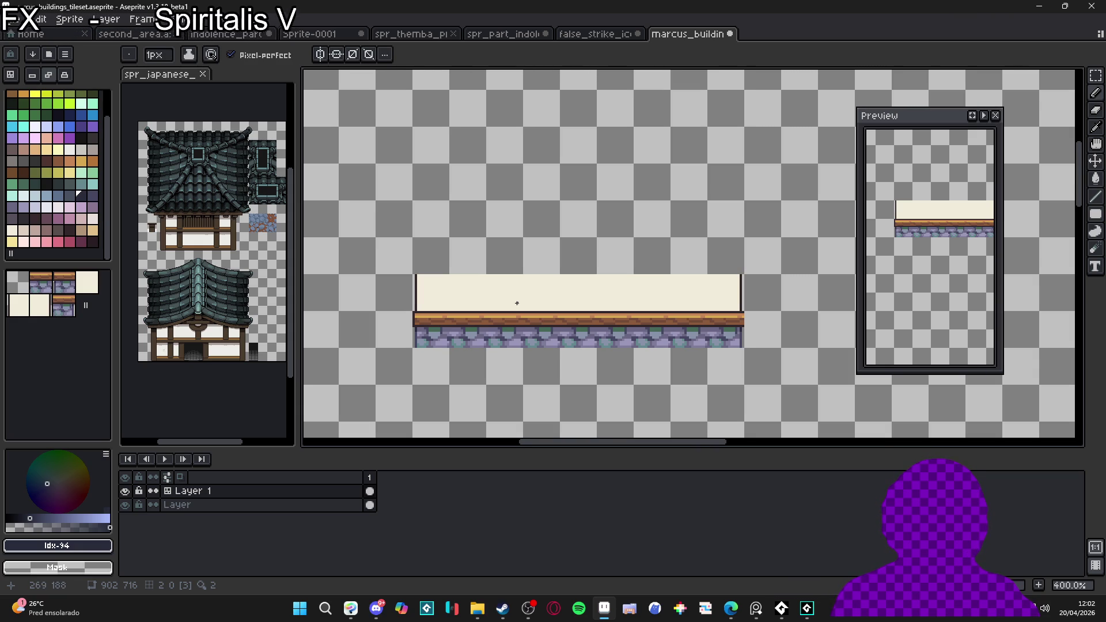
scroll(524, 305, down, 1)
scroll(527, 299, up, 2)
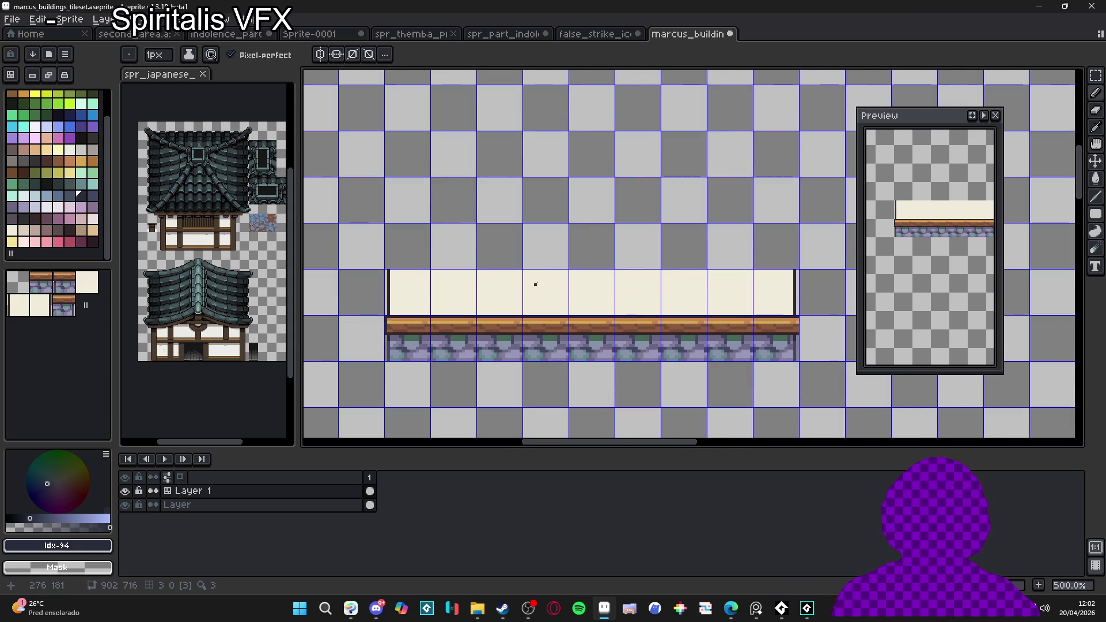
scroll(394, 308, up, 4)
alt+click(397, 309)
key(v)
scroll(398, 313, up, 3)
key(b)
scroll(383, 314, down, 4)
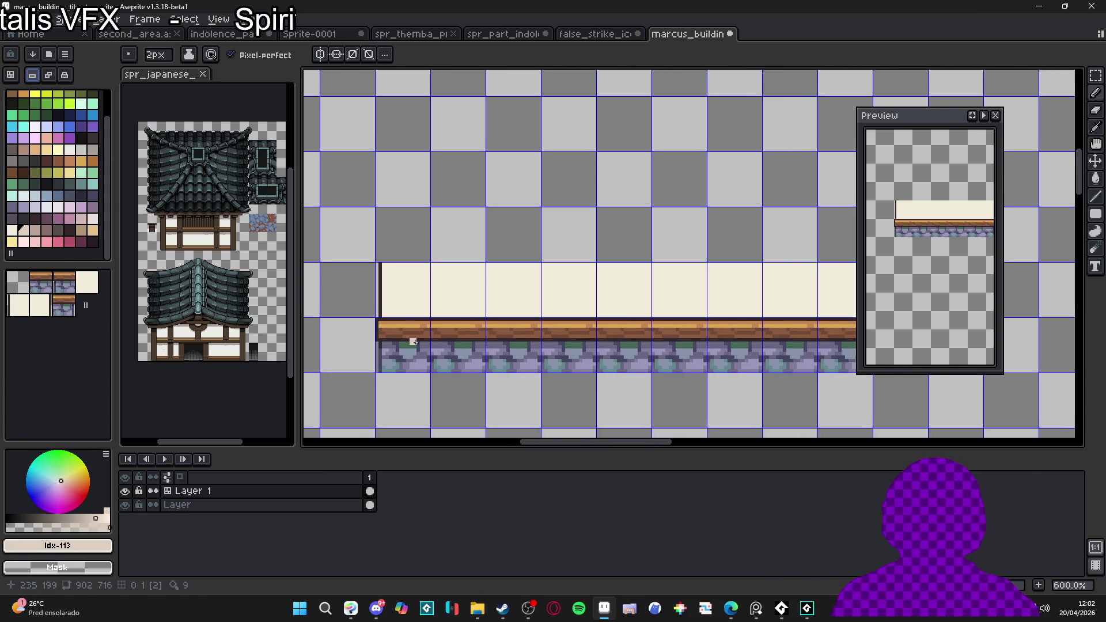
scroll(362, 292, up, 4)
scroll(362, 292, up, 1)
key(minus)
Step: Pencil a pale stepped staircase of shadow pixels into the wall's lower-left corner
mouse_move(351, 271)
mouse_down()
mouse_move(338, 241)
mouse_move(371, 283)
mouse_move(365, 253)
mouse_move(380, 282)
mouse_move(380, 270)
mouse_up()
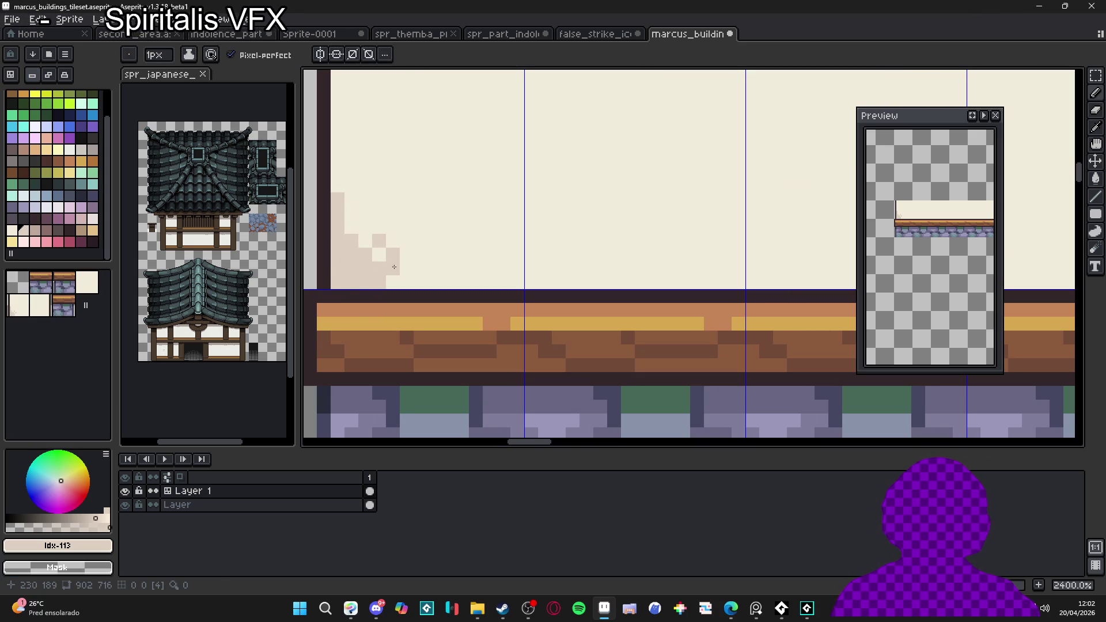
scroll(384, 252, down, 1)
scroll(383, 252, up, 1)
drag(397, 280, 397, 266)
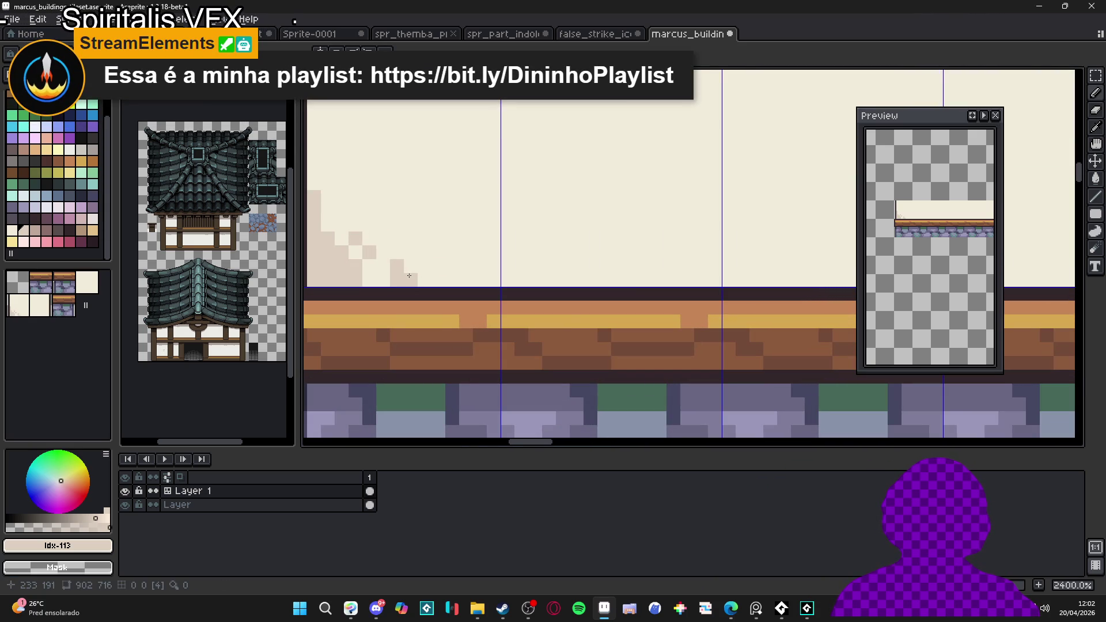
drag(405, 283, 369, 280)
click(438, 279)
click(438, 266)
click(425, 253)
key(ctrl+z)
drag(439, 273, 438, 225)
click(425, 280)
click(424, 267)
click(425, 252)
click(466, 280)
click(467, 266)
scroll(467, 268, down, 2)
scroll(516, 300, up, 2)
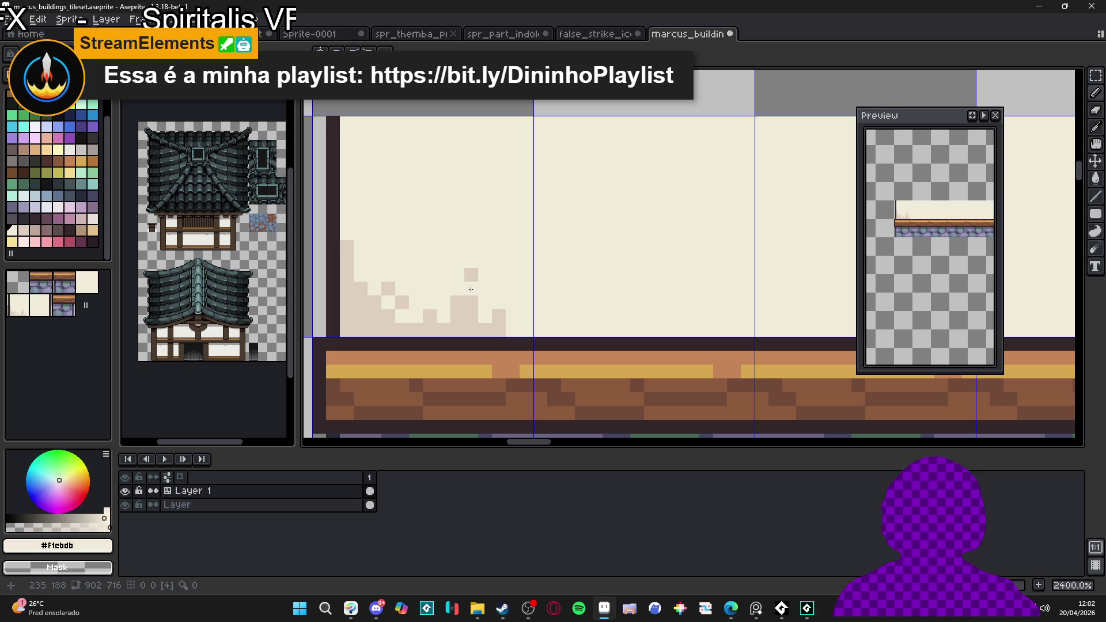
Step: Rework the pale staircase into a flat band with a few rising columns at the wall's left edge
drag(469, 305, 588, 328)
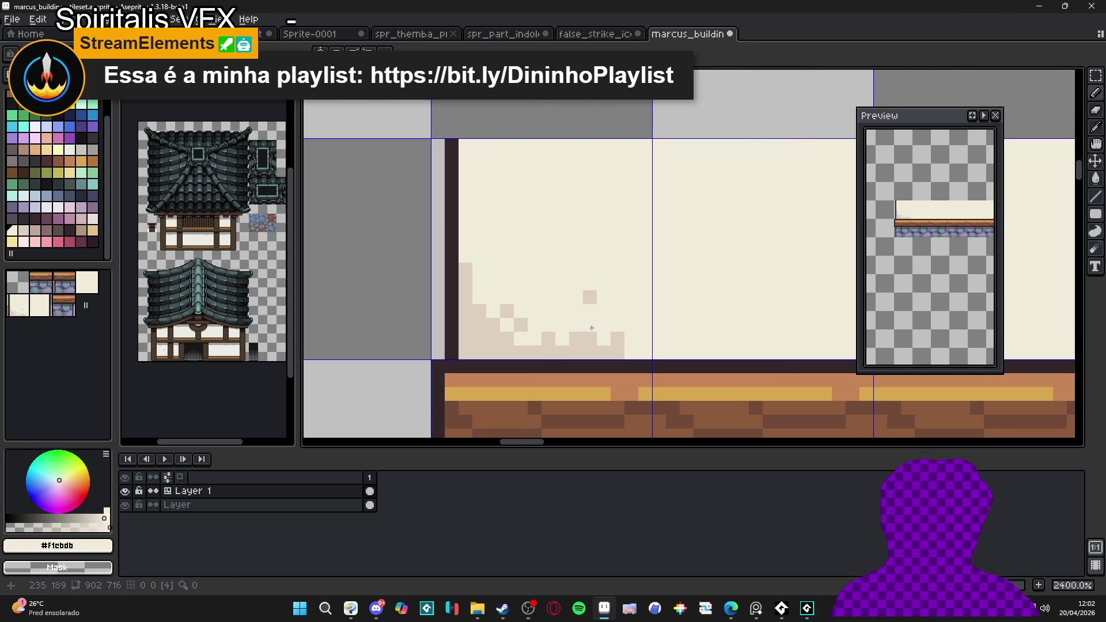
mouse_move(592, 328)
mouse_down()
mouse_move(466, 318)
mouse_move(474, 281)
mouse_up()
click(590, 298)
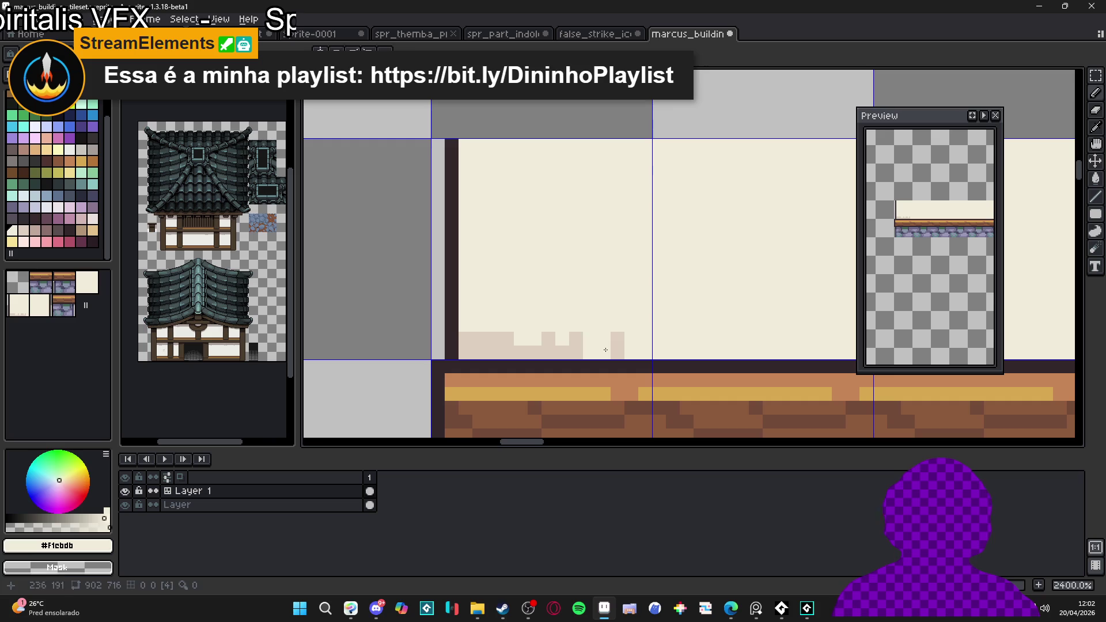
alt+click(579, 346)
drag(563, 338, 510, 352)
mouse_move(631, 338)
mouse_down()
mouse_move(631, 352)
mouse_move(644, 352)
mouse_up()
mouse_move(532, 322)
mouse_down()
mouse_move(498, 327)
mouse_move(500, 285)
mouse_up()
click(498, 327)
click(487, 329)
click(487, 315)
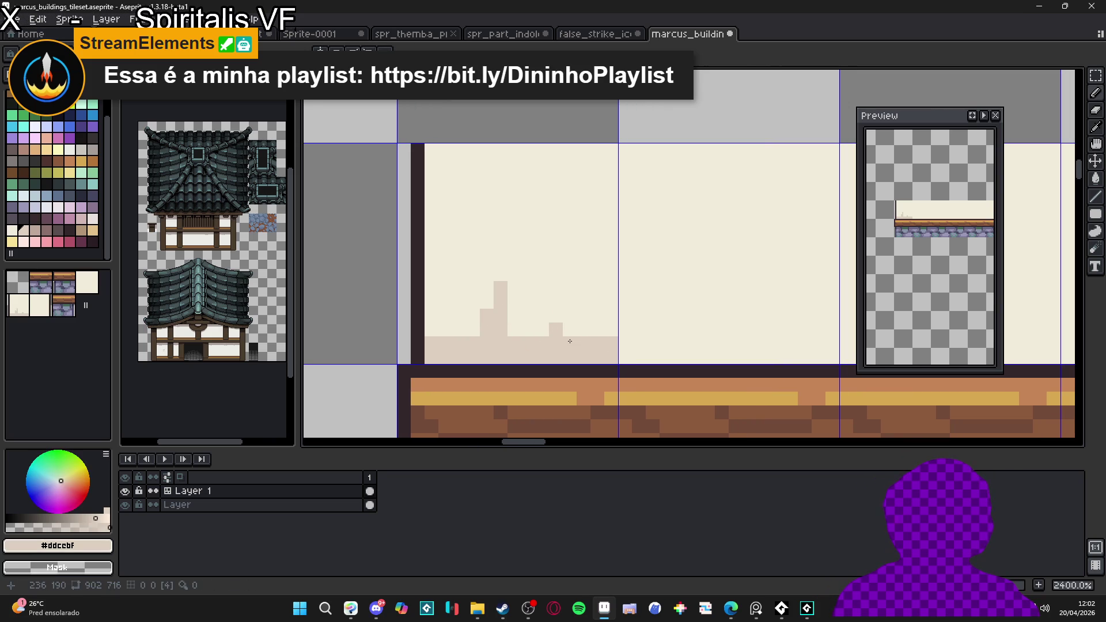
click(432, 330)
shift+click(434, 284)
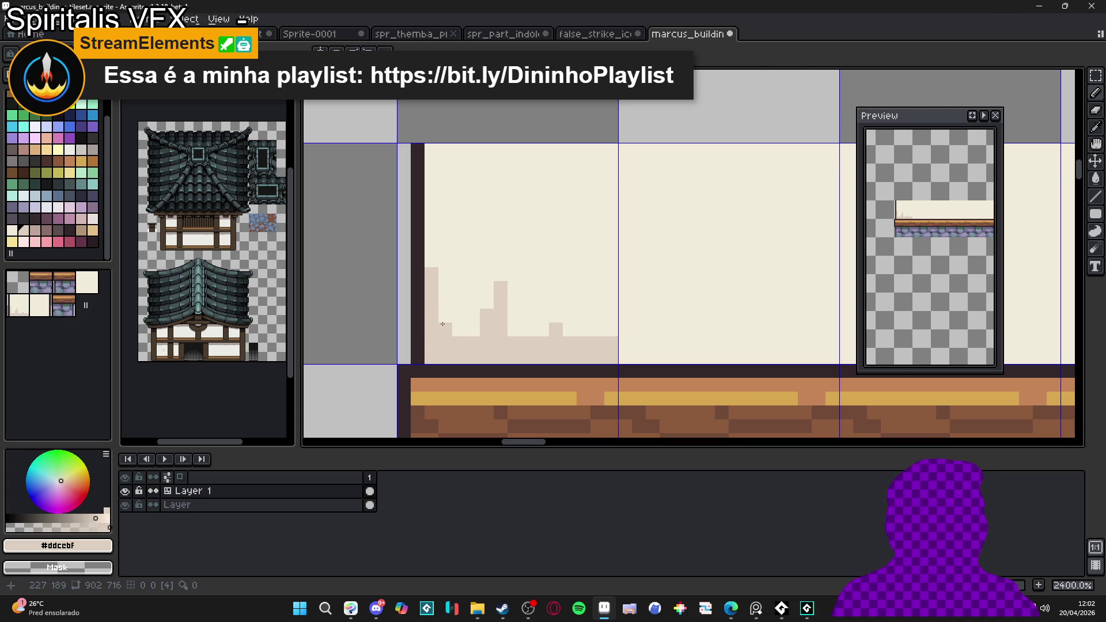
Step: Select a short section of the plank beam and stand it upright as a post at the wall's left
scroll(446, 330, down, 5)
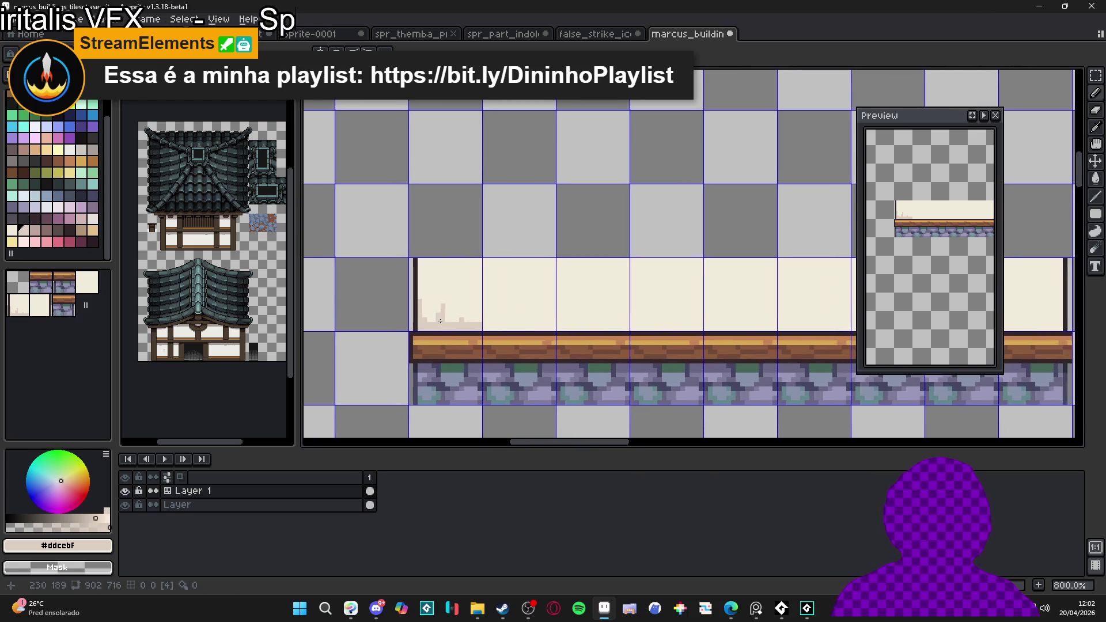
scroll(432, 336, up, 2)
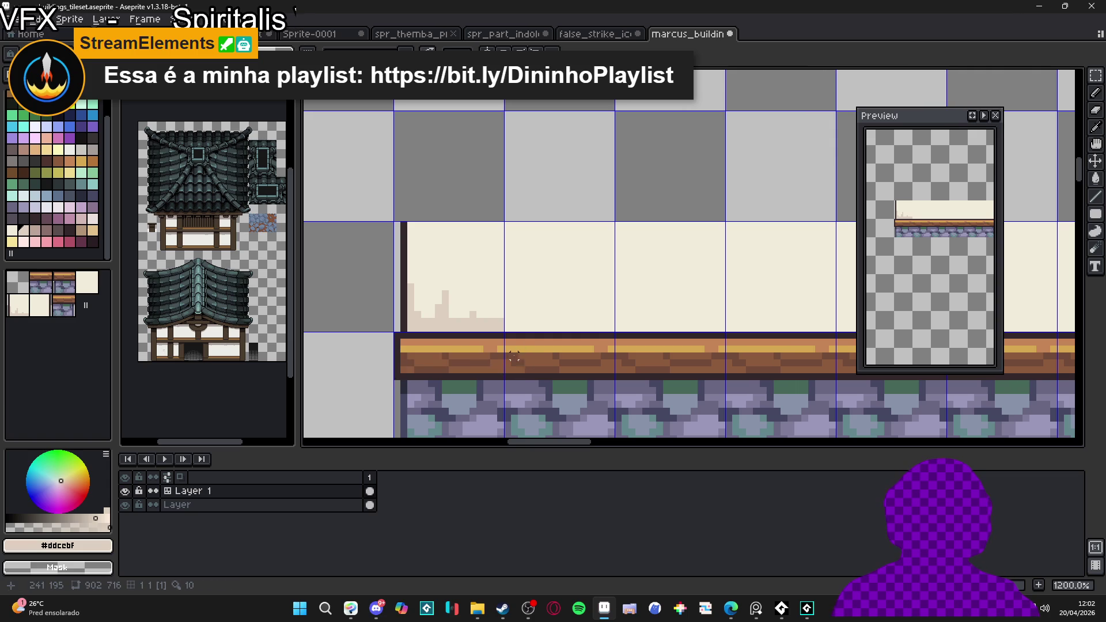
mouse_move(507, 355)
mouse_down()
mouse_move(610, 369)
mouse_move(615, 380)
mouse_up()
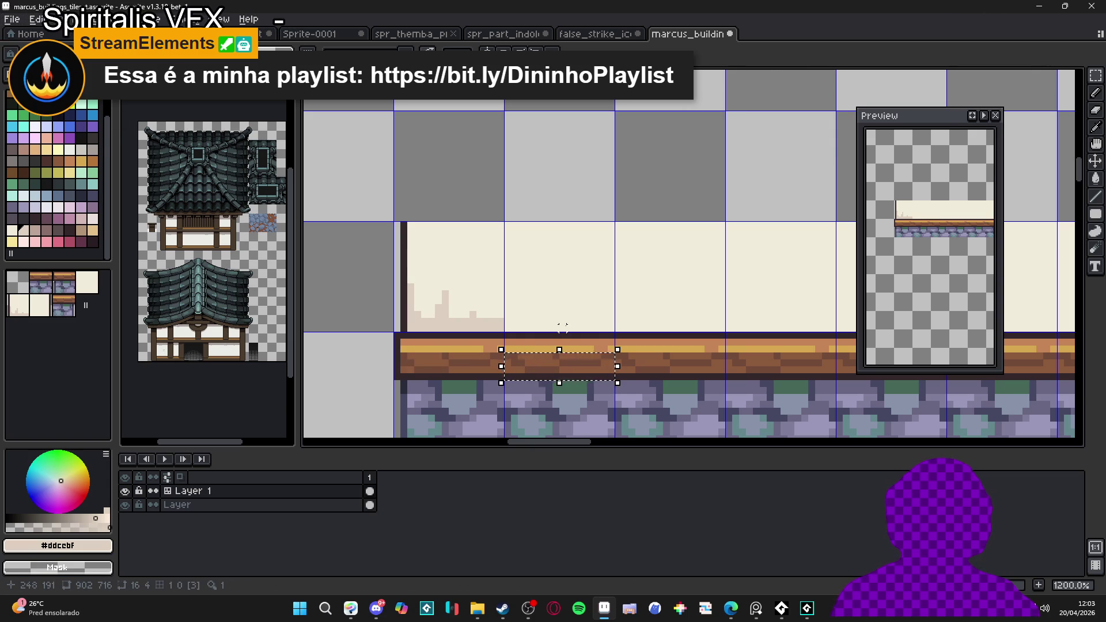
mouse_move(617, 343)
mouse_down()
mouse_move(617, 432)
mouse_move(576, 423)
mouse_move(426, 317)
mouse_up()
Step: Apply the rotated post and darken its right edge with the dark outline colour
key(b)
scroll(445, 326, down, 2)
scroll(445, 326, up, 3)
alt+click(445, 326)
click(427, 317)
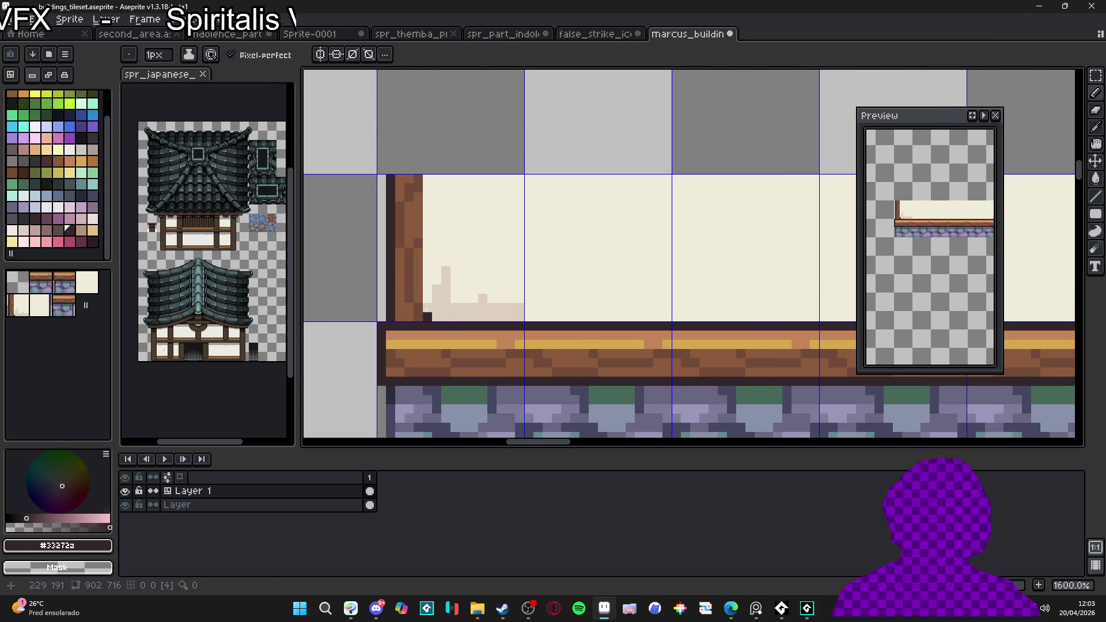
shift+click(423, 176)
scroll(452, 242, down, 3)
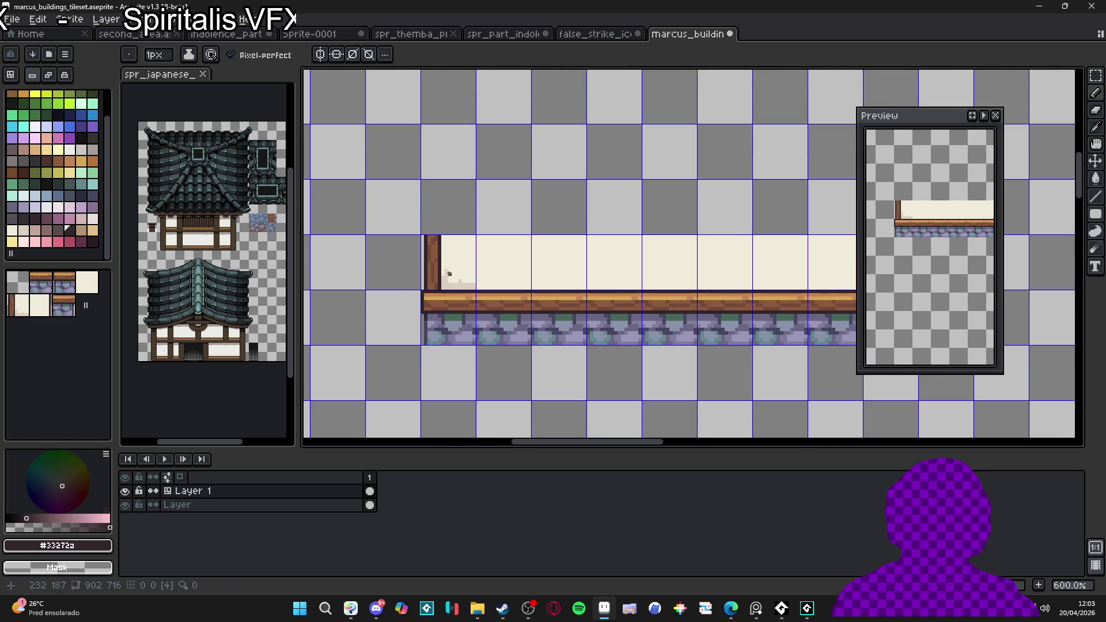
scroll(452, 242, up, 2)
alt+click(458, 216)
Step: Draw a 1px dark vertical outline between the post and the cream wall
key(v)
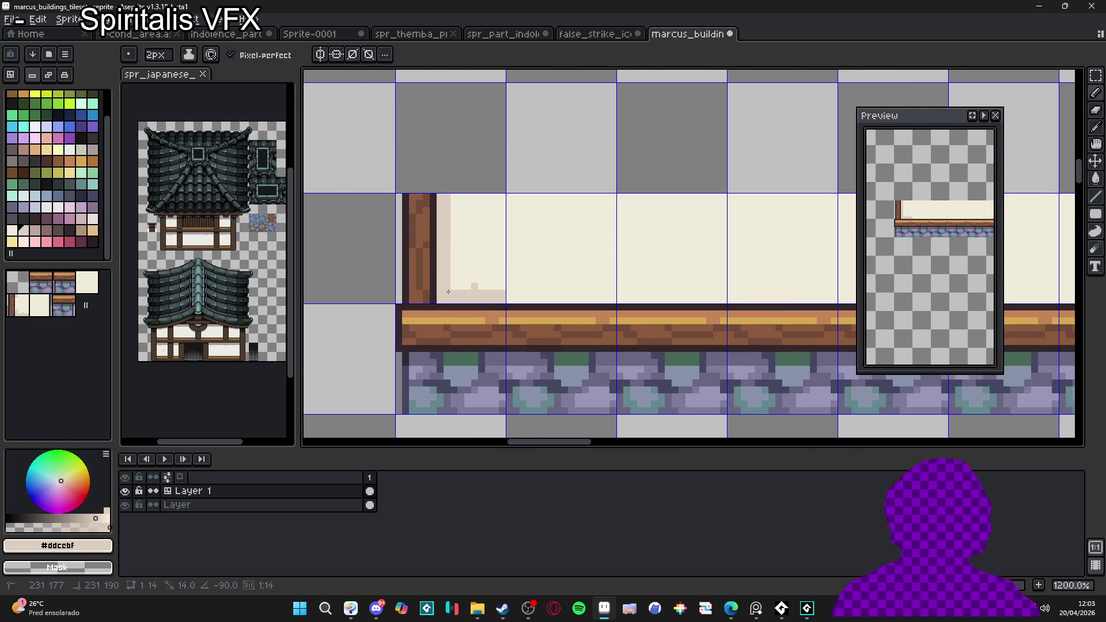
key(b)
scroll(455, 297, down, 3)
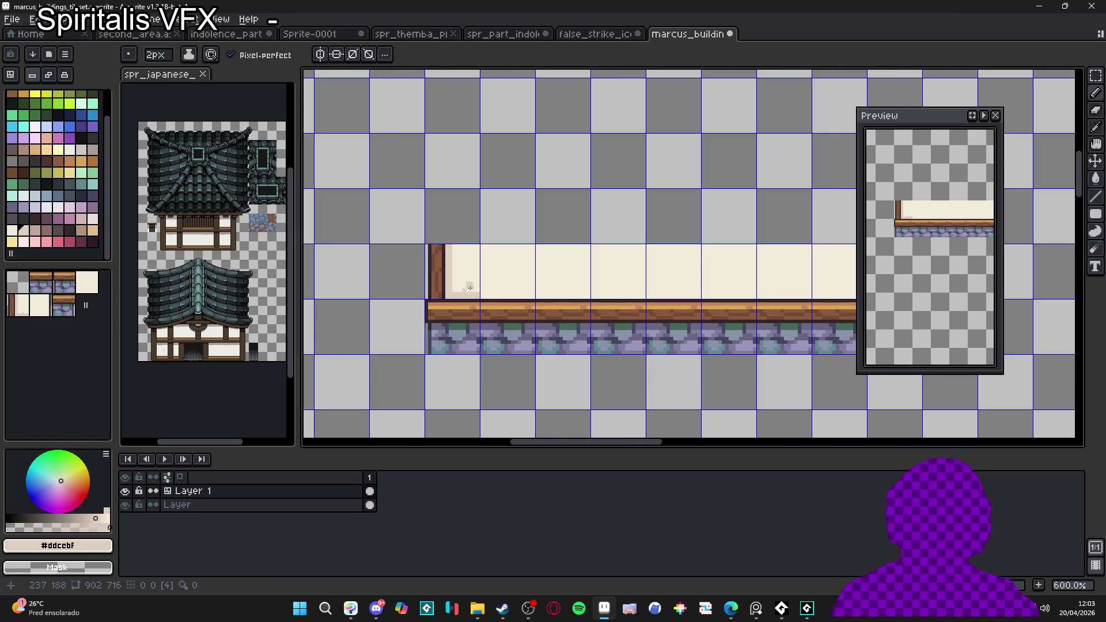
scroll(448, 297, up, 3)
key(minus)
alt+click(449, 293)
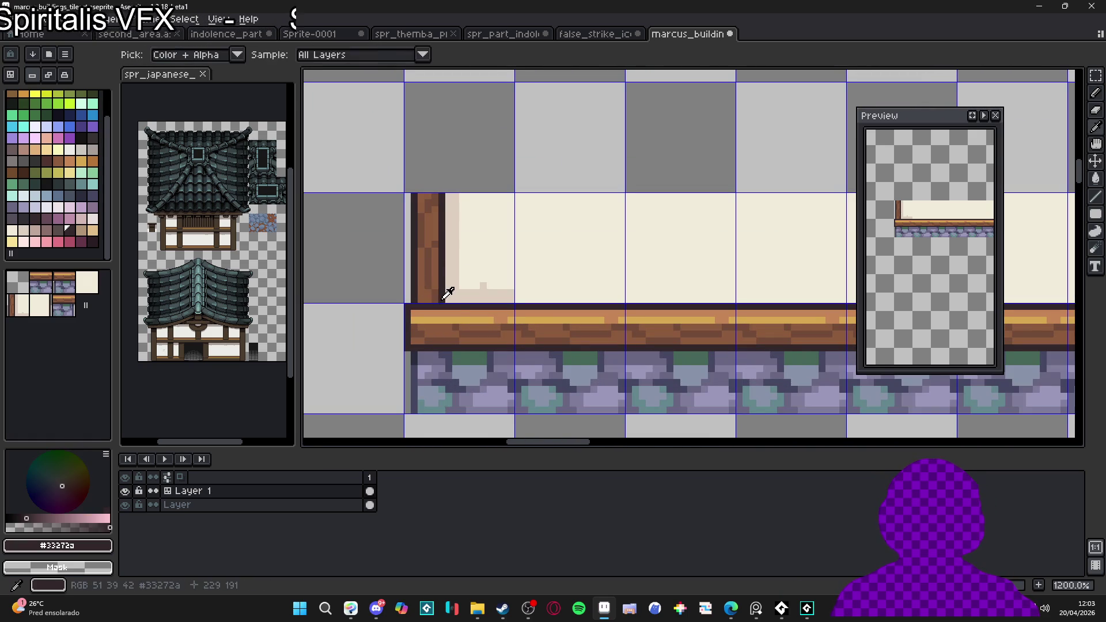
mouse_move(449, 300)
mouse_down()
mouse_move(449, 196)
mouse_move(442, 304)
mouse_up()
Step: Pick the darker brown #714a38 from the wooden post's pixels
alt+click(439, 203)
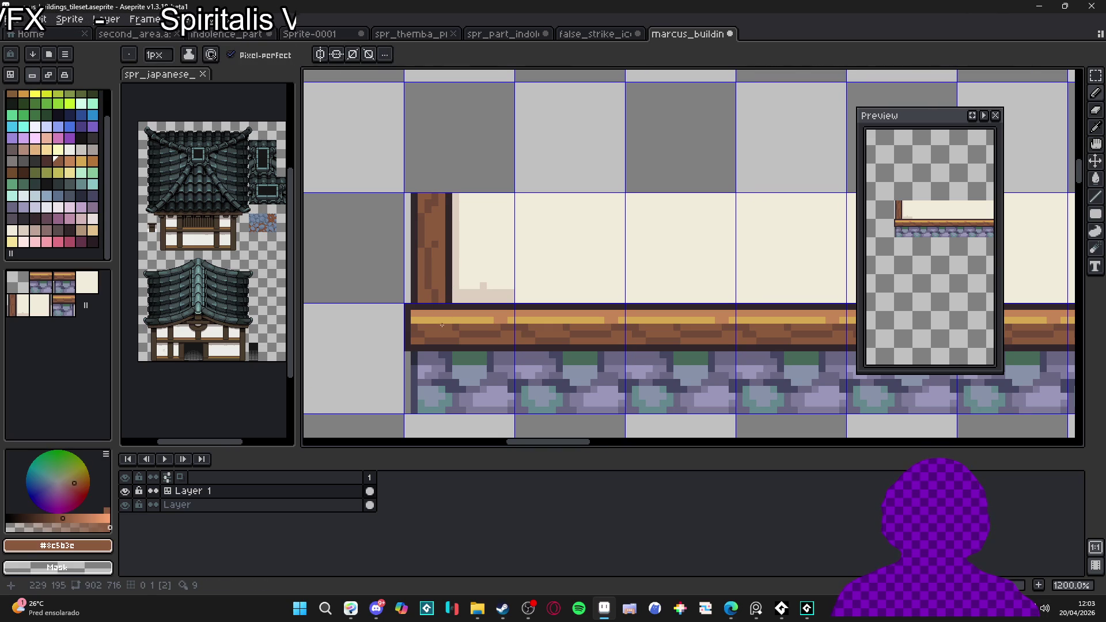
scroll(442, 326, down, 4)
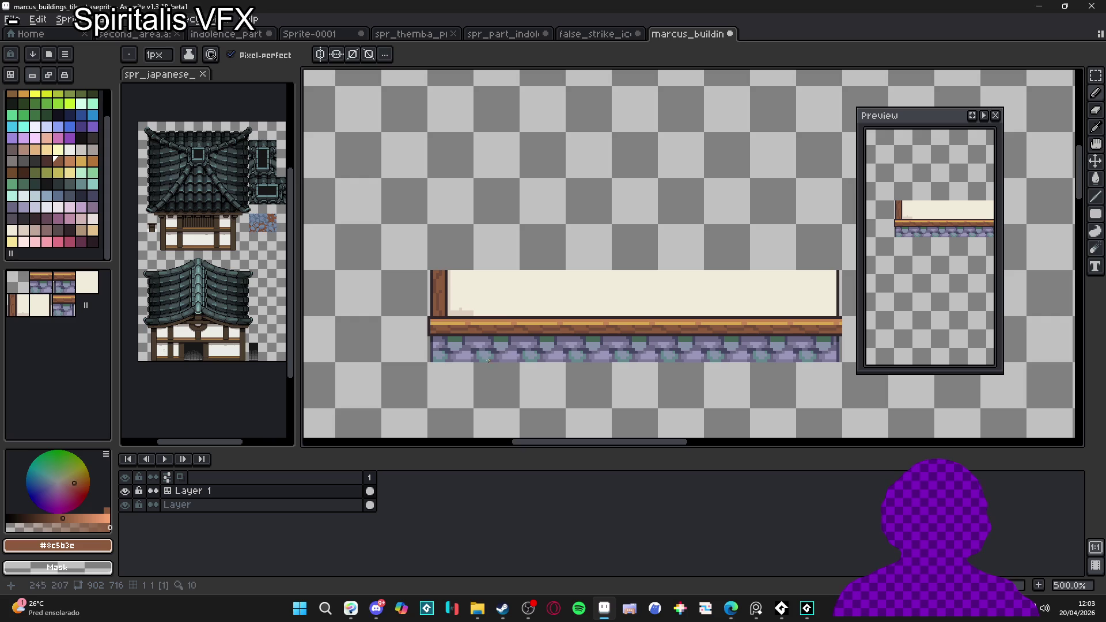
scroll(460, 321, up, 5)
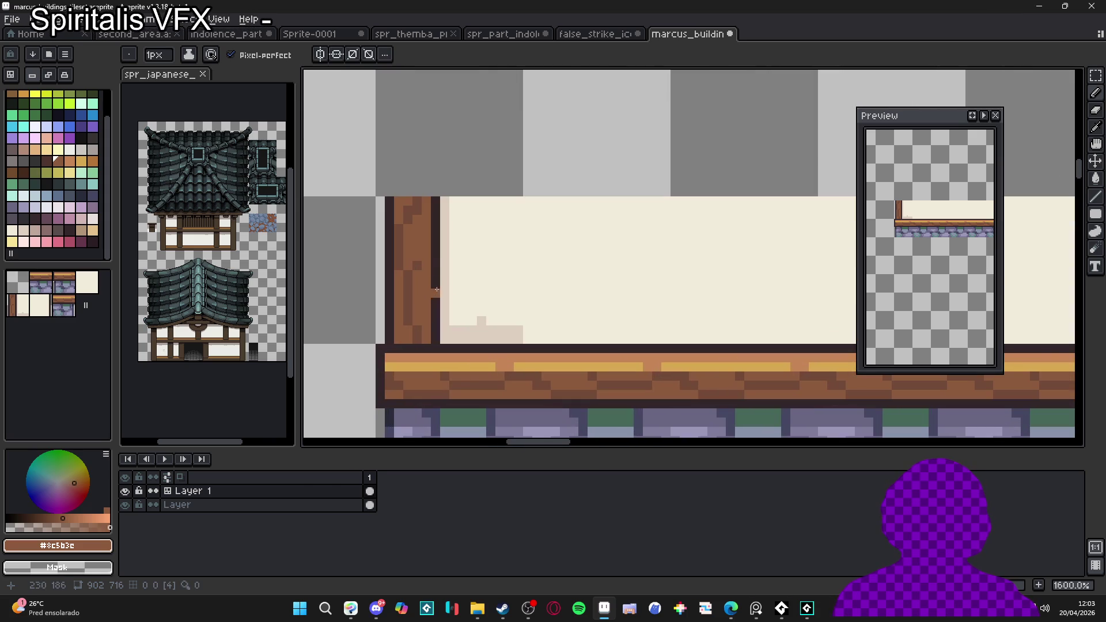
alt+click(421, 258)
scroll(429, 257, down, 4)
Step: Pick the #ddcbbf cream and pencil single pixels along the corner staircase beside the post
scroll(449, 266, down, 1)
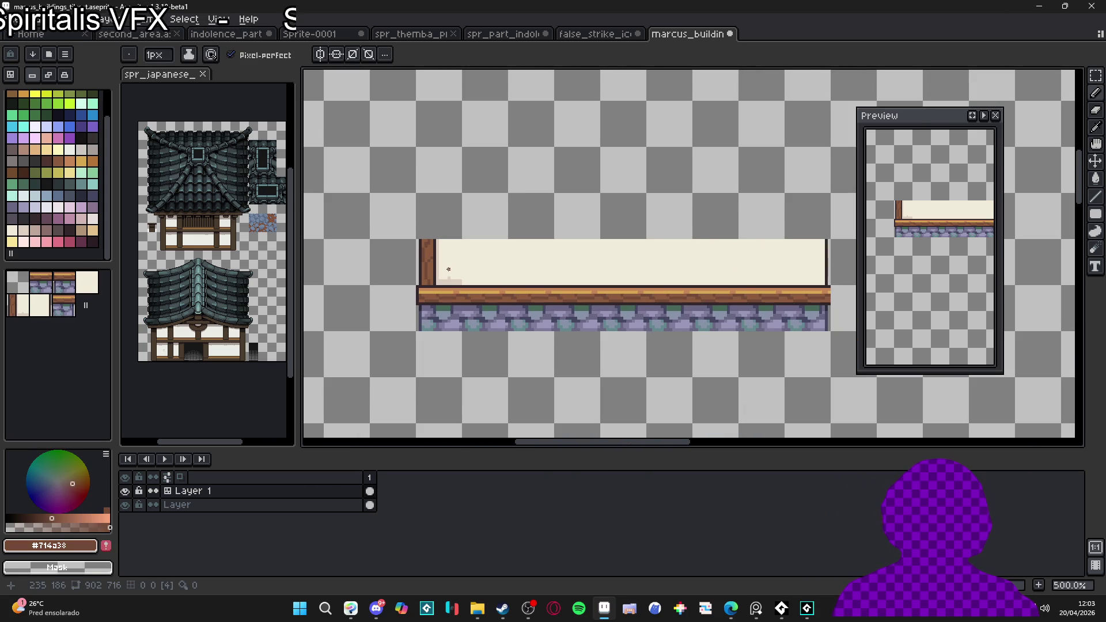
scroll(448, 272, down, 1)
scroll(438, 276, up, 3)
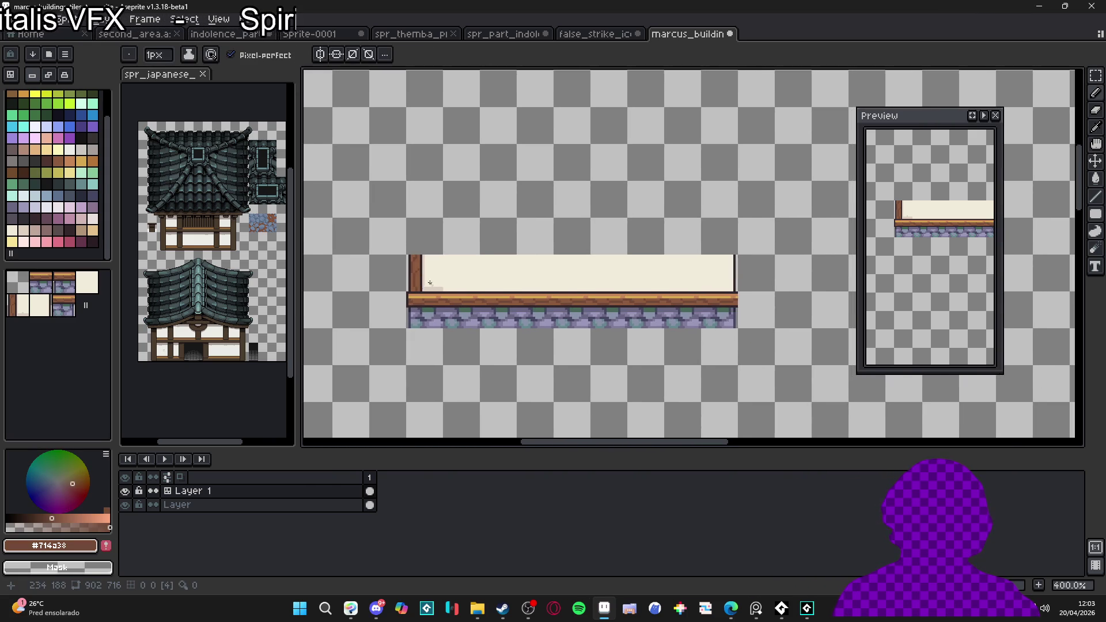
alt+click(420, 285)
scroll(420, 285, up, 3)
click(409, 283)
click(404, 274)
click(415, 283)
alt+click(447, 276)
click(432, 283)
alt+click(418, 272)
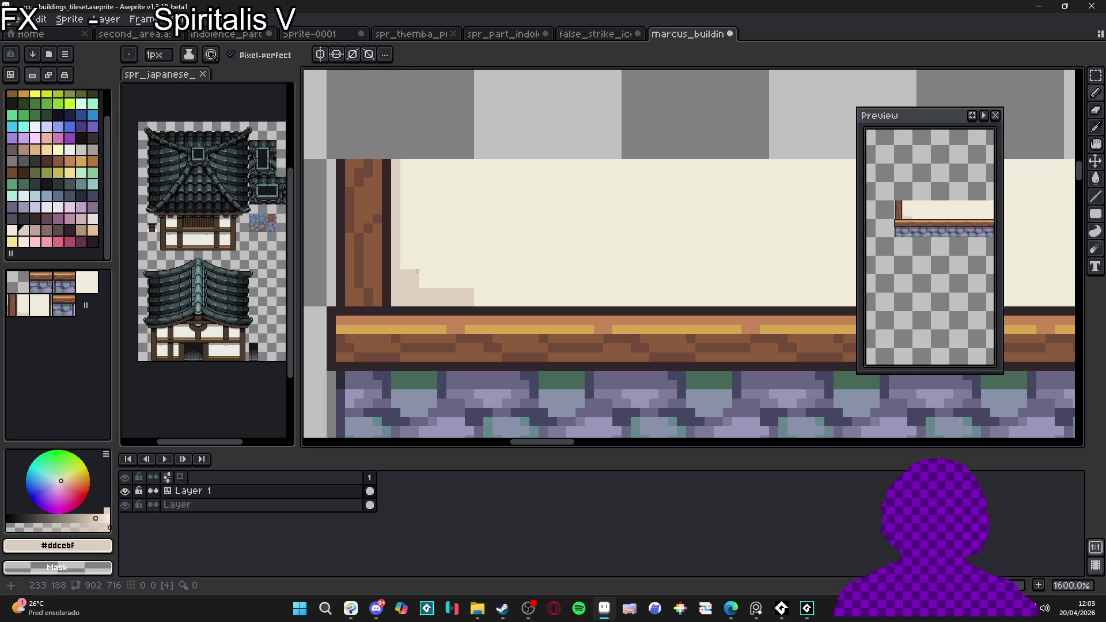
Step: Add two more #ddcbbf pixels near the wall corner, then enlarge the brush to 2px
scroll(414, 248, down, 4)
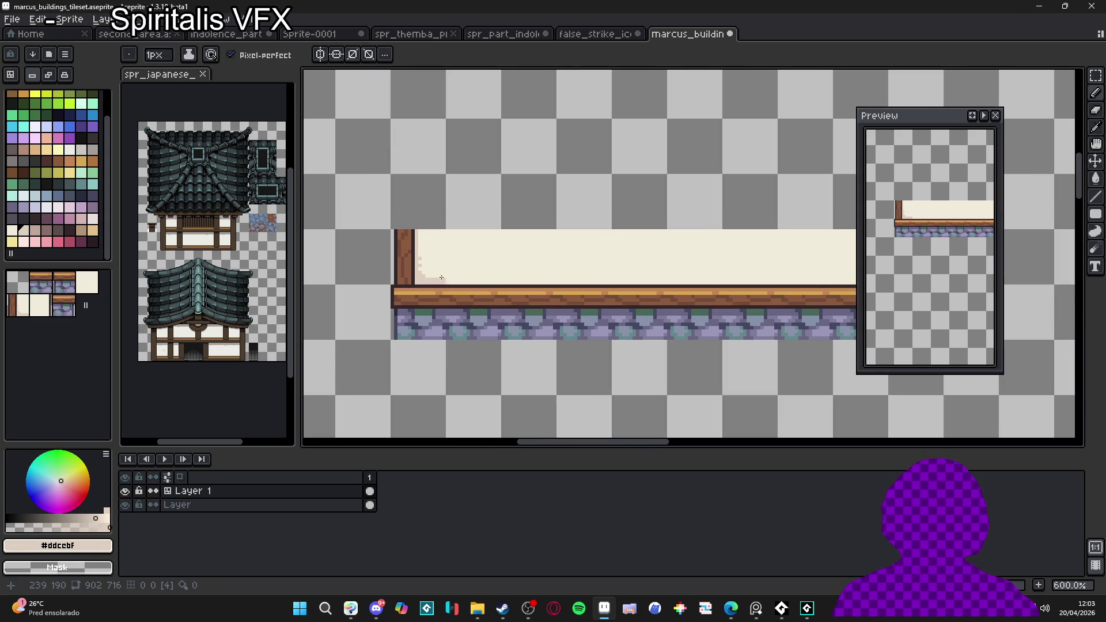
scroll(426, 253, up, 4)
click(429, 252)
click(421, 262)
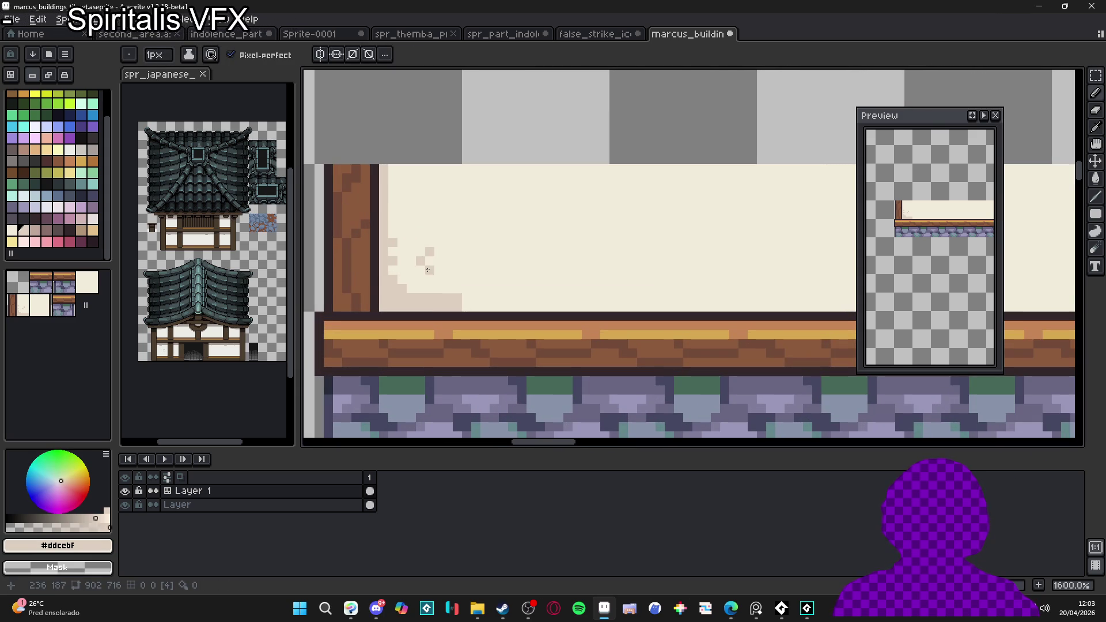
scroll(421, 276, down, 4)
scroll(474, 289, down, 1)
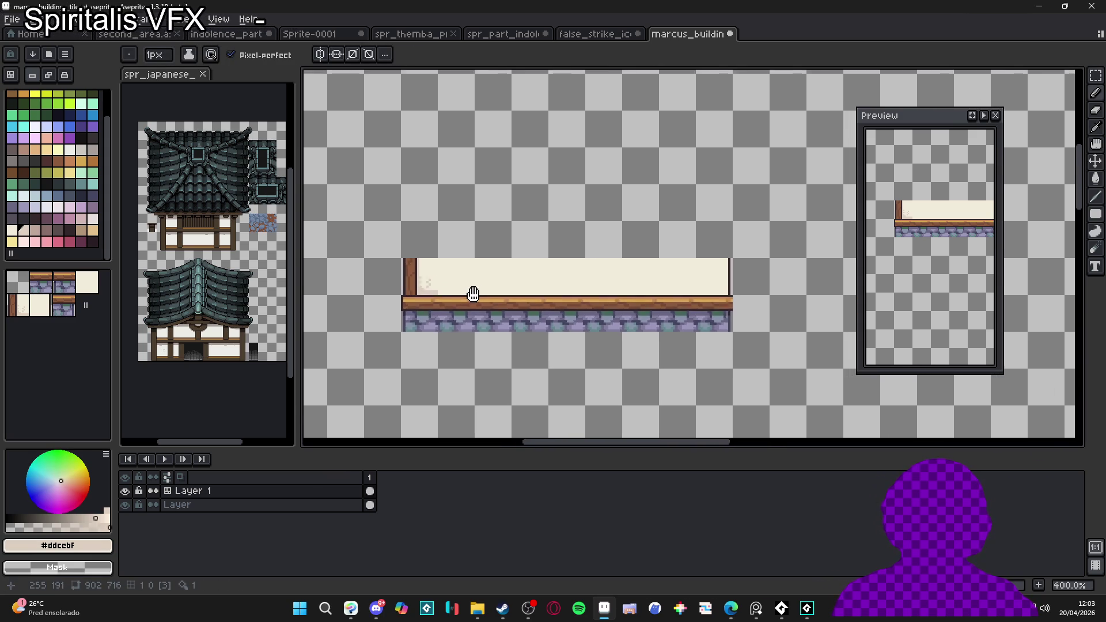
scroll(462, 288, up, 1)
scroll(463, 291, up, 2)
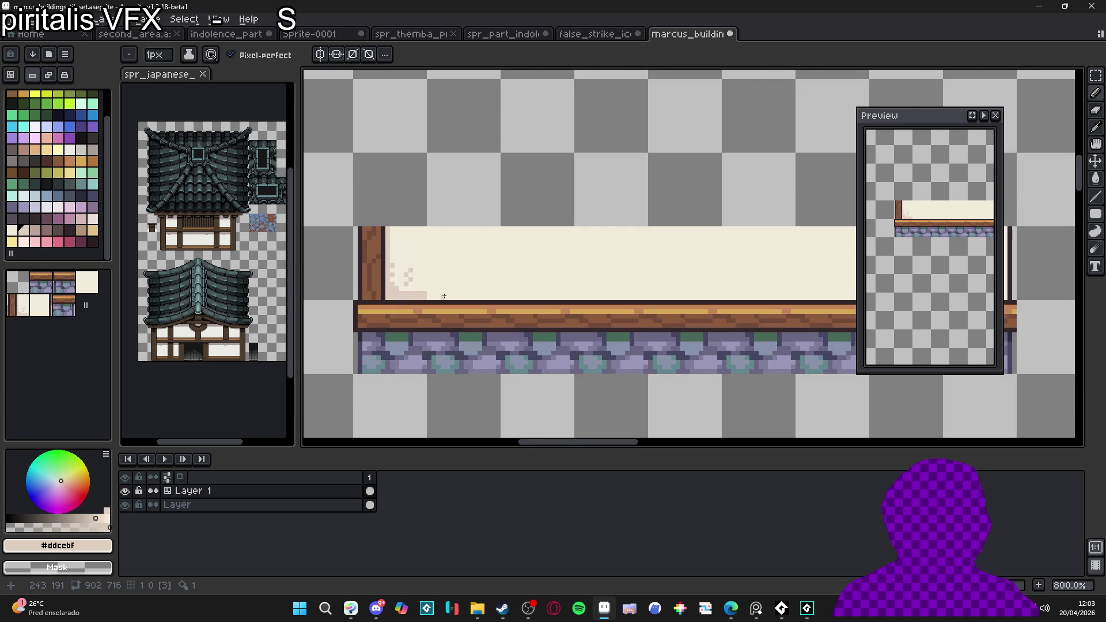
scroll(443, 296, up, 2)
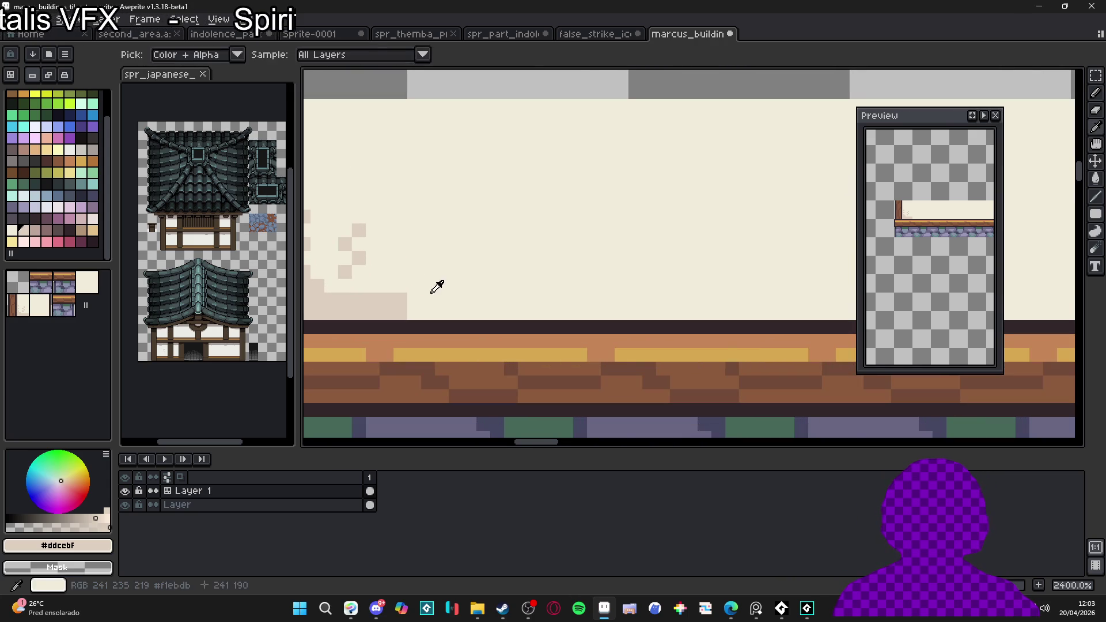
scroll(455, 296, down, 2)
scroll(469, 300, down, 1)
scroll(476, 311, down, 1)
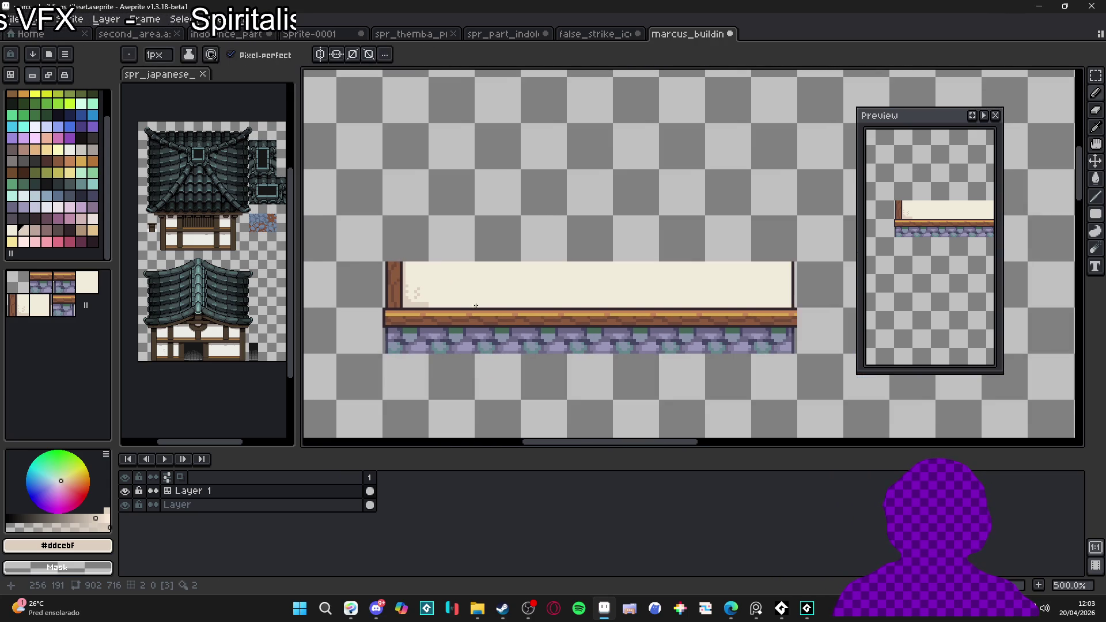
scroll(428, 309, up, 2)
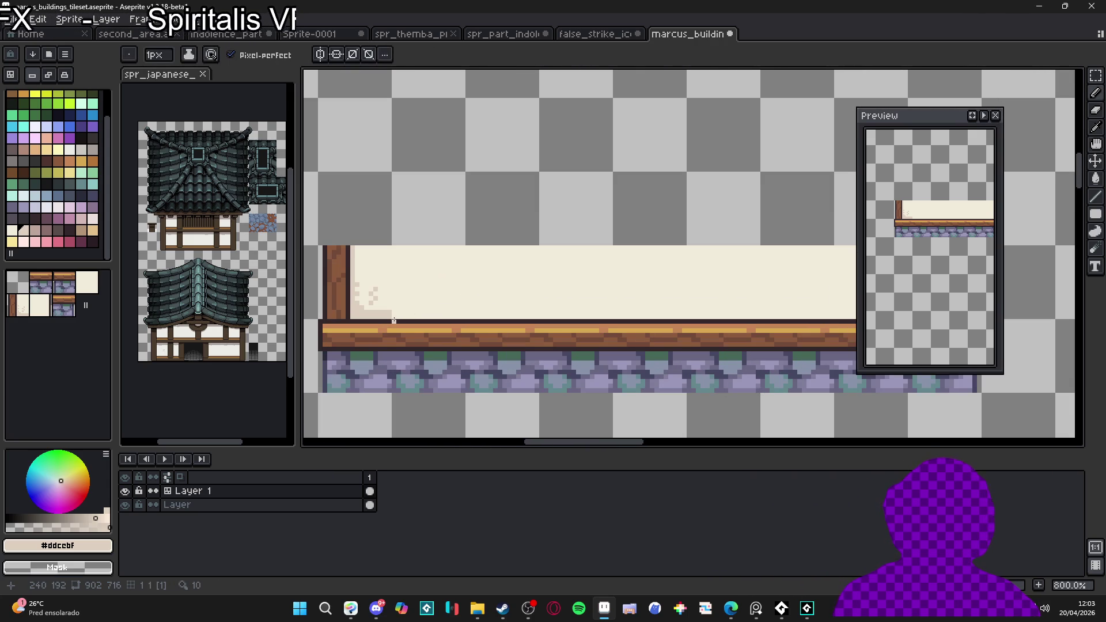
key(plus)
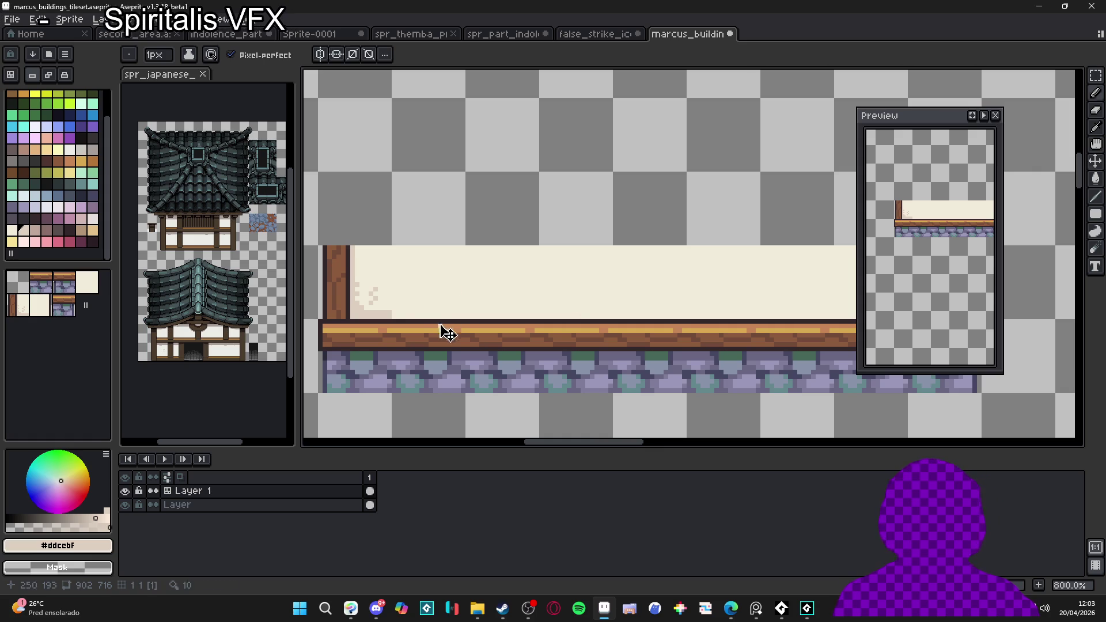
Step: Paint a light shading strip along the cream wall's lower edge
click(396, 315)
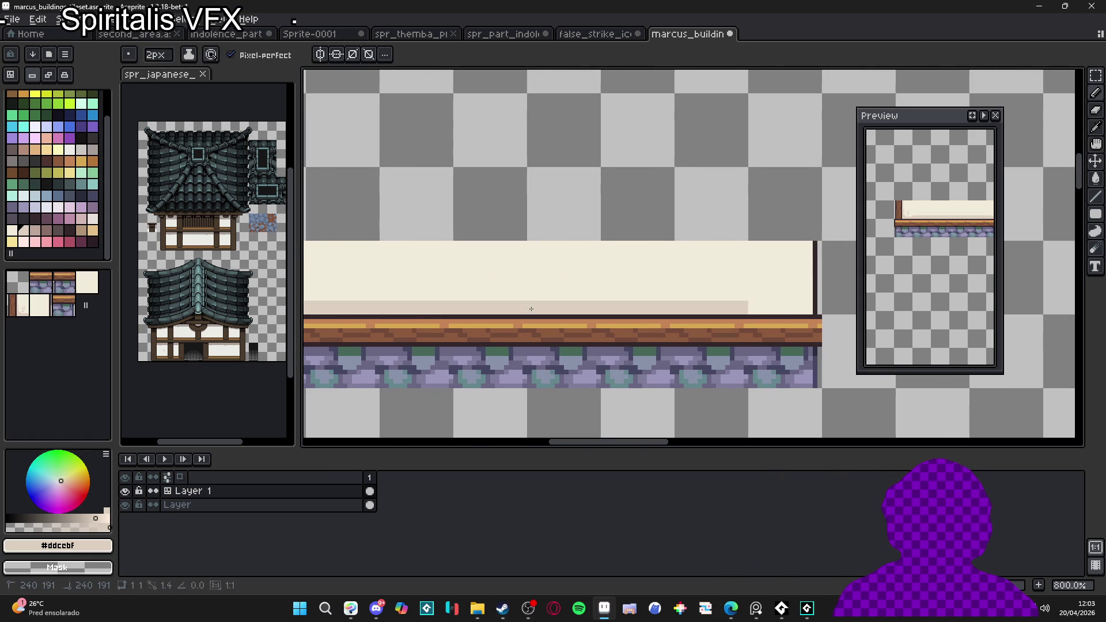
shift+click(530, 314)
scroll(714, 326, right, 3)
scroll(714, 326, down, 2)
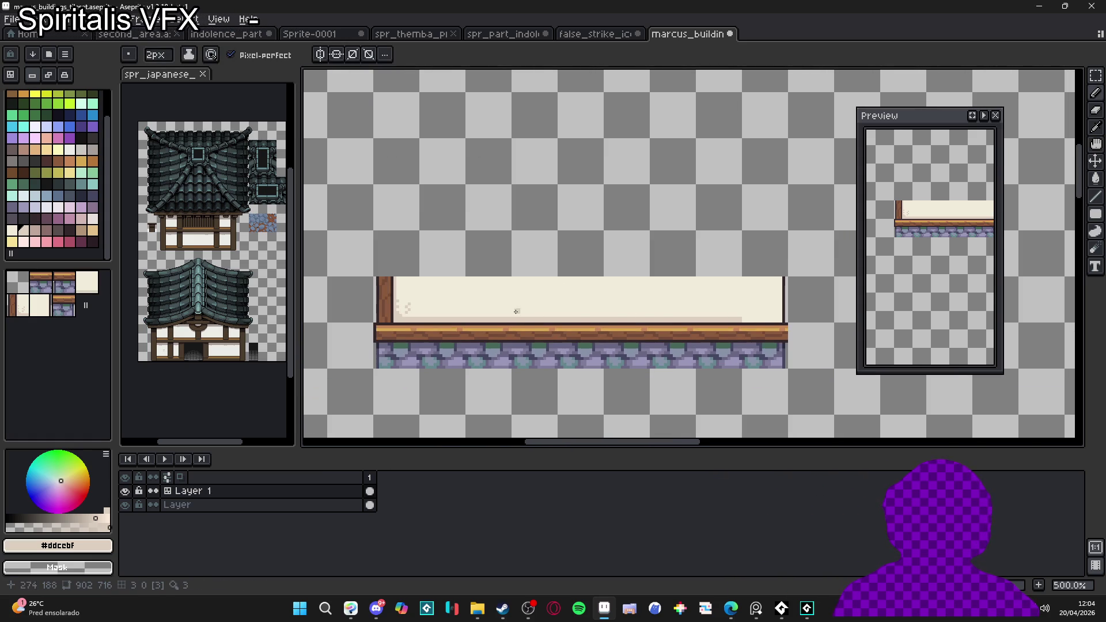
scroll(576, 316, right, 1)
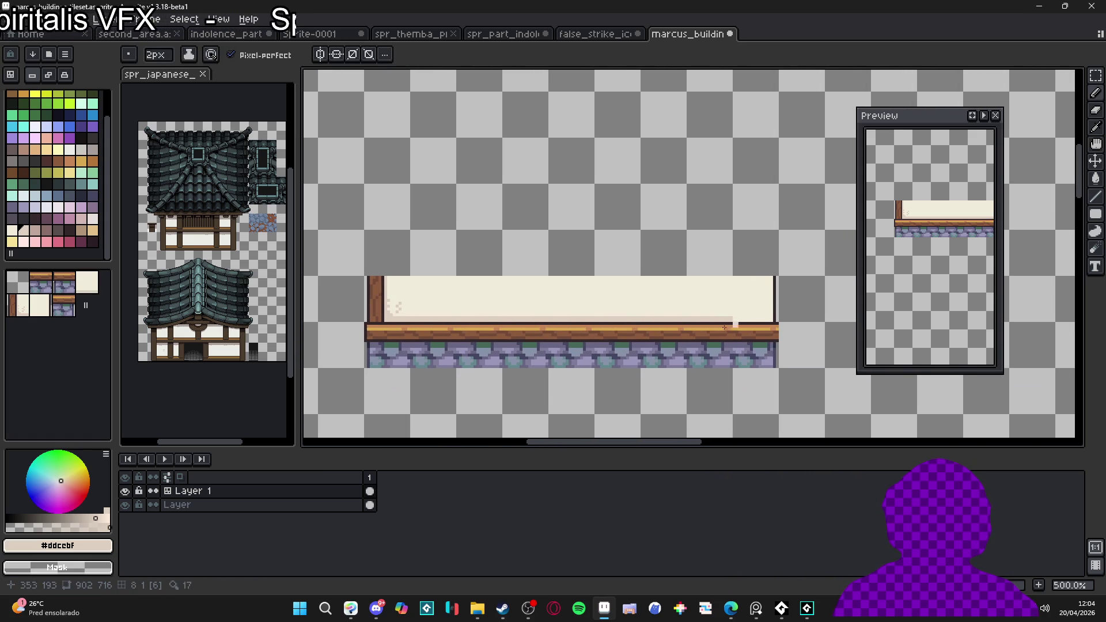
scroll(783, 338, up, 4)
Step: Draw a dark #33272a outline column at the wall's right end and save the file
key(v)
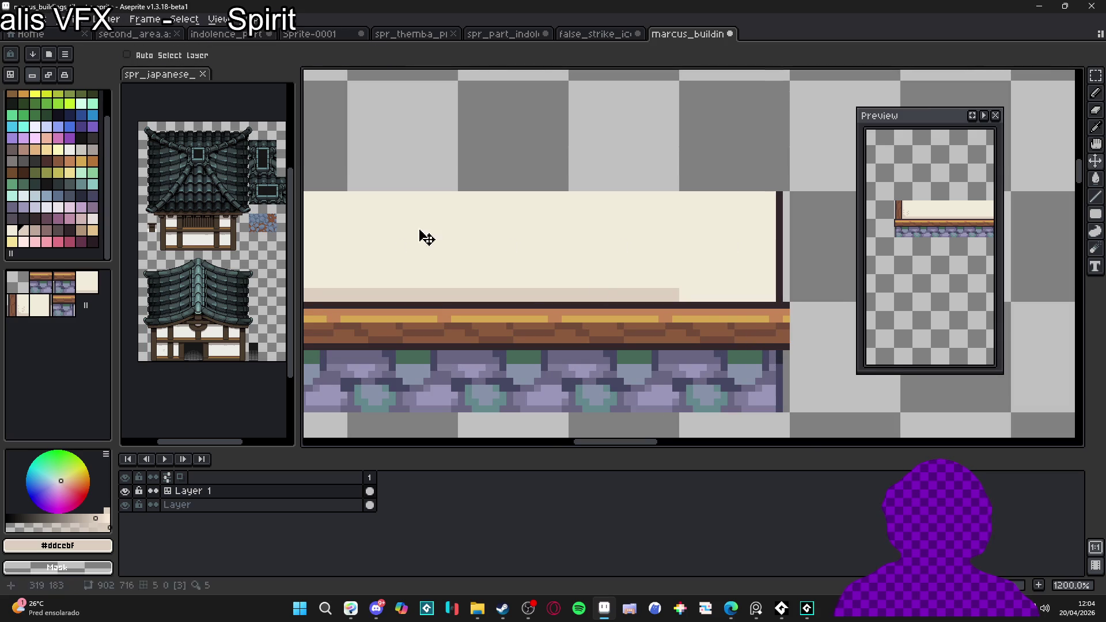
key(b)
alt+click(787, 304)
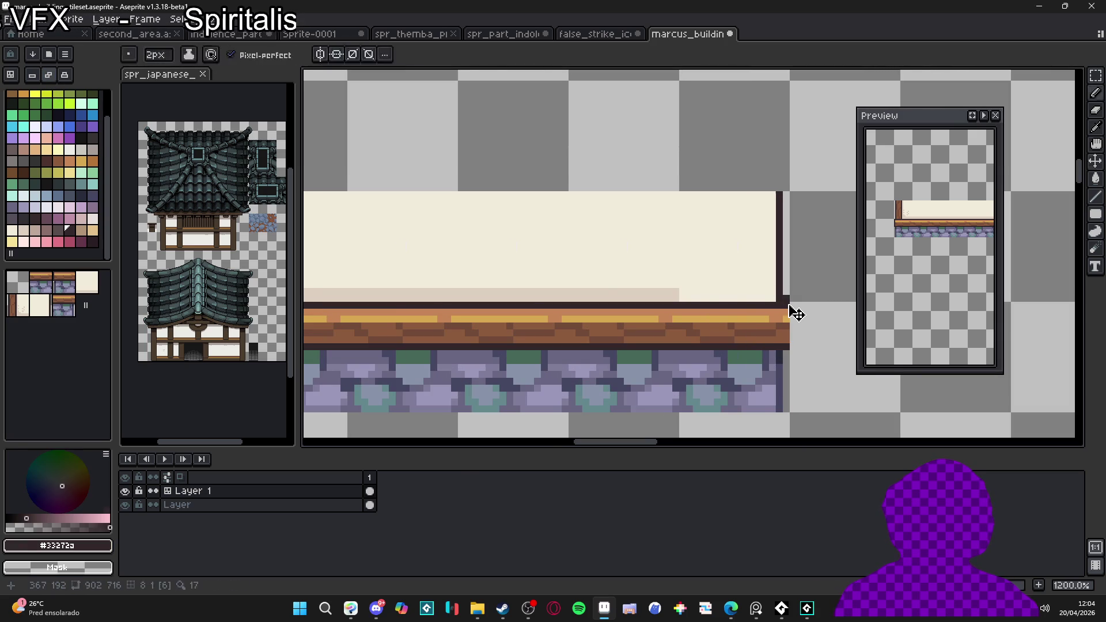
drag(786, 305, 787, 348)
scroll(787, 323, down, 4)
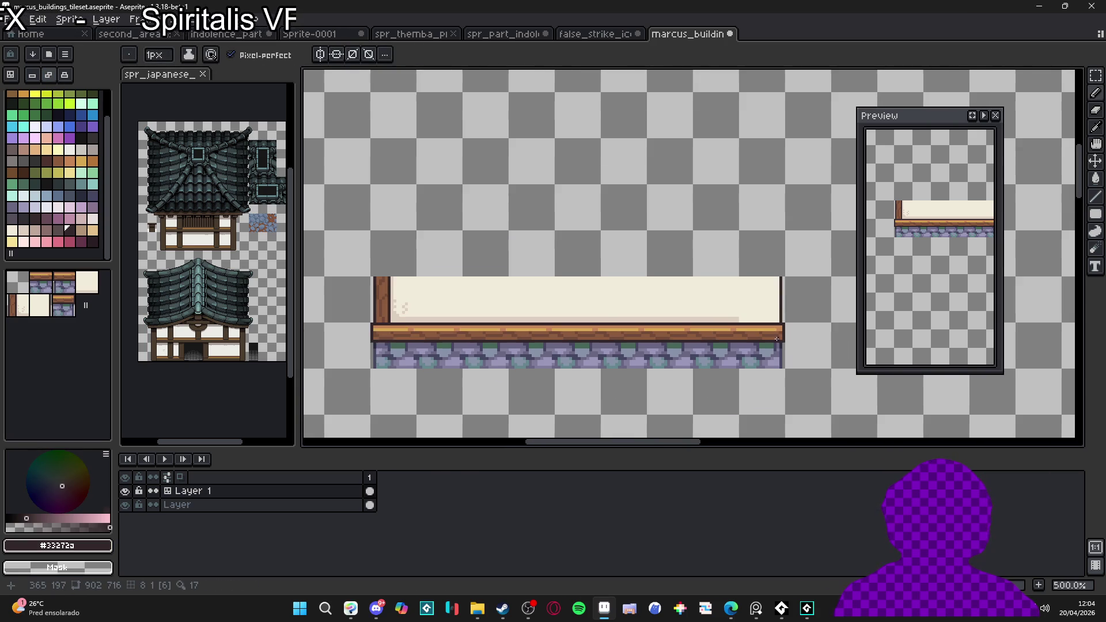
scroll(625, 309, up, 4)
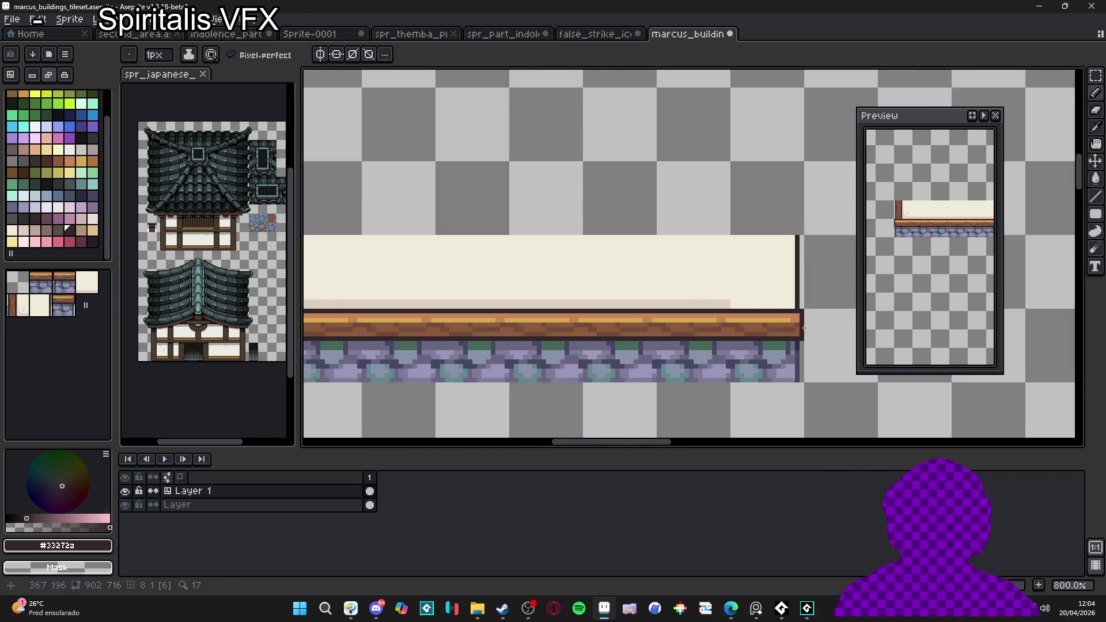
scroll(785, 313, down, 4)
key(ctrl+s)
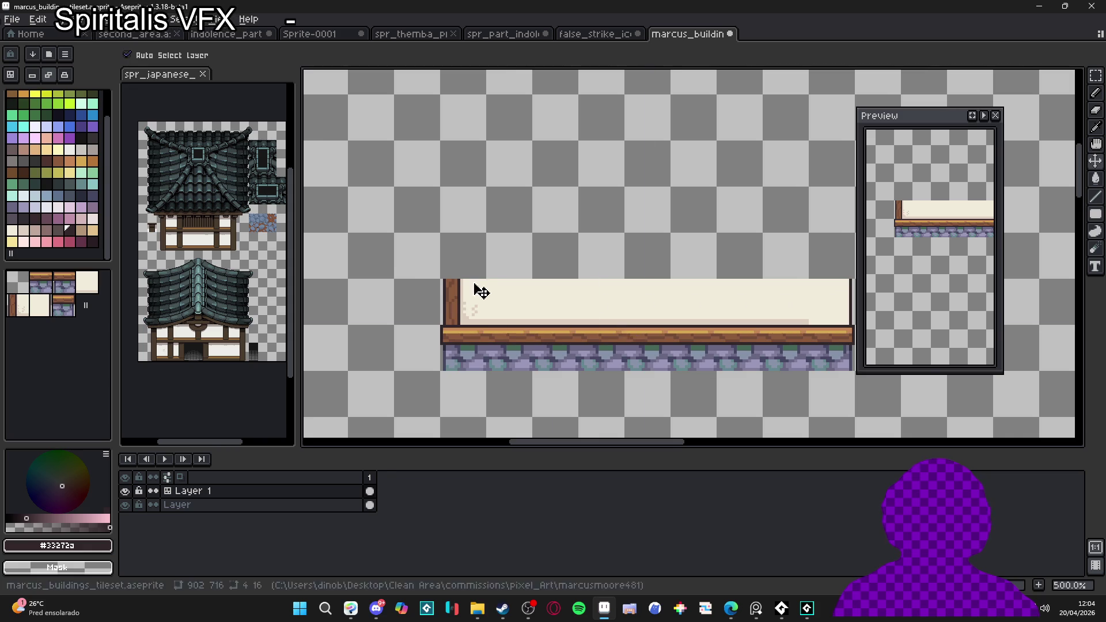
scroll(438, 300, up, 4)
Step: Marquee-select the wooden post at the wall's left end
key(v)
key(m)
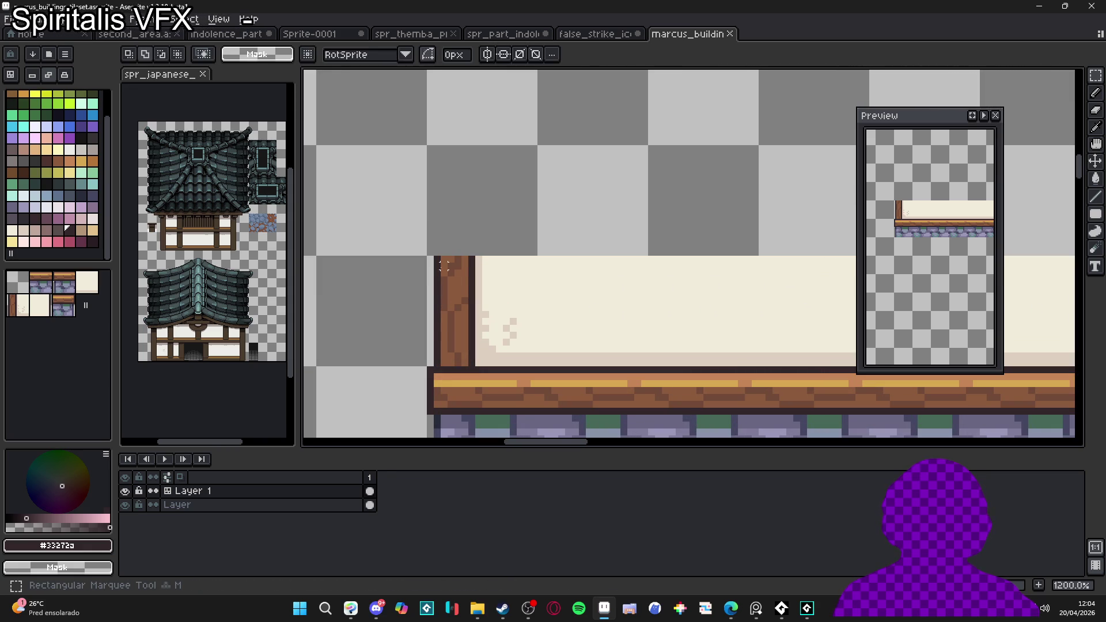
drag(436, 259, 476, 366)
scroll(427, 305, down, 3)
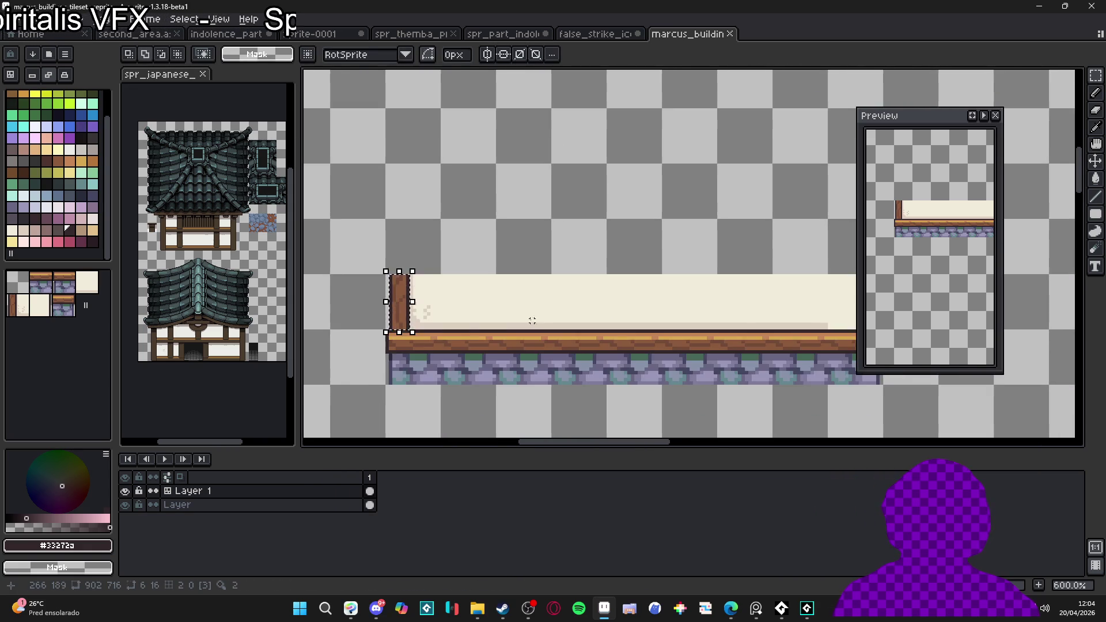
drag(525, 316, 508, 322)
scroll(424, 309, up, 5)
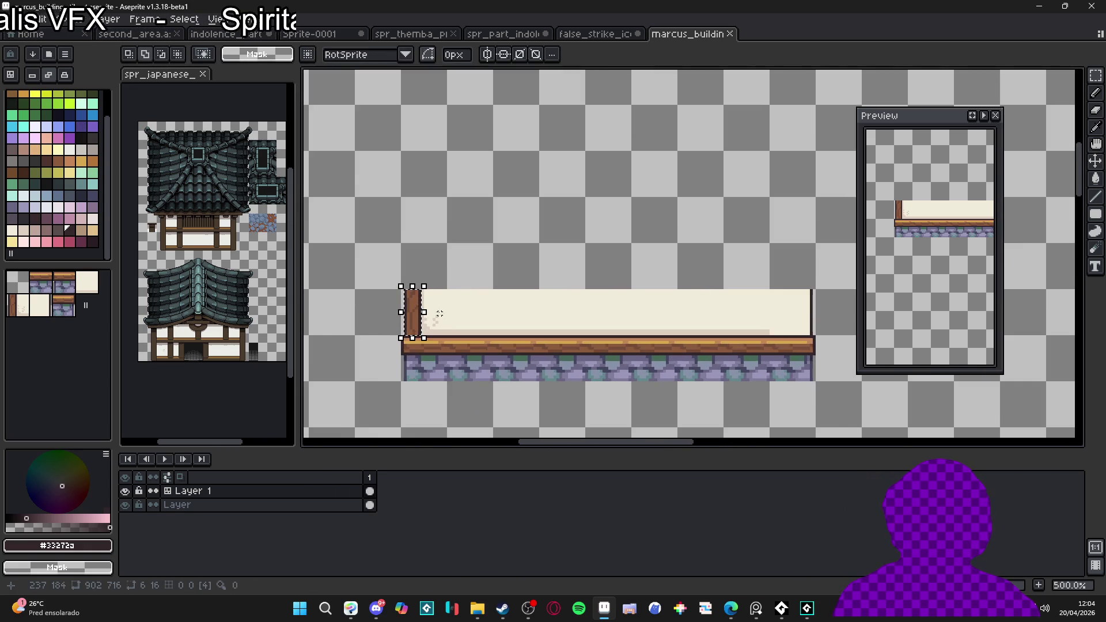
scroll(419, 303, down, 3)
Step: Copy the post, flip it horizontally, place it at the wall's right end, and save
drag(445, 323, 353, 268)
key(shift+h)
key(Right)
key(Right)
key(Right)
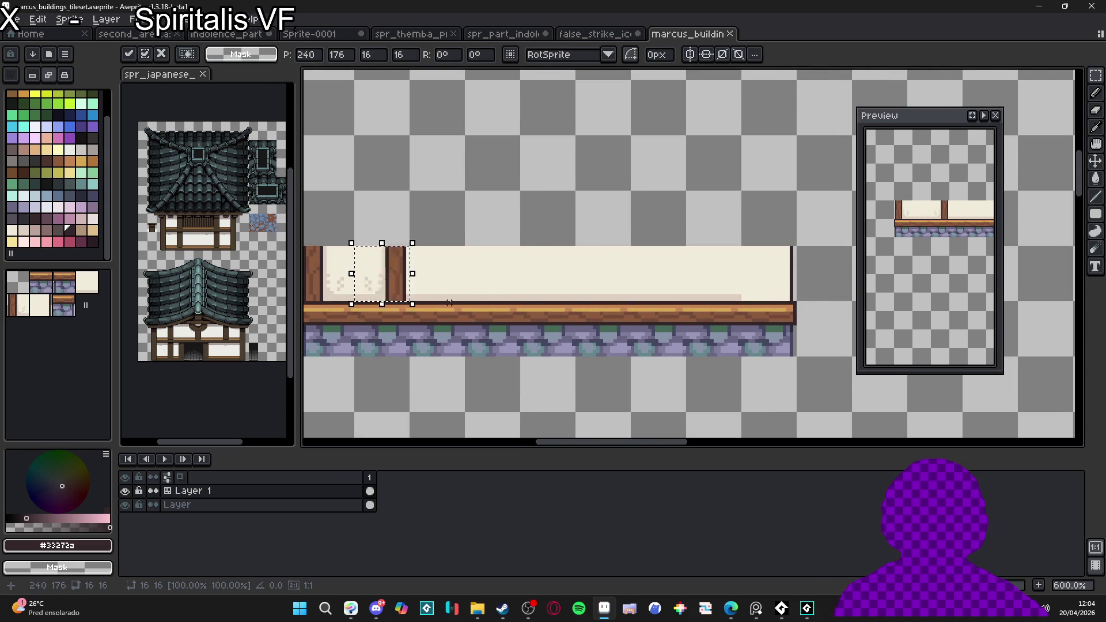
key(Left)
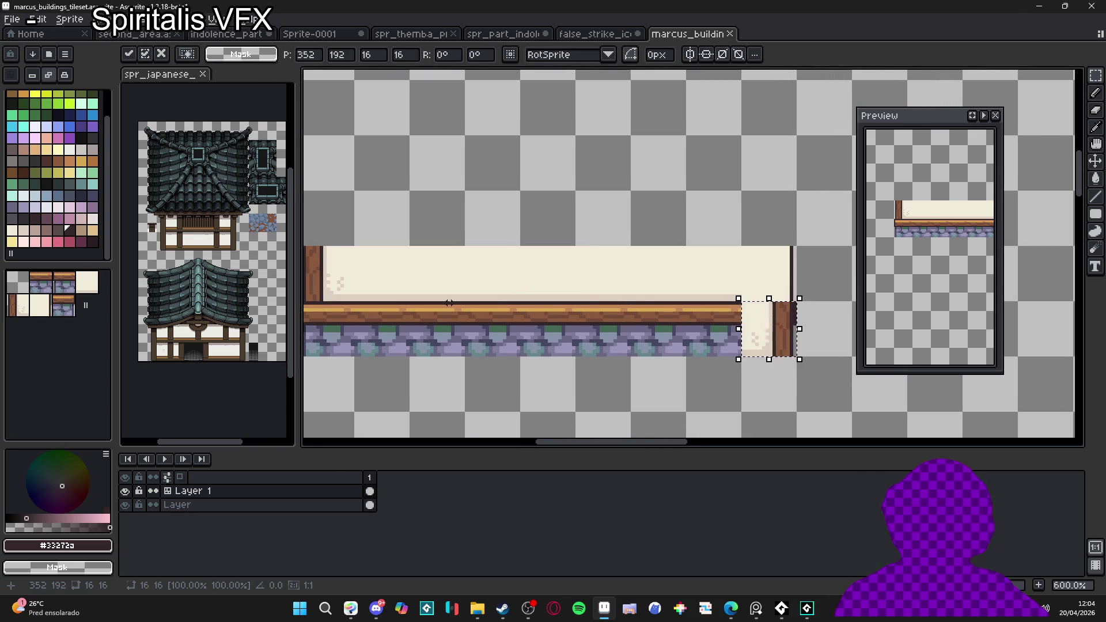
key(Return)
scroll(447, 295, down, 2)
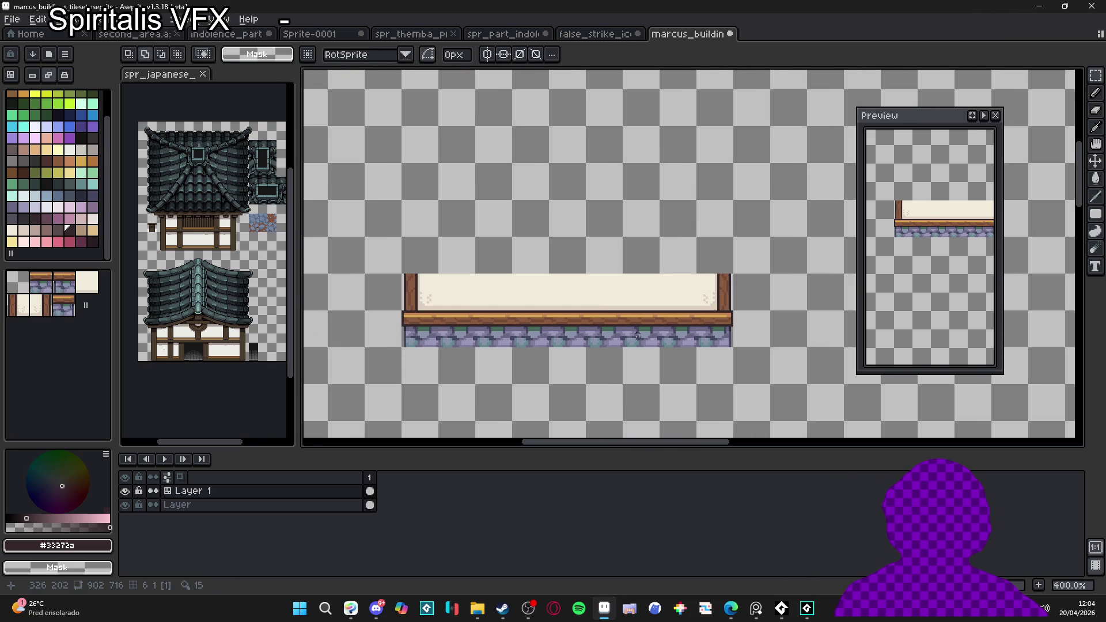
scroll(578, 337, down, 1)
scroll(622, 352, up, 1)
key(ctrl+s)
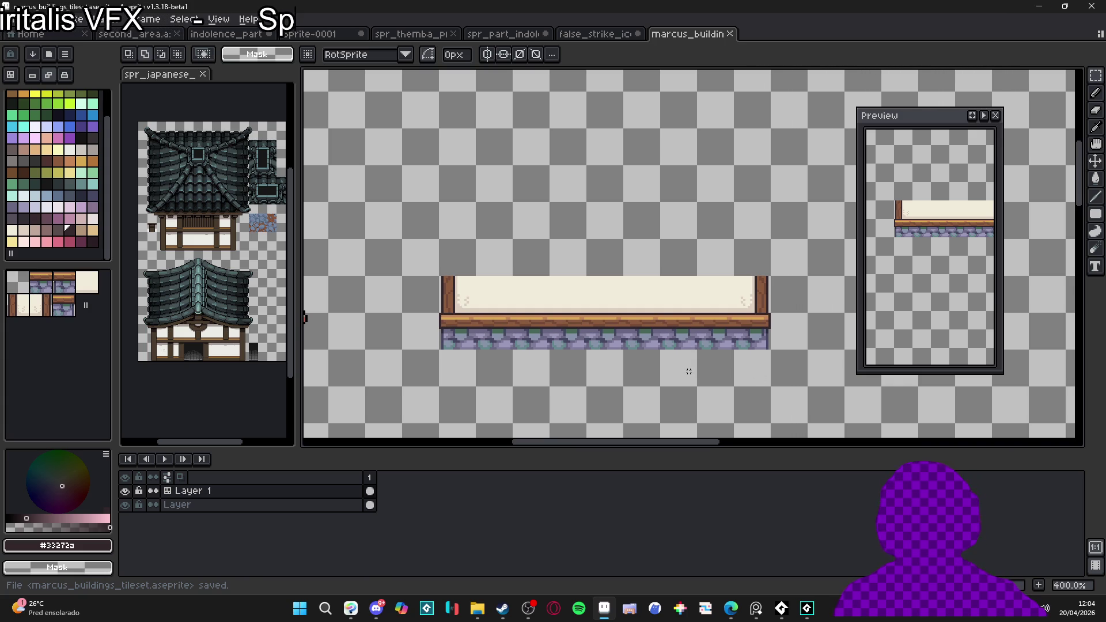
scroll(652, 367, down, 1)
scroll(576, 335, up, 1)
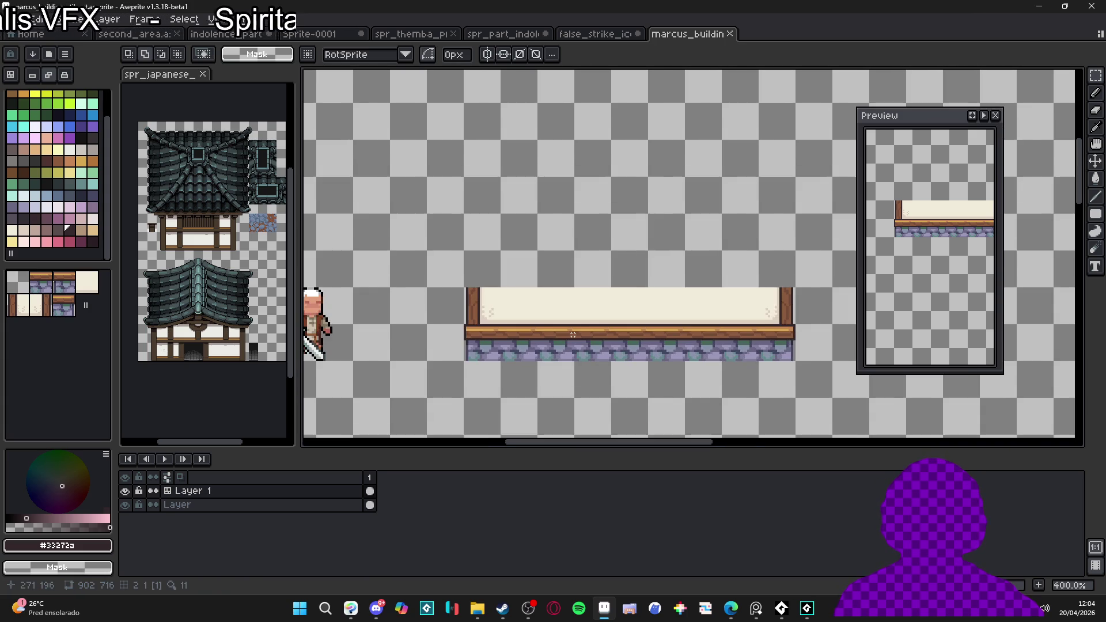
scroll(573, 334, down, 1)
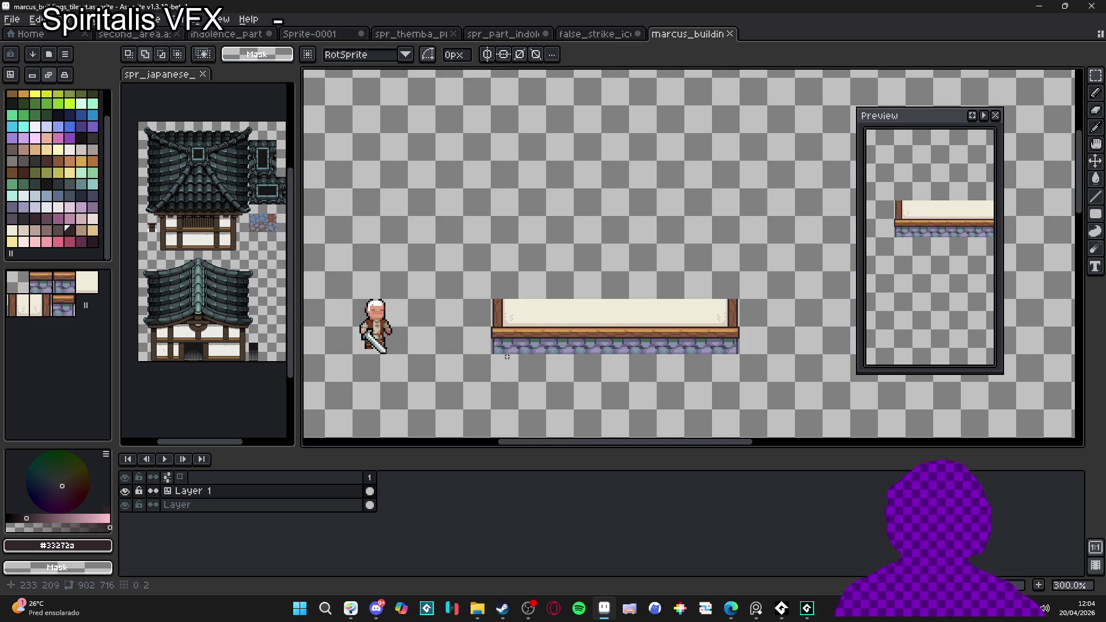
scroll(497, 351, up, 6)
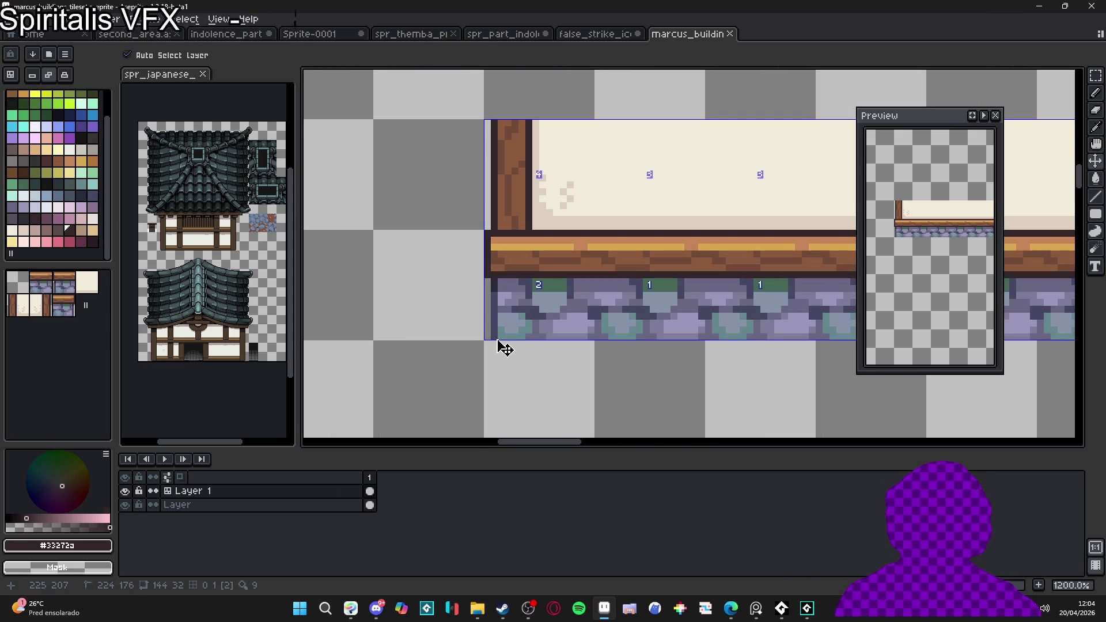
key(e)
scroll(494, 337, down, 4)
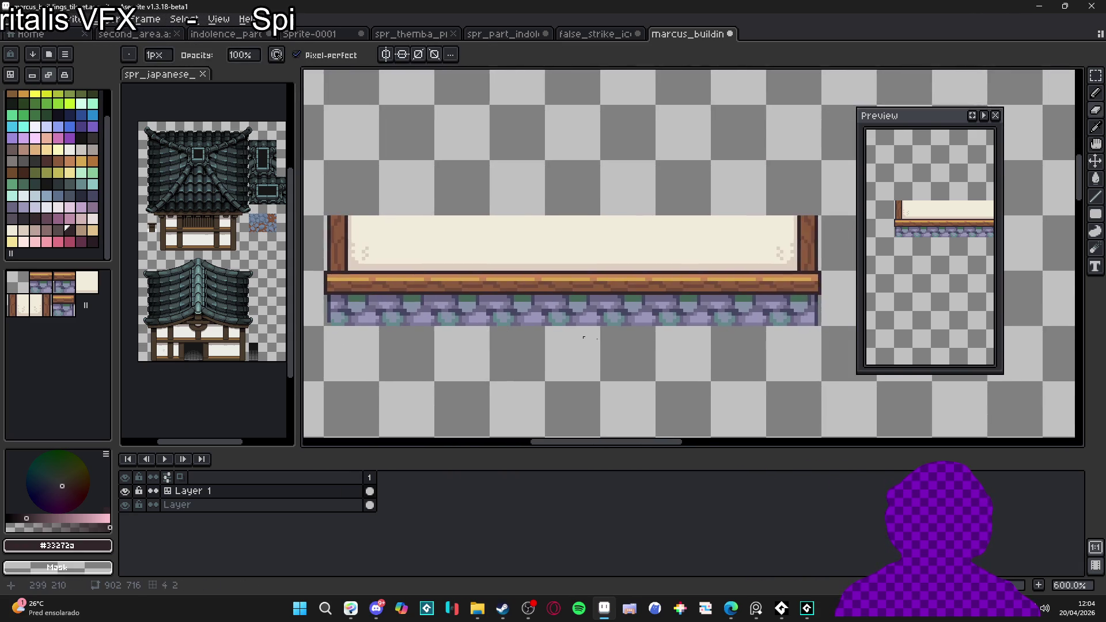
scroll(711, 305, up, 4)
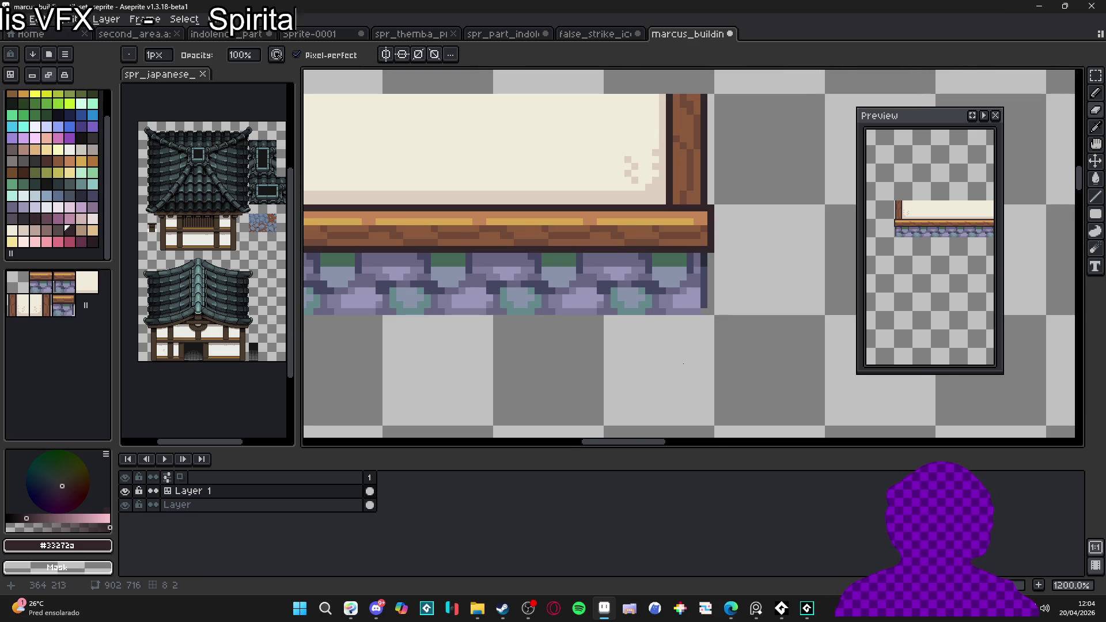
scroll(704, 304, down, 3)
scroll(583, 345, right, 2)
scroll(576, 337, right, 2)
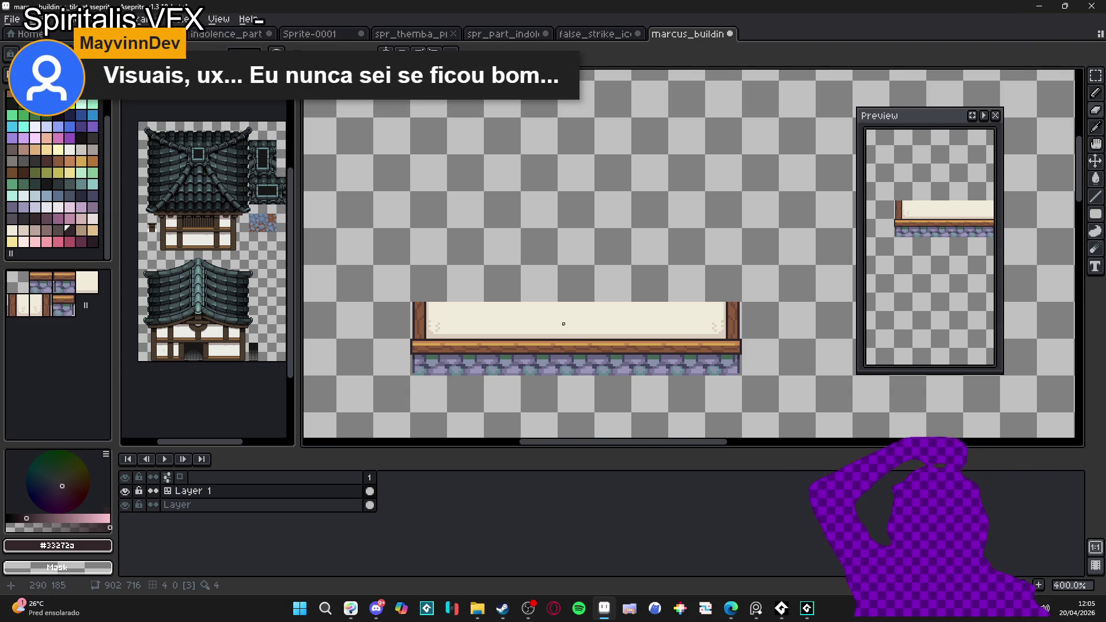
Step: Launch the Figma desktop app from Start search and choose to log in with the browser
click(310, 609)
text(figma)
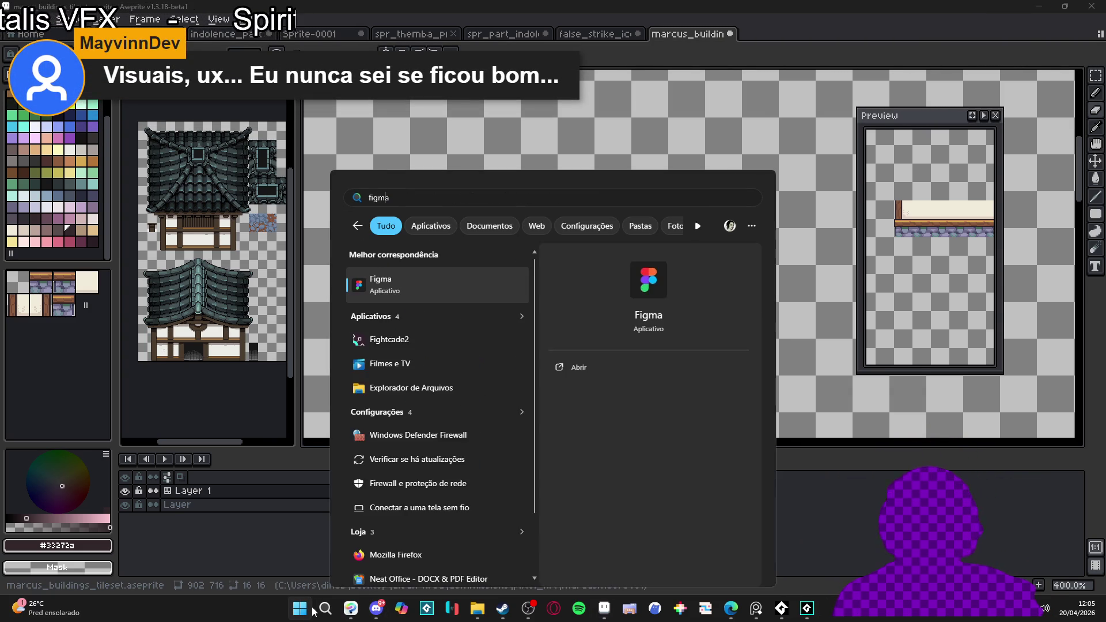
key(Return)
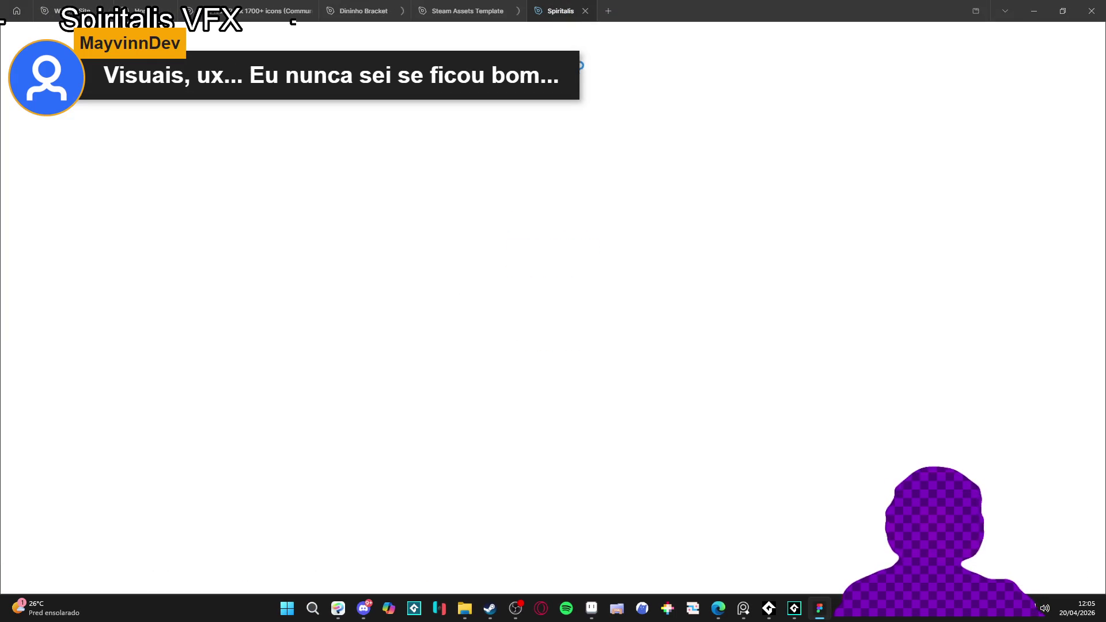
click(636, 311)
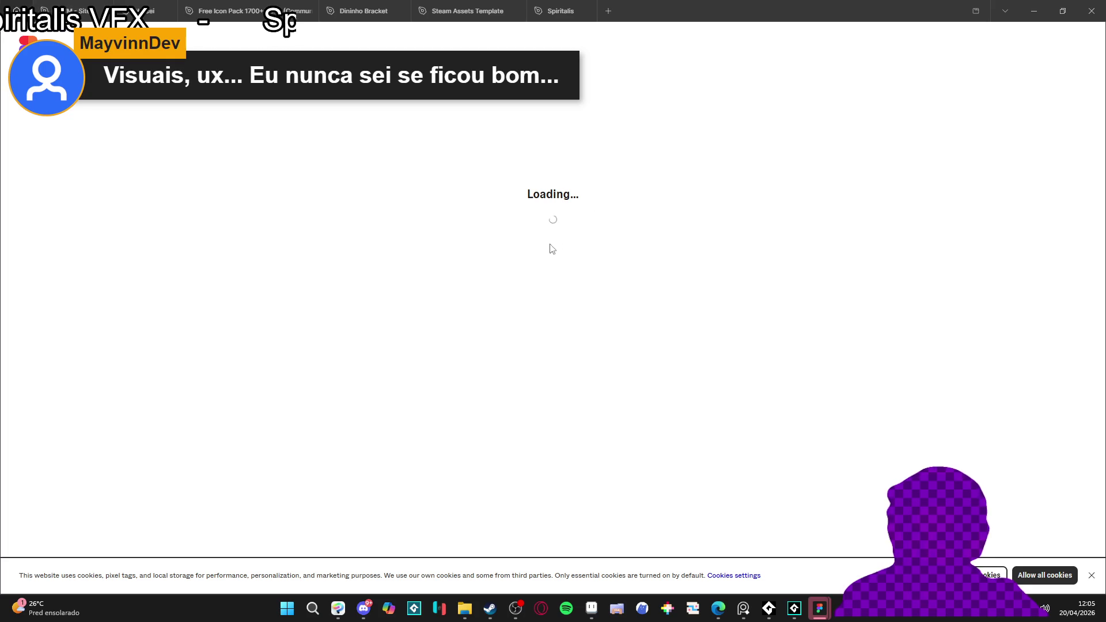
Step: Allow all cookies and set Figma's pending update to install on next launch
click(1054, 575)
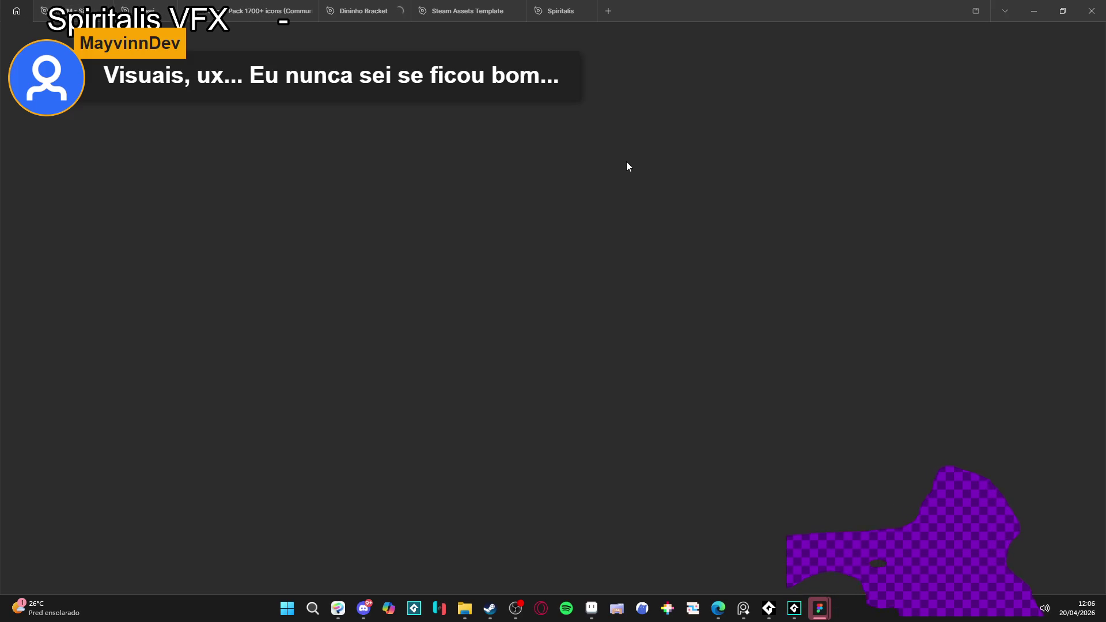
mouse_move(829, 616)
click(847, 536)
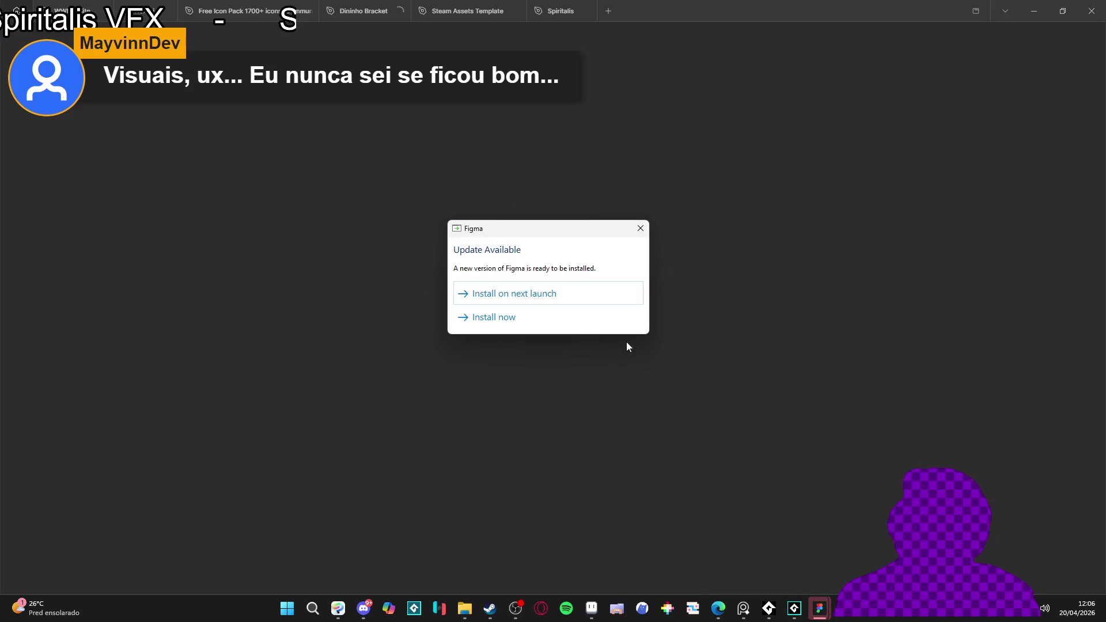
click(581, 300)
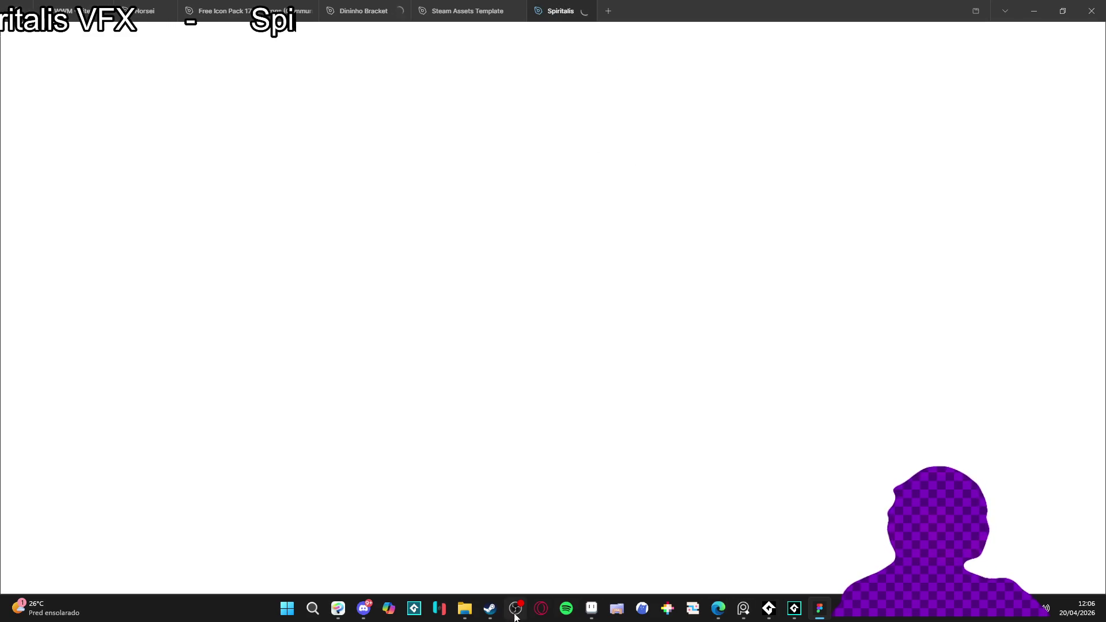
click(592, 608)
Step: Show the tile grid over the wall tileset and switch to the Pencil
drag(455, 316, 430, 329)
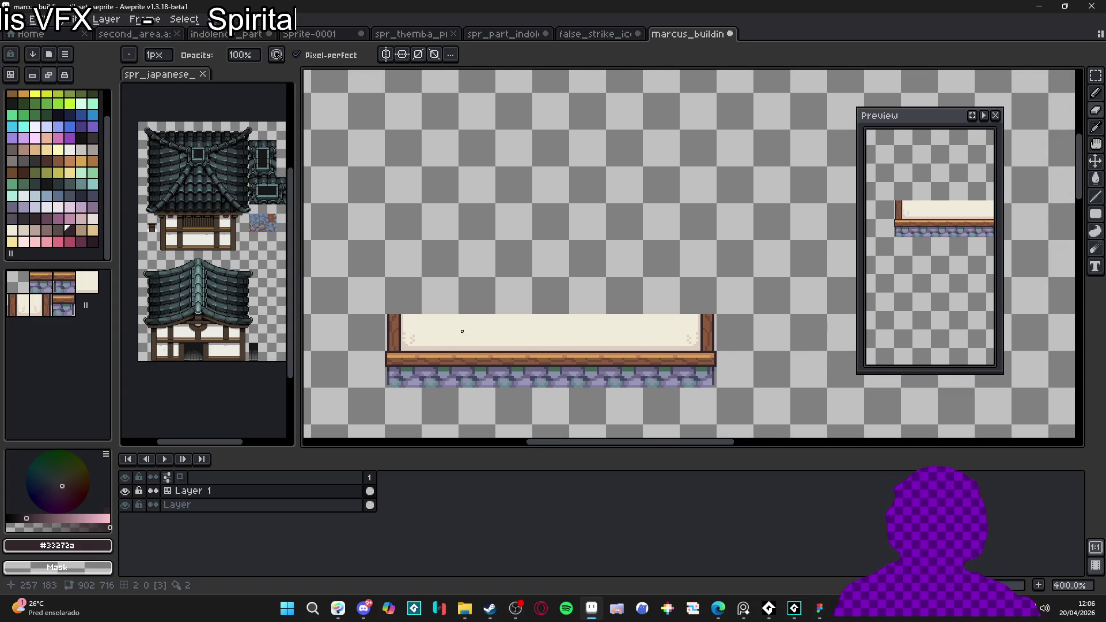
key(ctrl+')
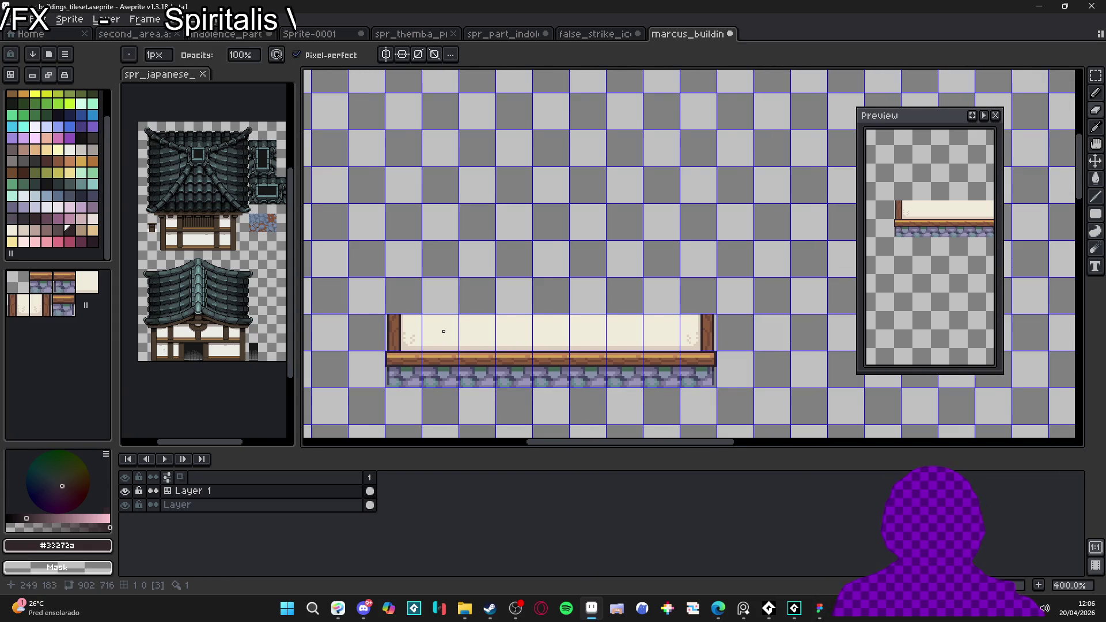
scroll(341, 291, up, 3)
scroll(424, 341, down, 2)
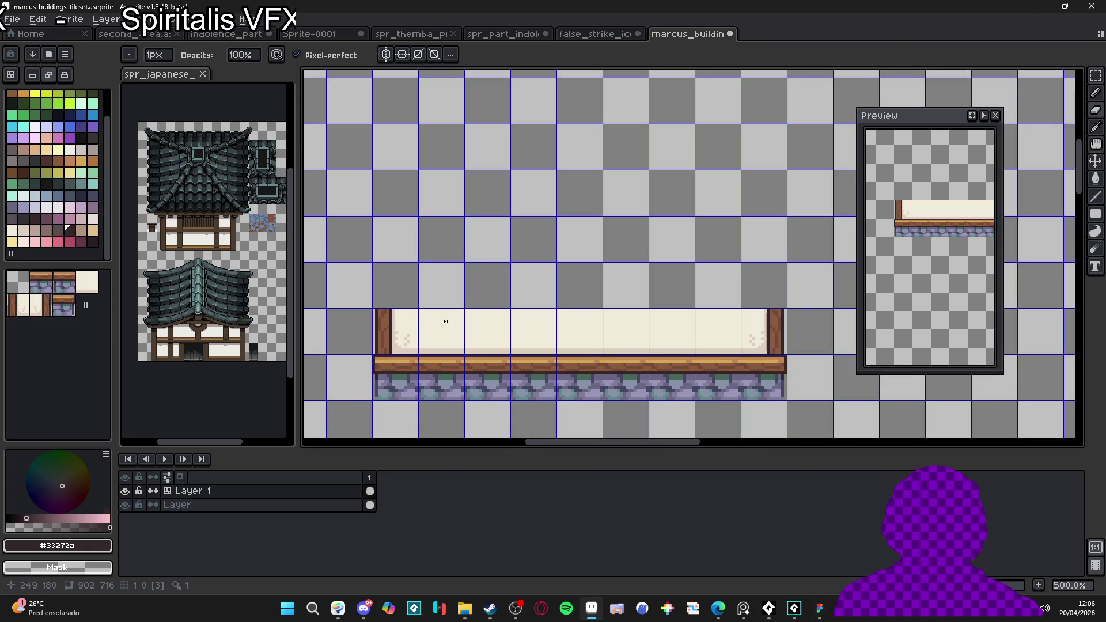
key(b)
scroll(505, 344, up, 1)
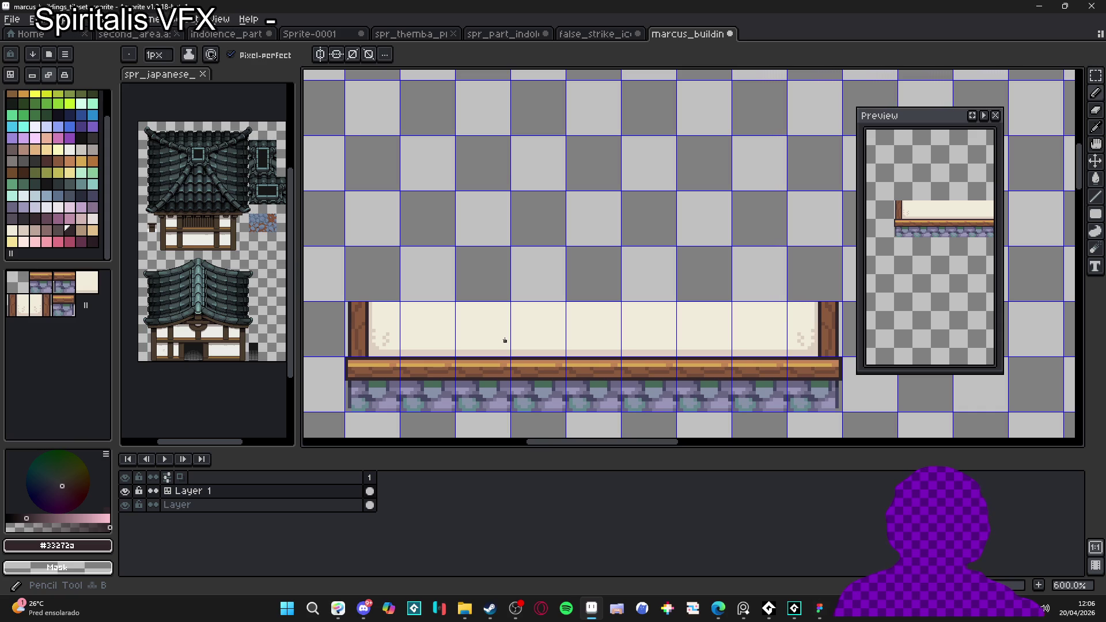
Step: Bring up the spr_japanese_tiles.png reference sprite and zoom in to inspect it
click(185, 243)
scroll(185, 243, up, 4)
scroll(185, 243, down, 3)
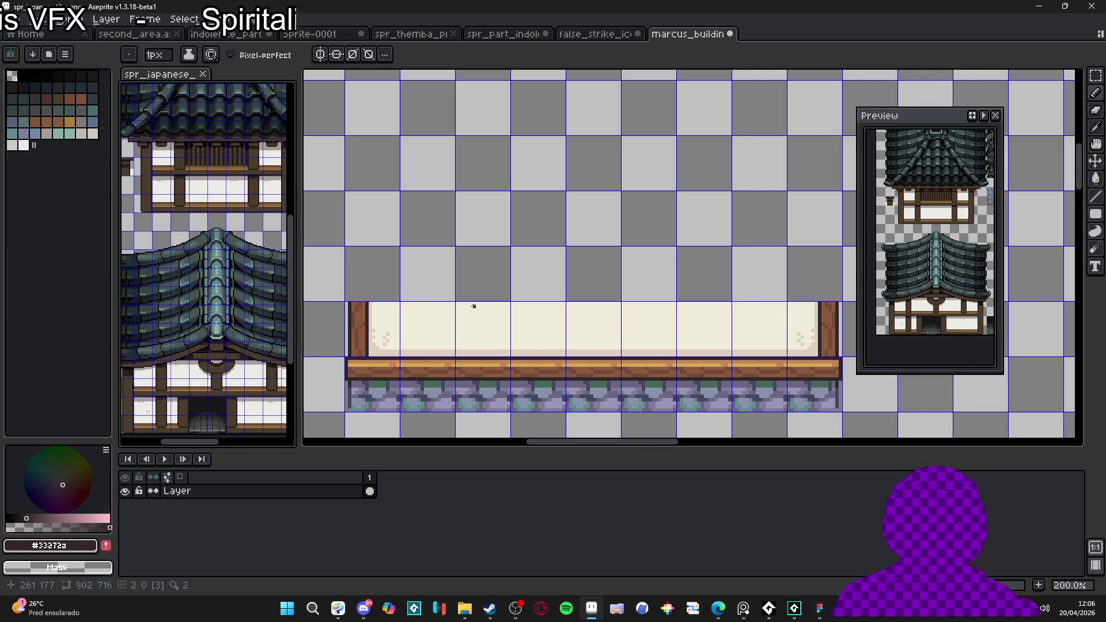
scroll(474, 305, up, 3)
scroll(466, 368, down, 3)
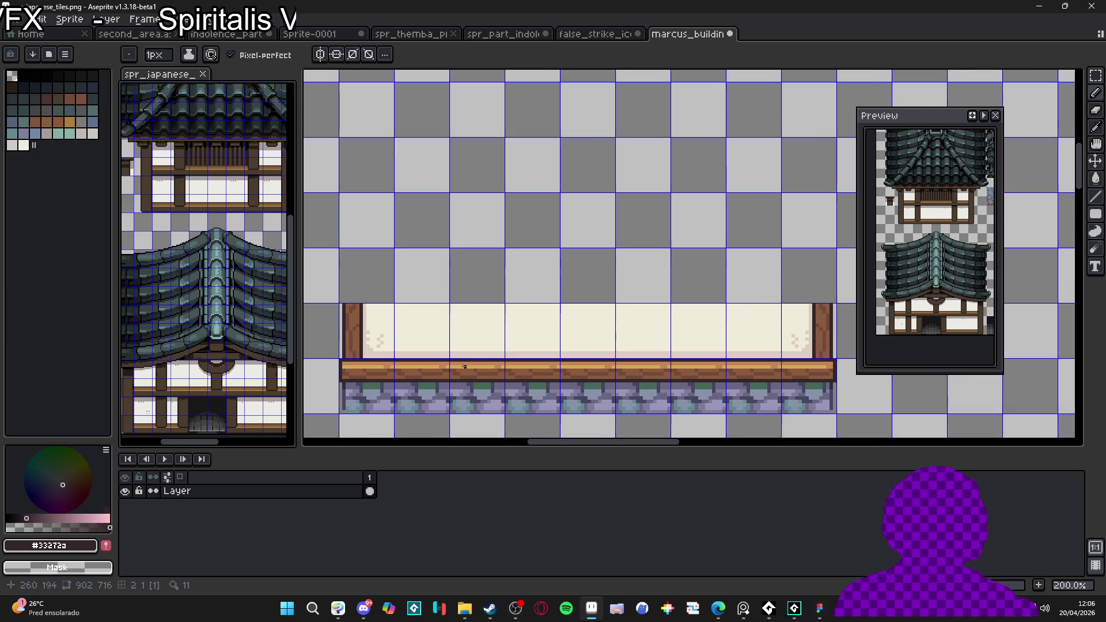
scroll(463, 361, up, 1)
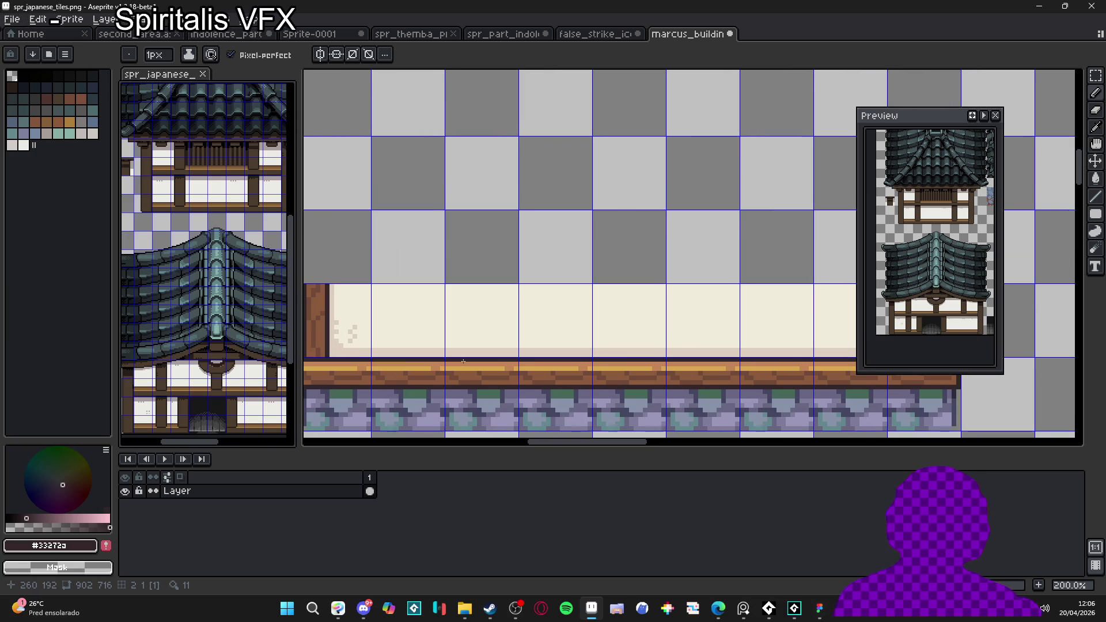
Step: Draw a dark #33272a pixel row along the plank's top edge beneath the left post
scroll(463, 361, down, 1)
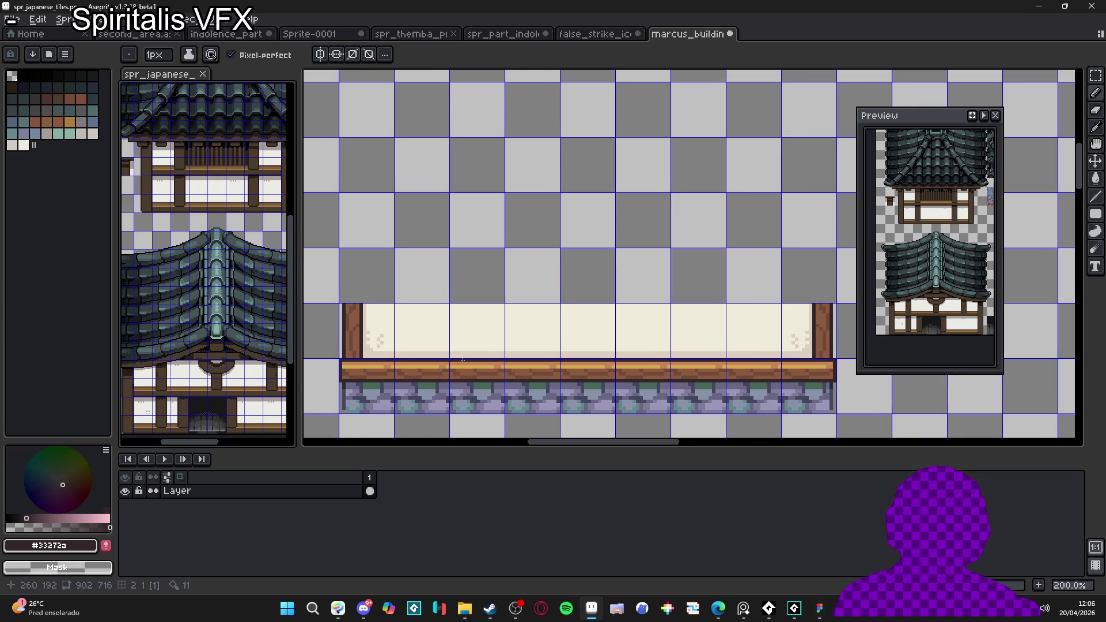
drag(387, 351, 485, 328)
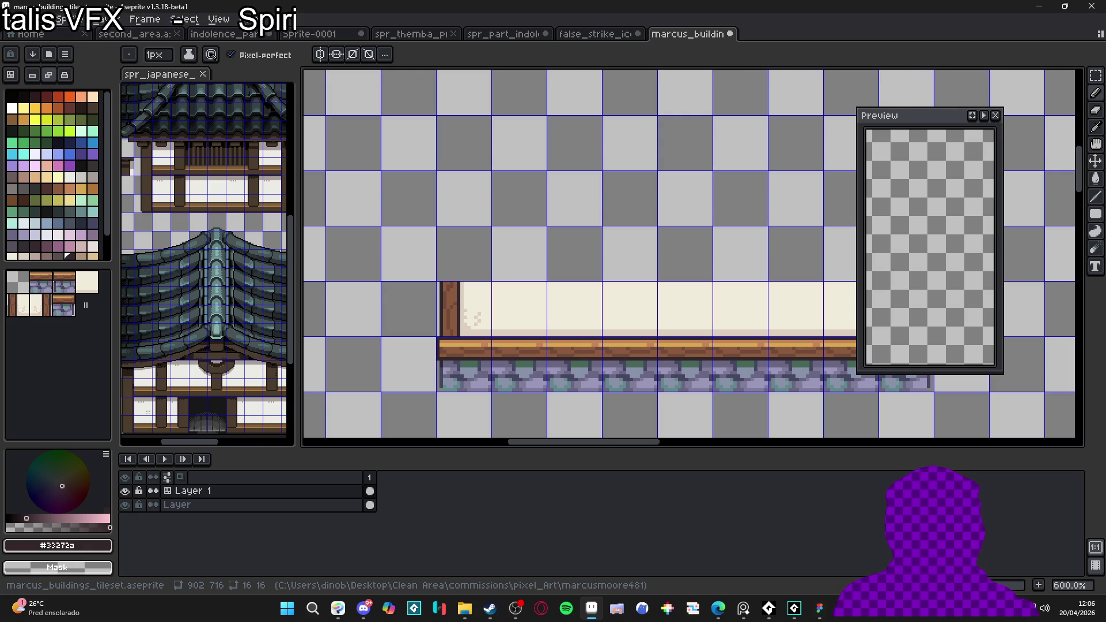
scroll(468, 333, up, 4)
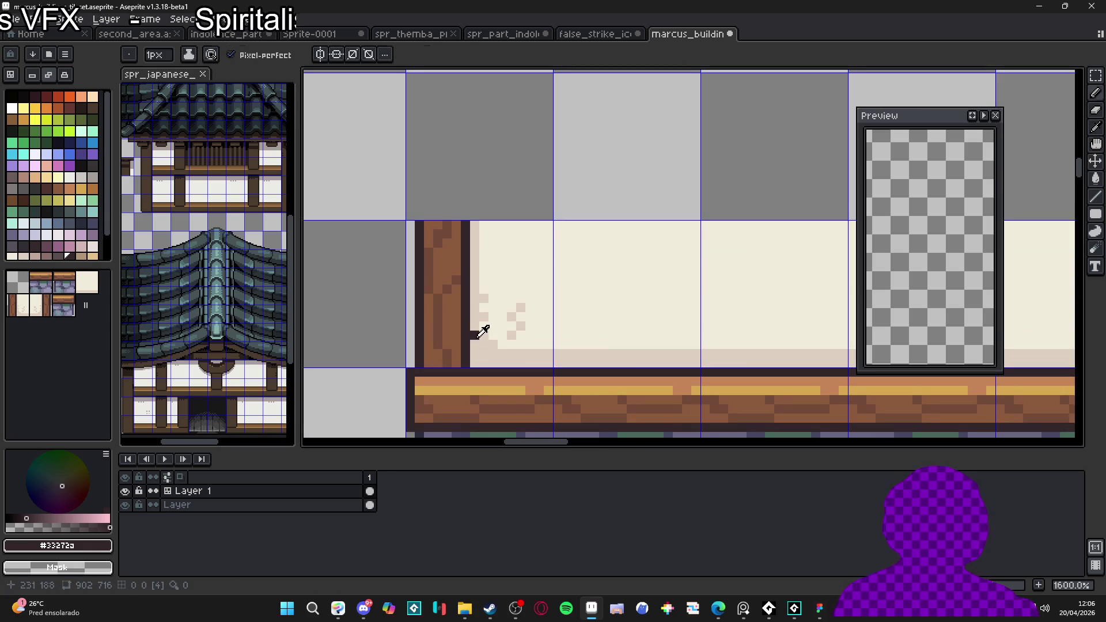
key(v)
key(b)
drag(468, 381, 416, 381)
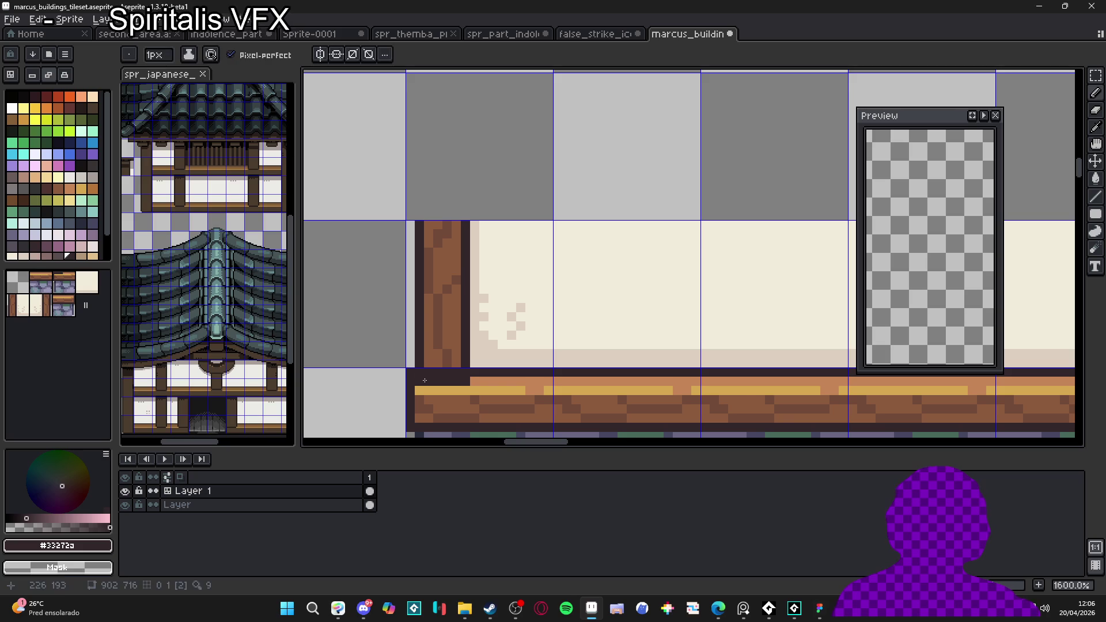
Step: Extend brown #8c5b3c under the post's base and outline the post–beam joint in #33272a
click(32, 75)
alt+click(461, 353)
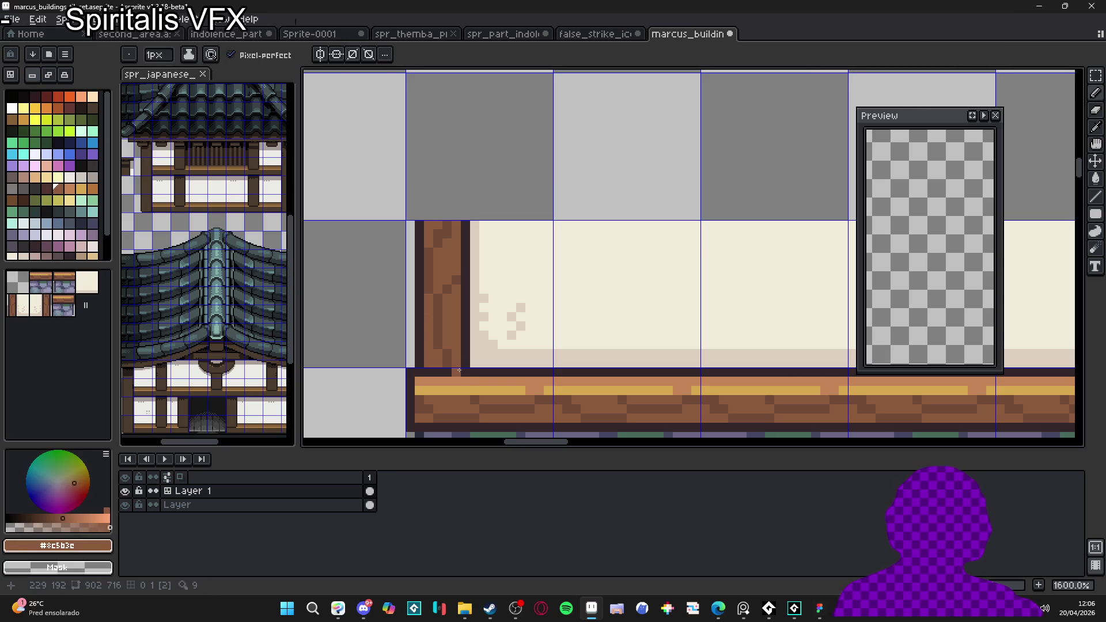
alt+click(419, 373)
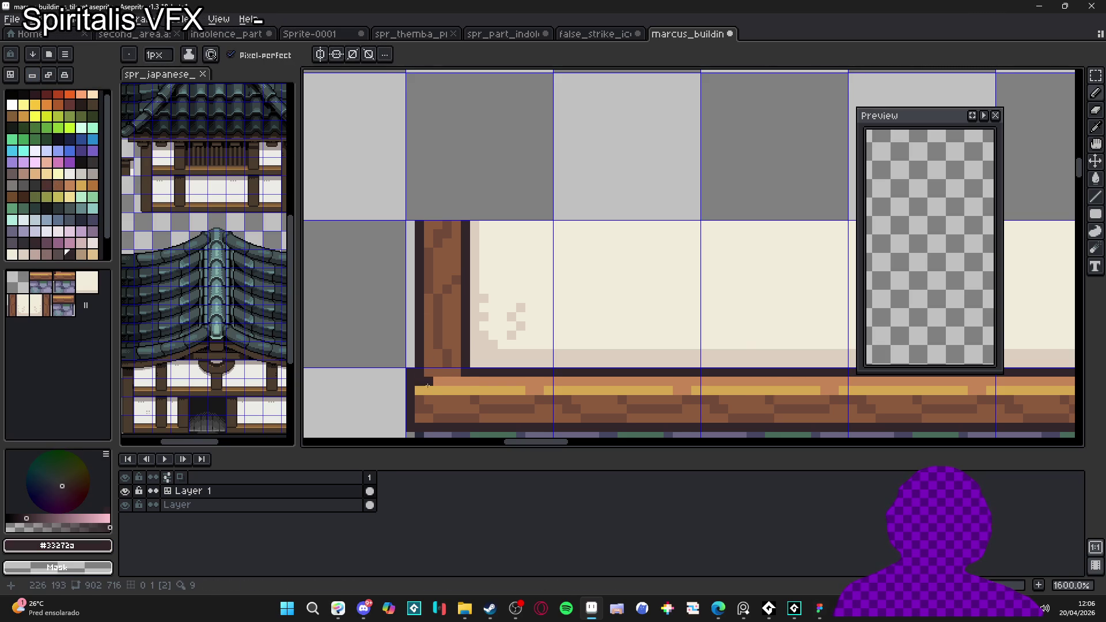
alt+click(449, 381)
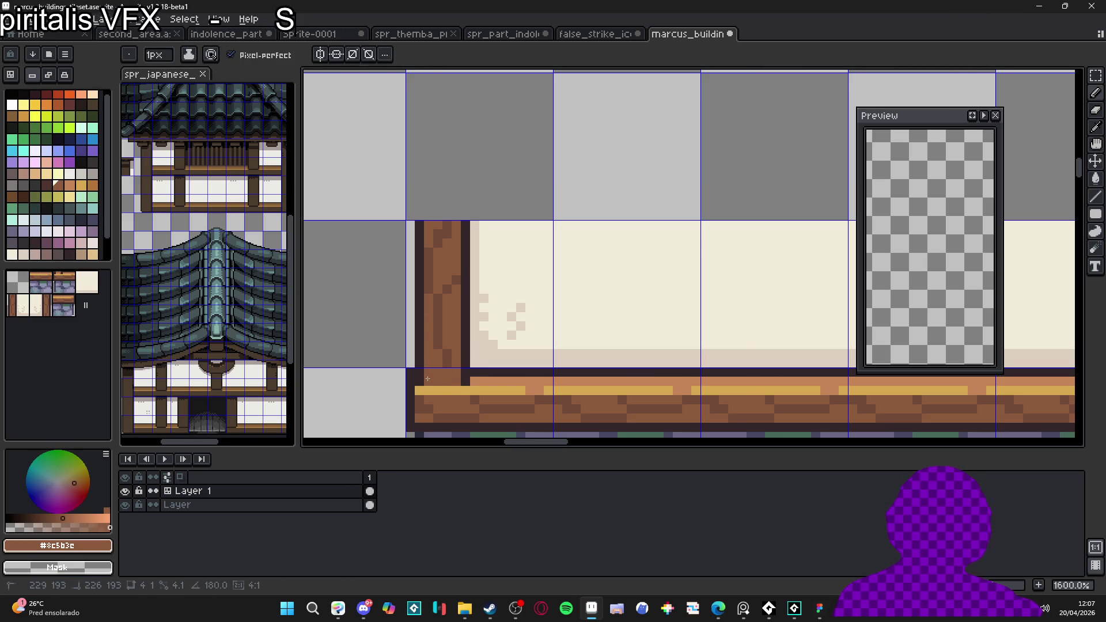
alt+click(466, 374)
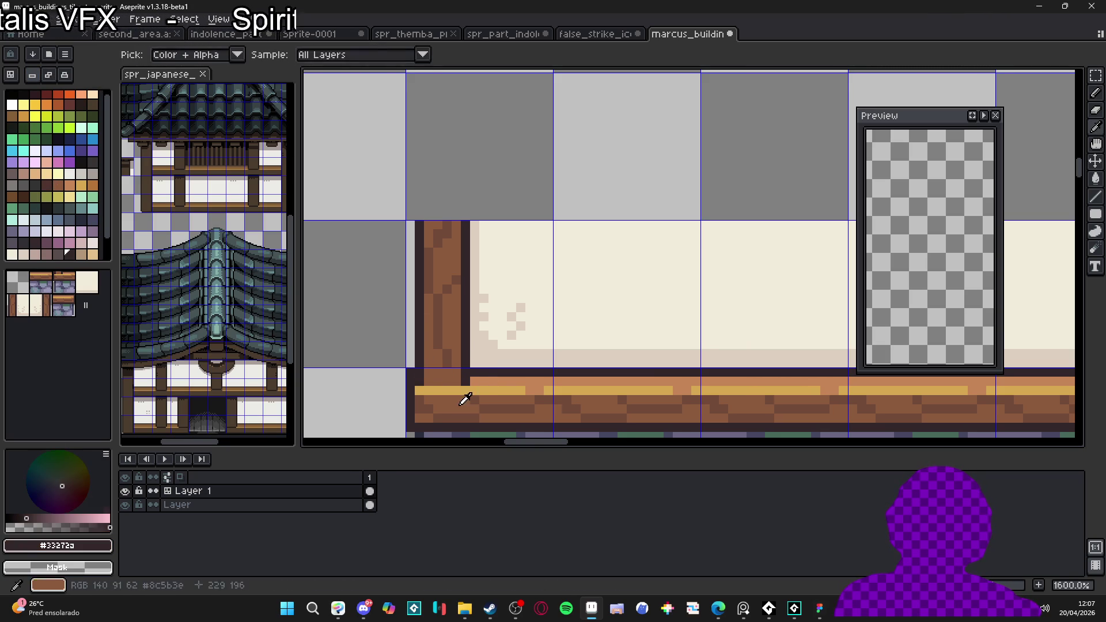
alt+click(459, 387)
drag(457, 390, 419, 390)
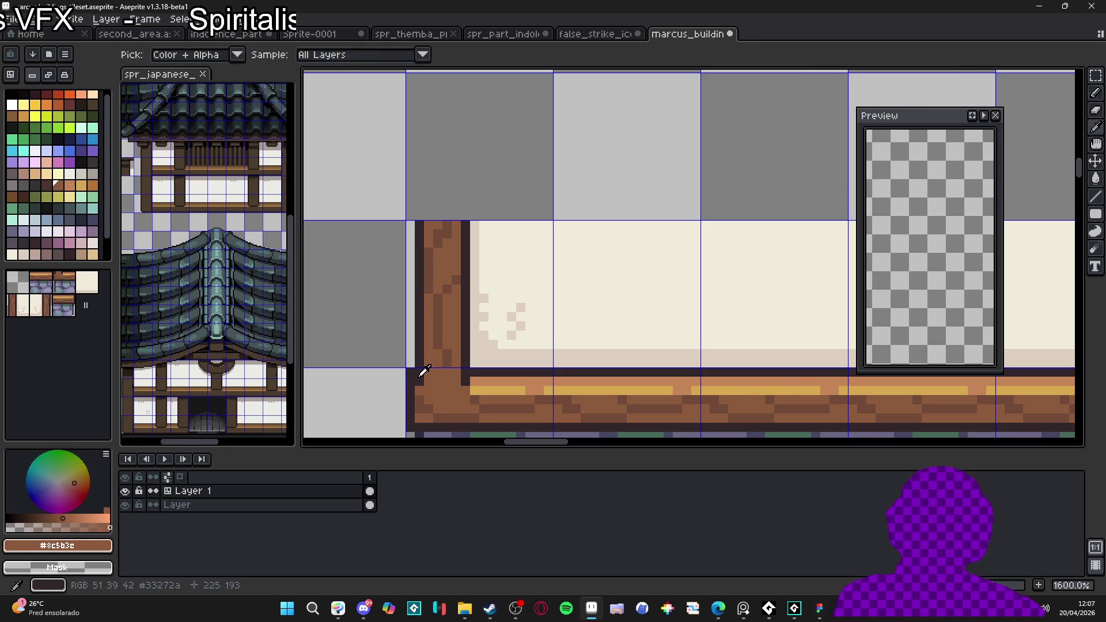
alt+click(419, 381)
shift+click(469, 390)
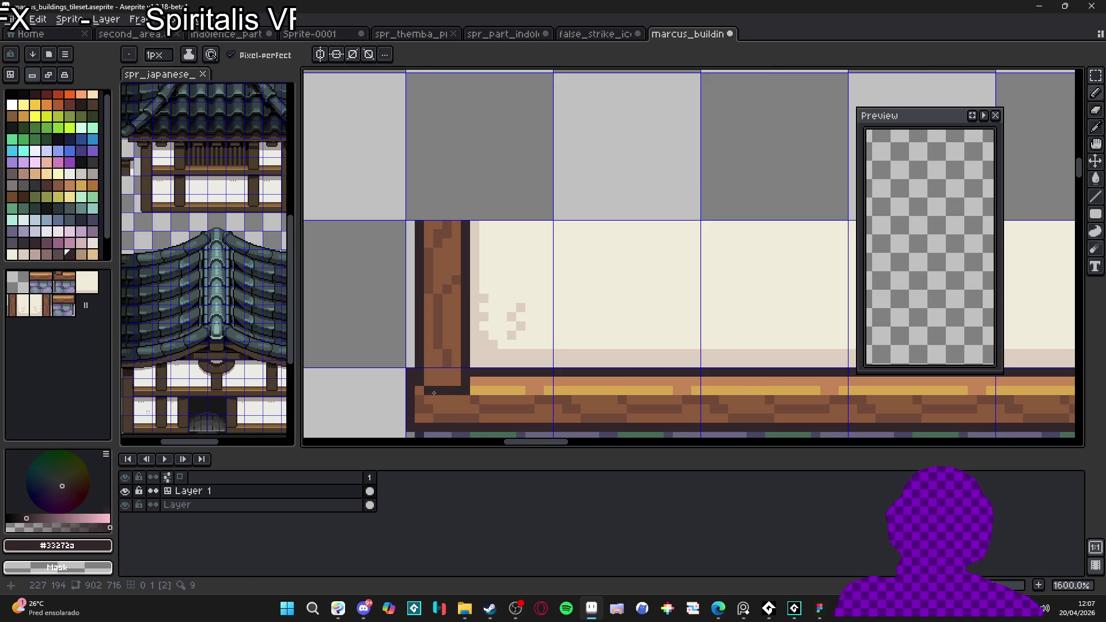
scroll(424, 387, down, 4)
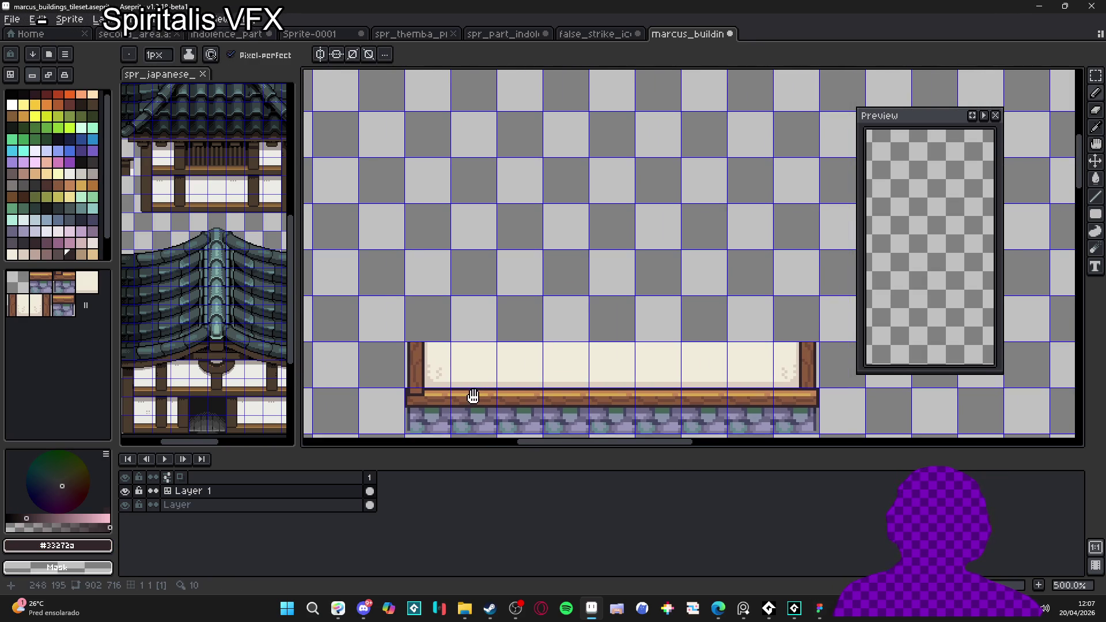
Step: Put a dark pixel at the beam strip's end and repaint the orange pixels at the right post's base brown
scroll(437, 367, down, 1)
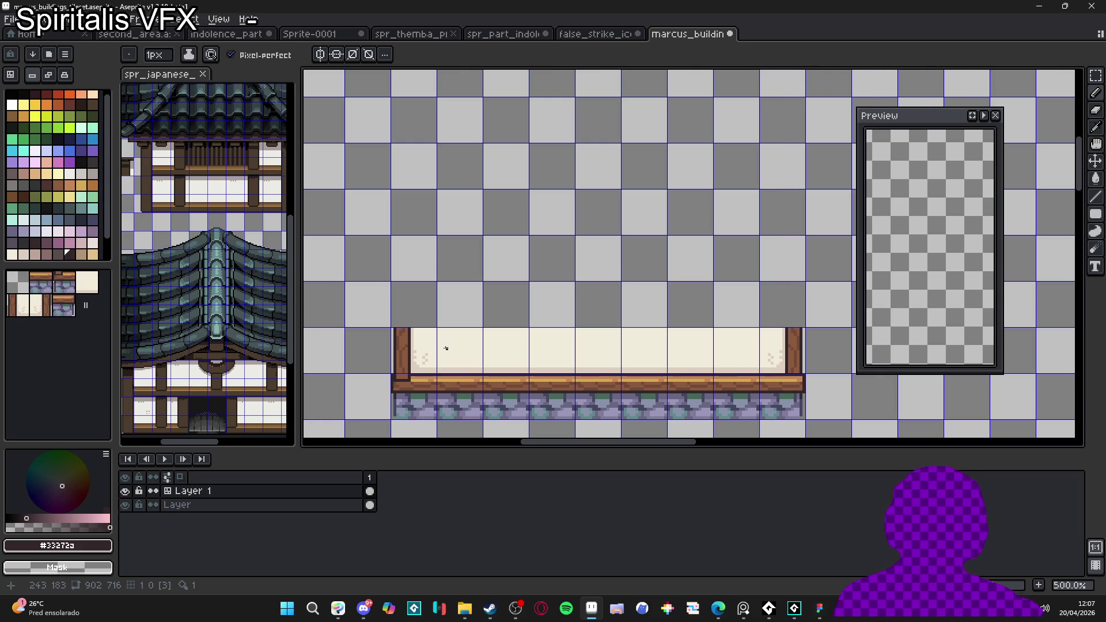
scroll(483, 335, up, 1)
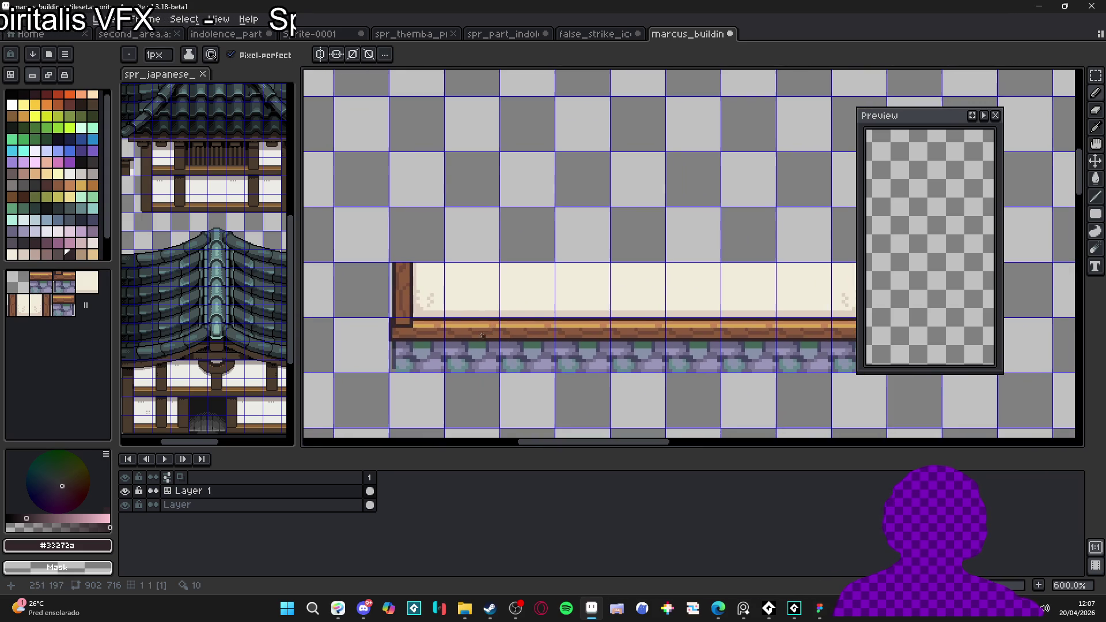
key(v)
scroll(453, 348, down, 2)
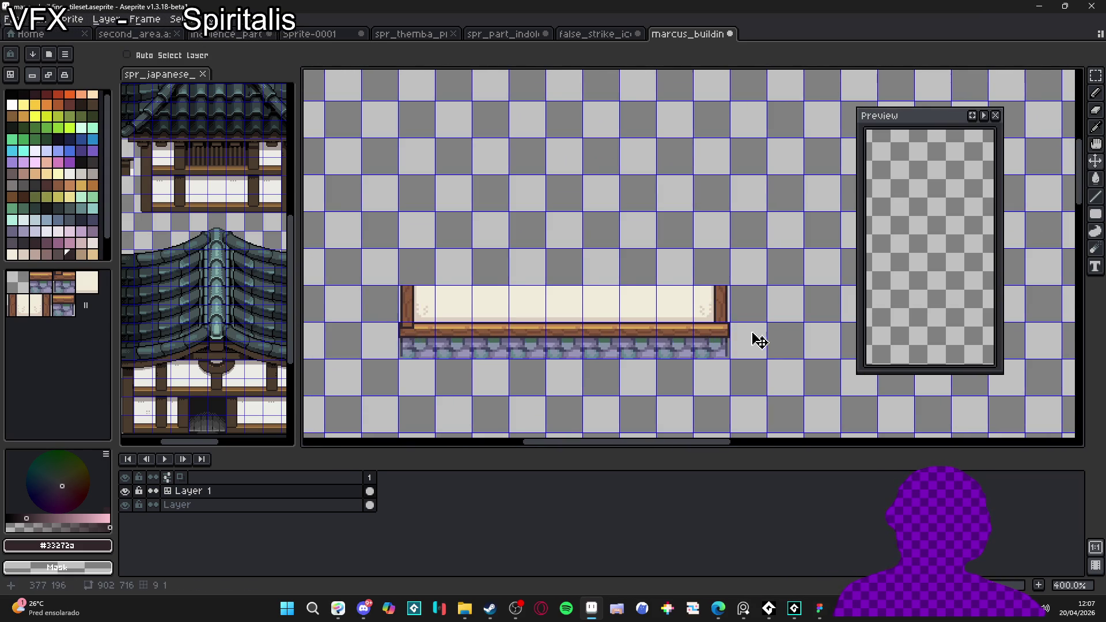
scroll(742, 336, up, 6)
key(b)
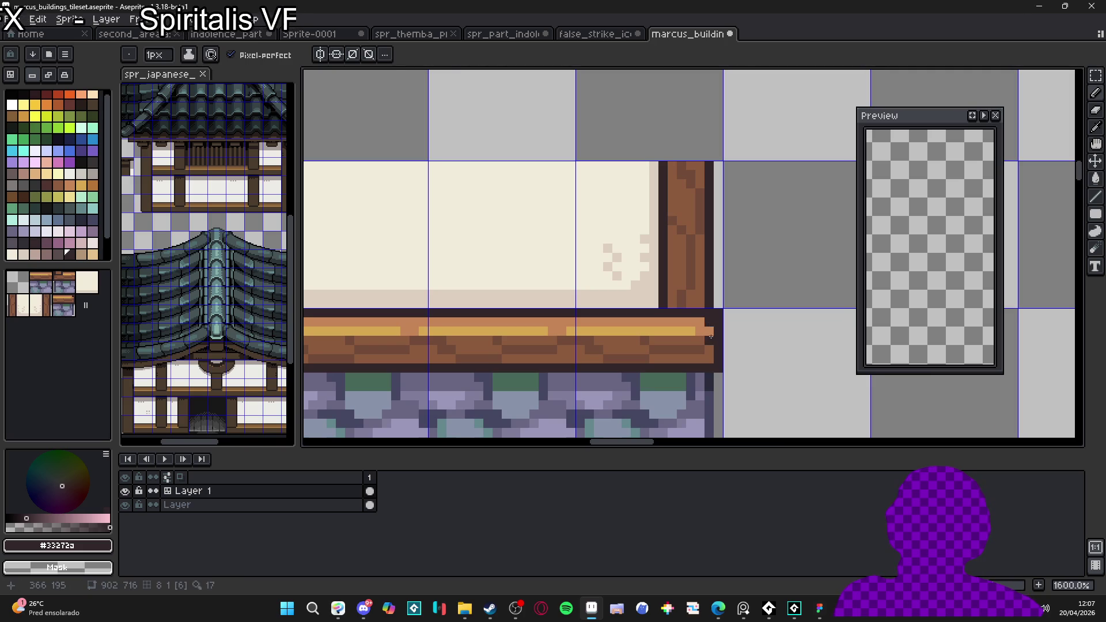
click(663, 330)
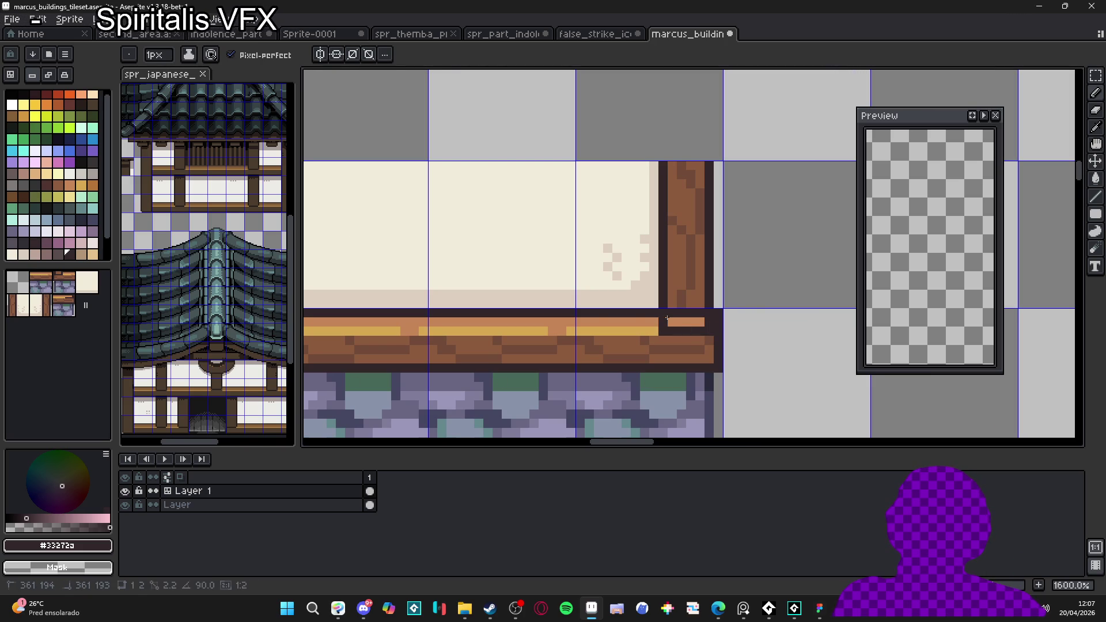
alt+click(676, 296)
click(694, 320)
alt+click(686, 314)
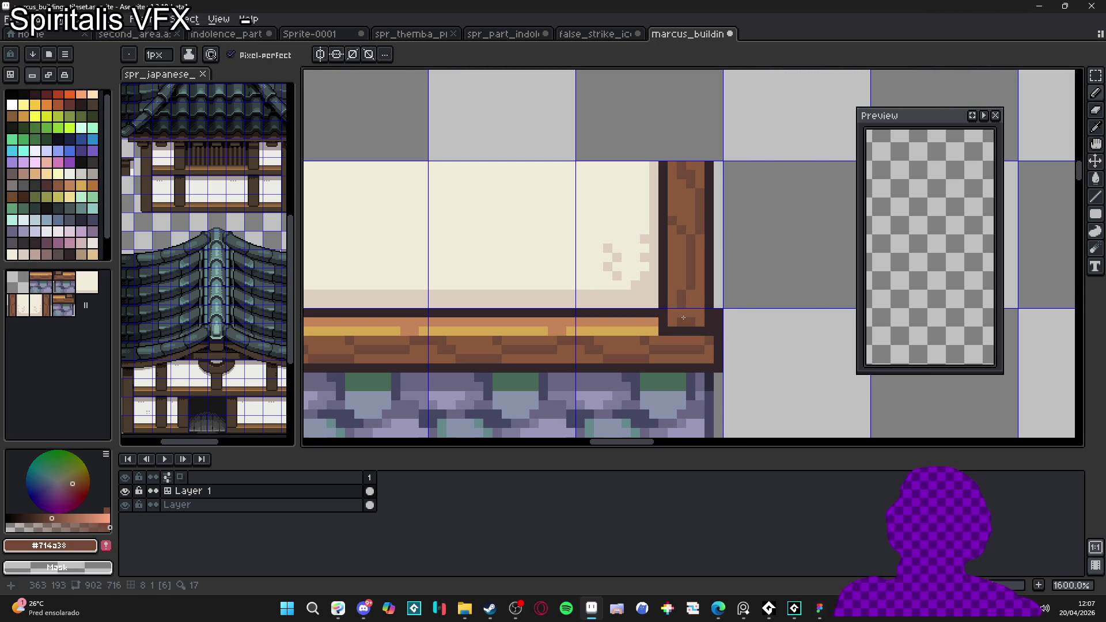
scroll(653, 348, down, 4)
scroll(653, 348, down, 2)
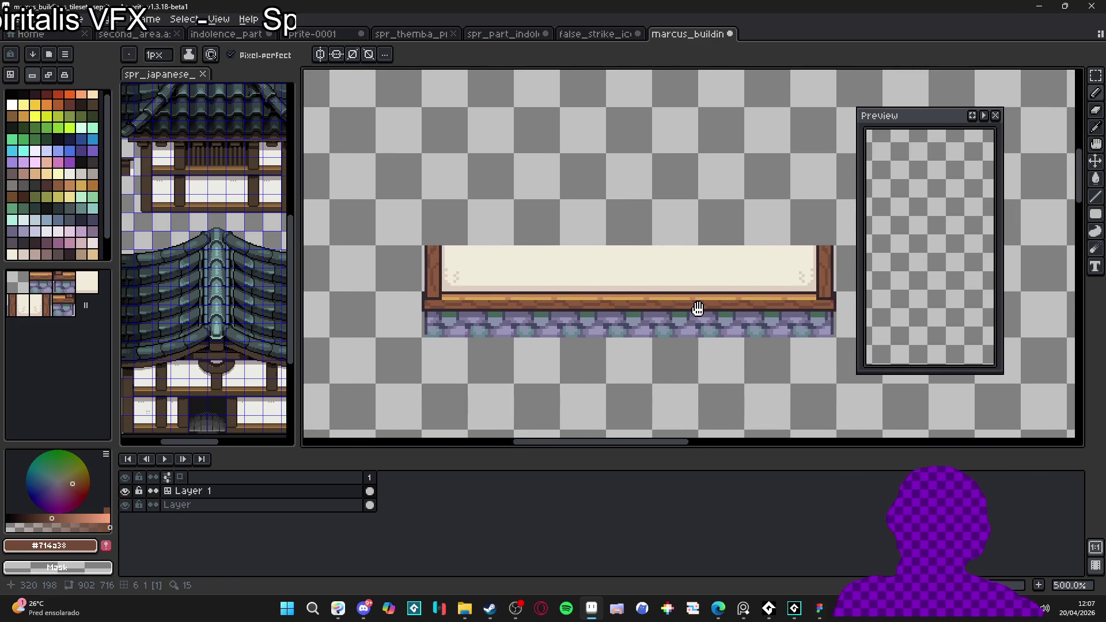
key(alt+Tab)
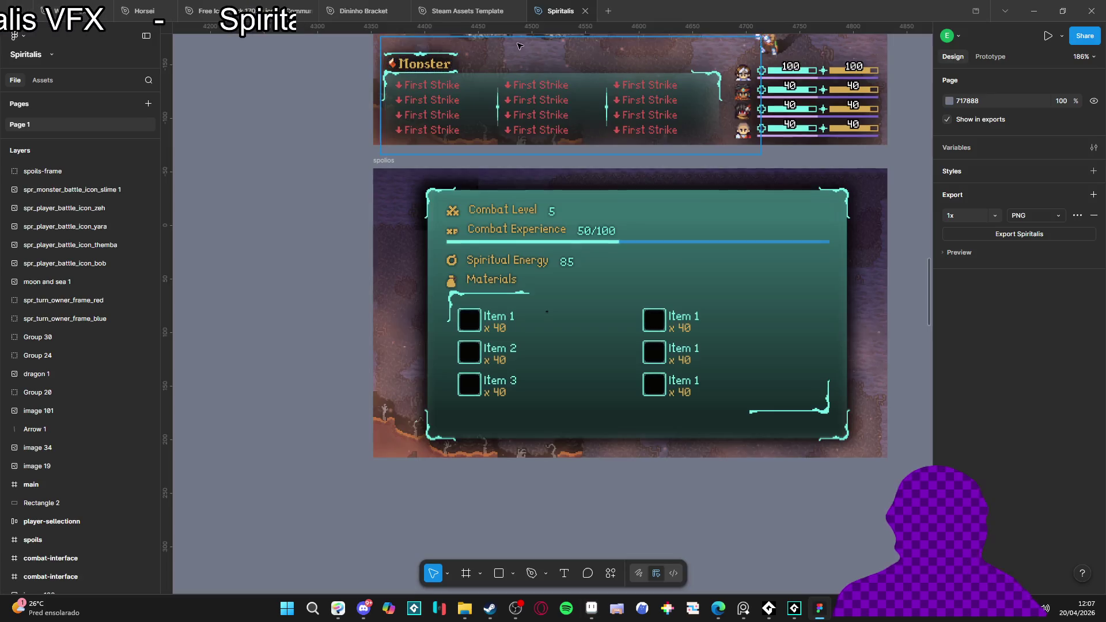
scroll(449, 285, down, 5)
scroll(449, 285, down, 2)
scroll(460, 293, left, 5)
scroll(478, 253, up, 6)
scroll(484, 223, up, 4)
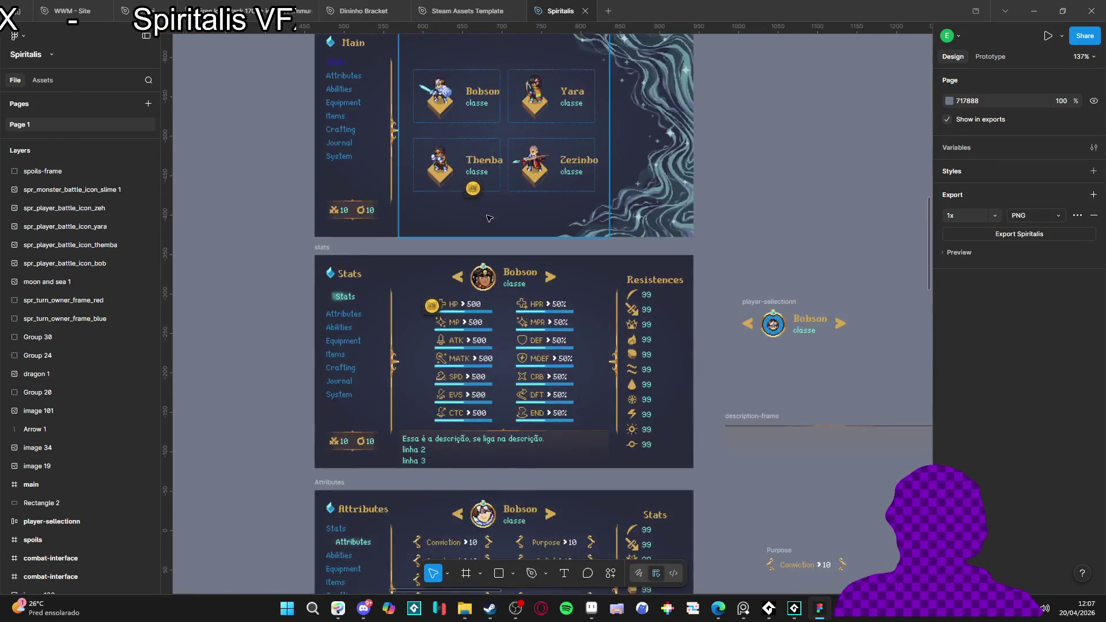
scroll(495, 225, up, 2)
scroll(507, 226, up, 2)
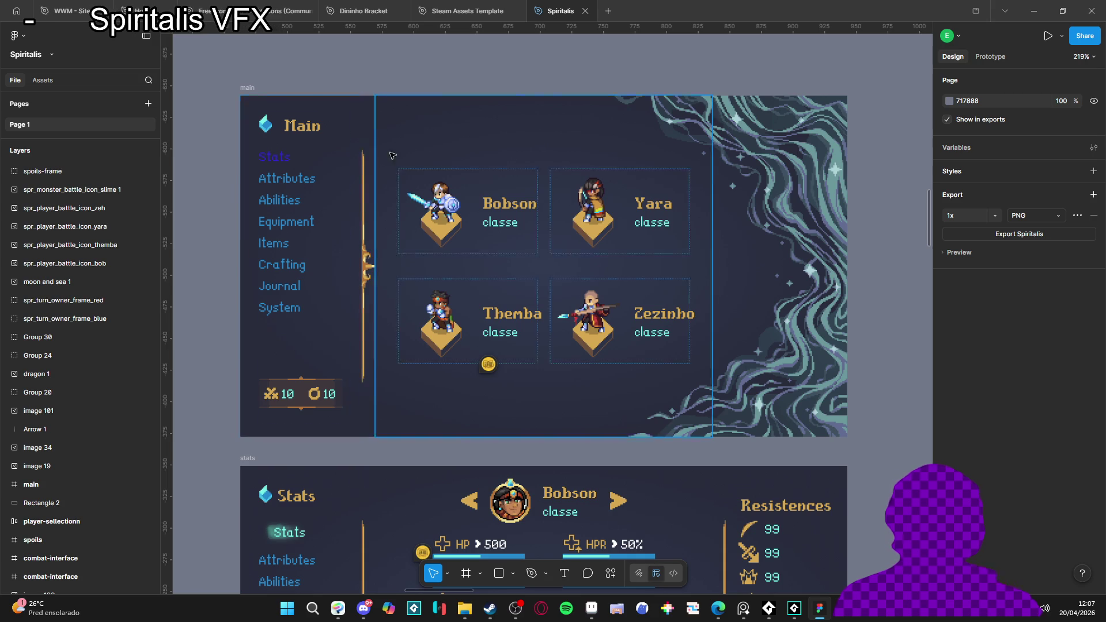
scroll(461, 345, up, 1)
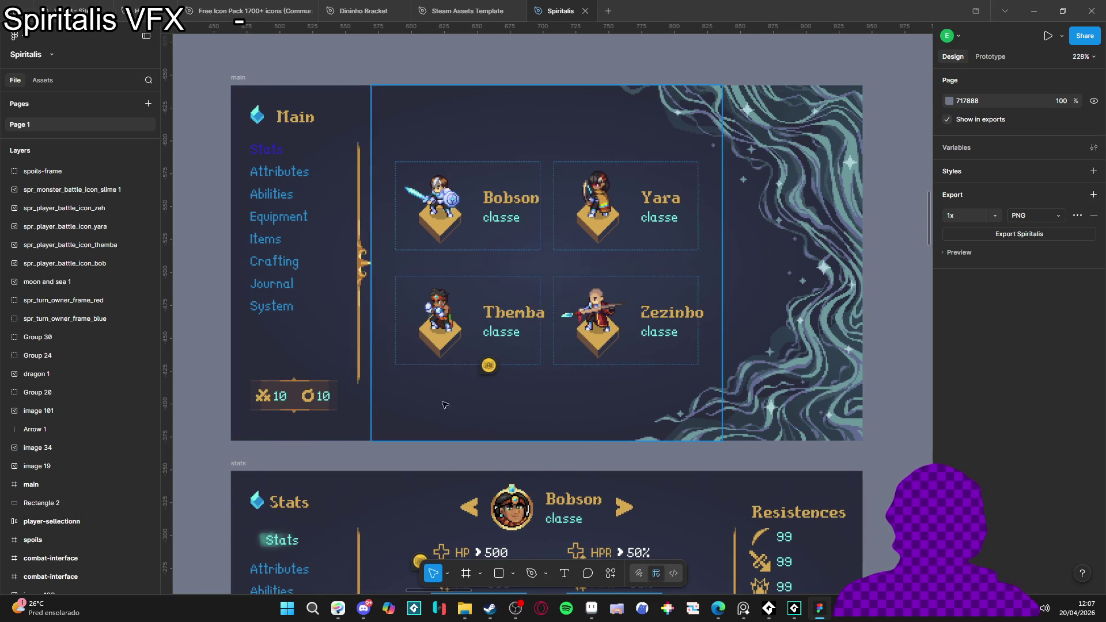
scroll(561, 280, down, 6)
scroll(552, 283, up, 1)
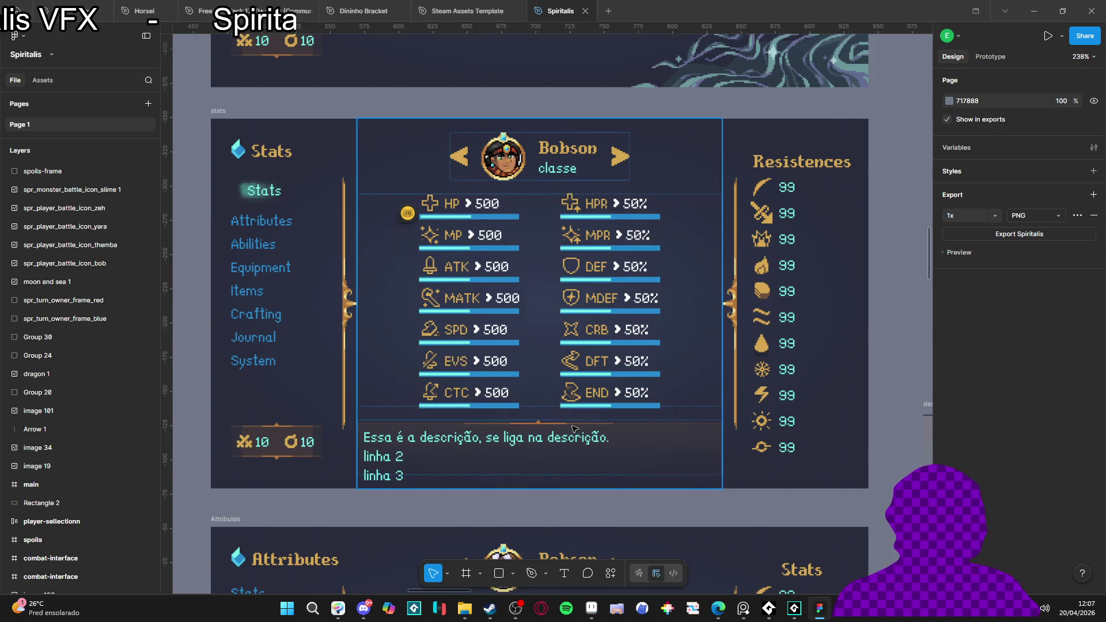
scroll(495, 334, down, 5)
scroll(453, 388, down, 3)
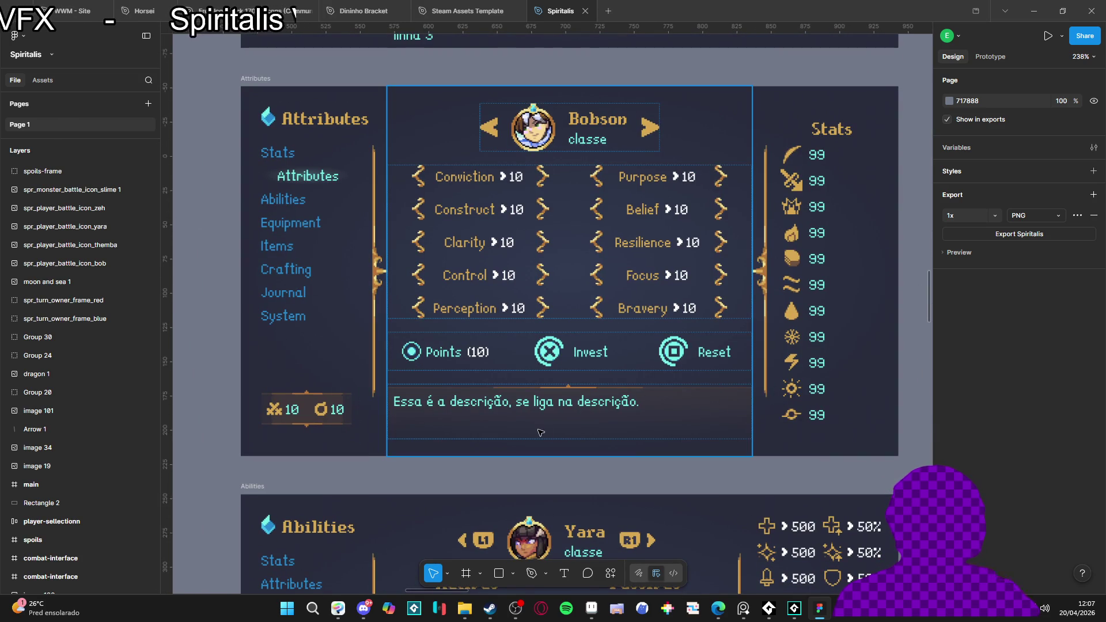
scroll(672, 395, down, 7)
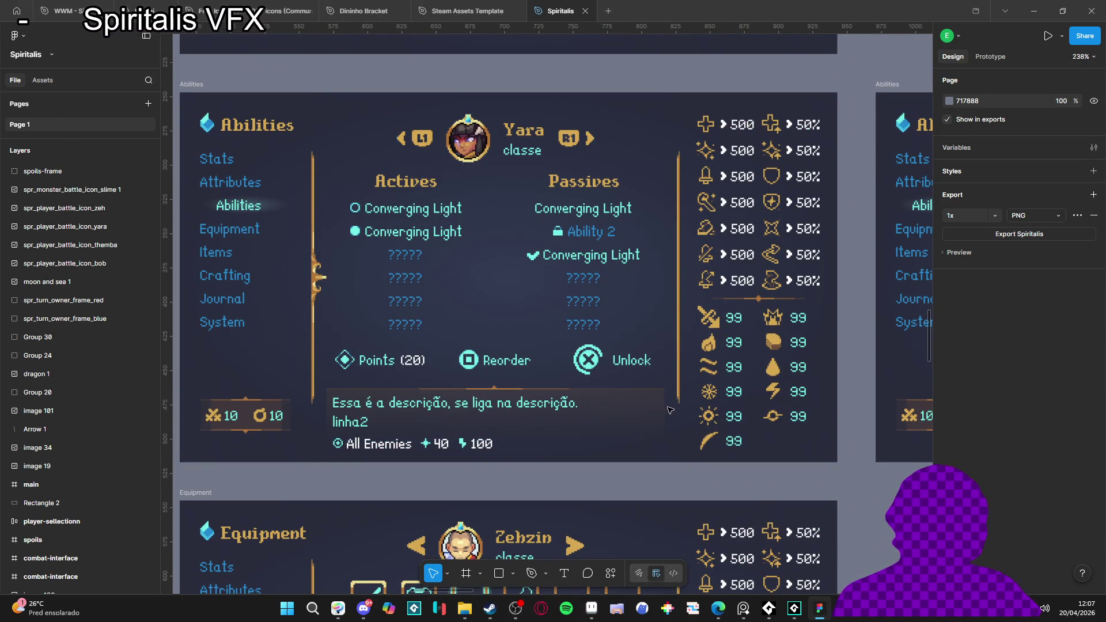
scroll(669, 410, down, 7)
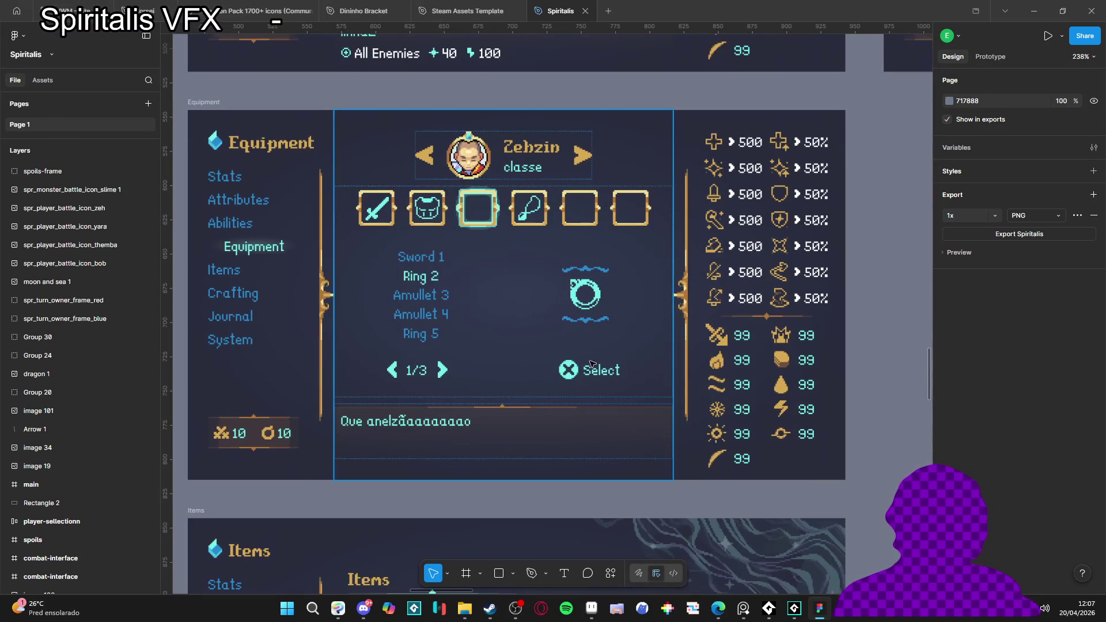
scroll(571, 343, down, 8)
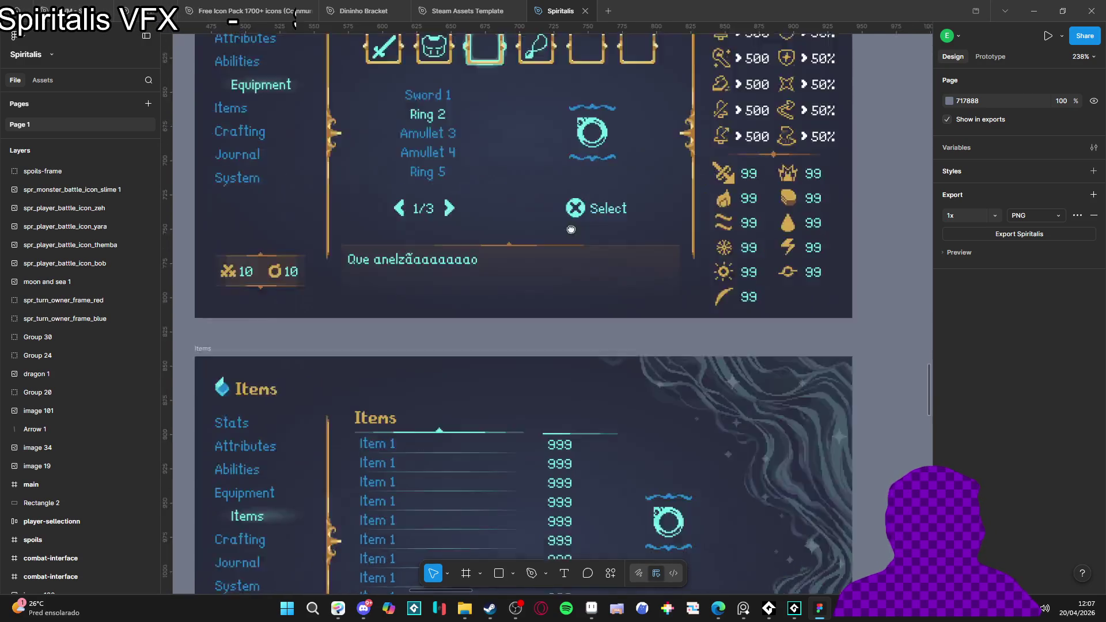
scroll(557, 370, down, 15)
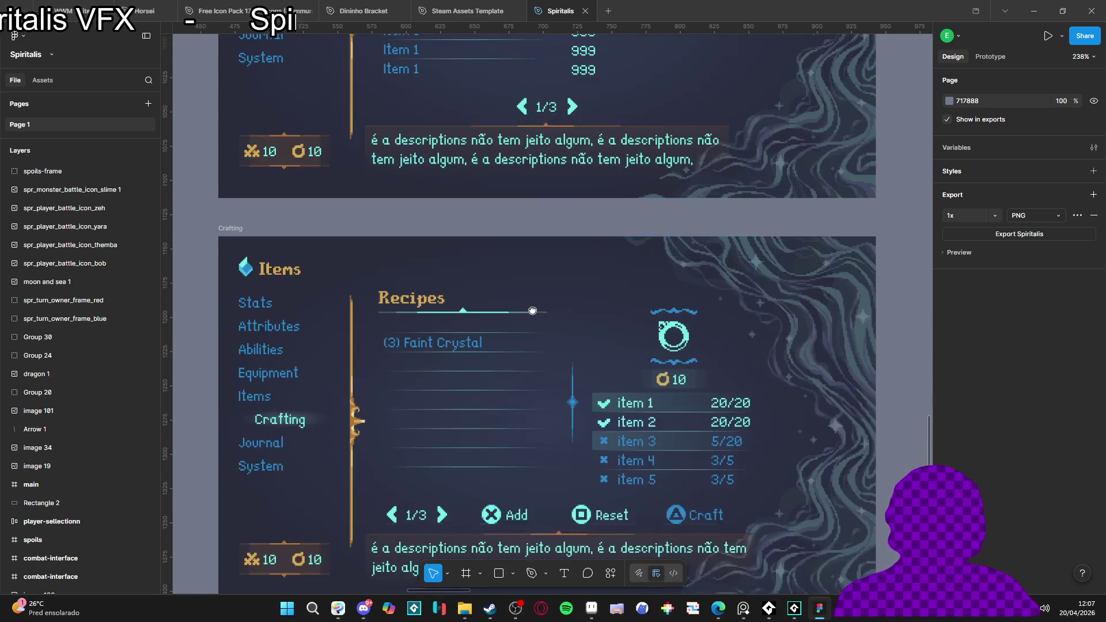
scroll(536, 306, up, 1)
scroll(536, 311, right, 2)
scroll(524, 334, right, 9)
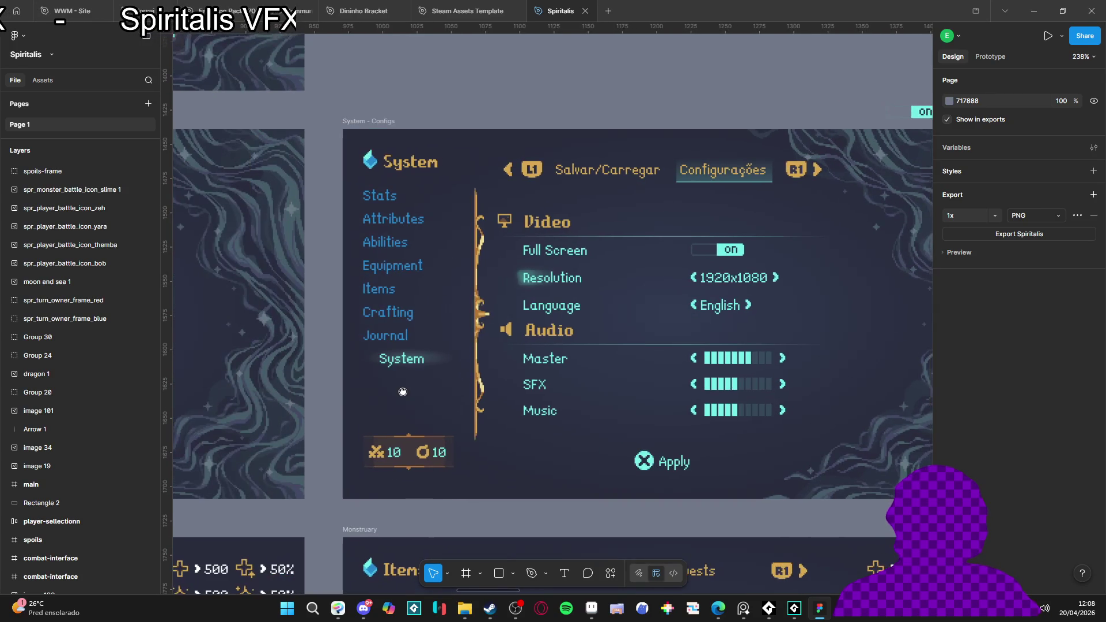
scroll(328, 386, left, 9)
scroll(407, 285, down, 5)
scroll(407, 285, down, 2)
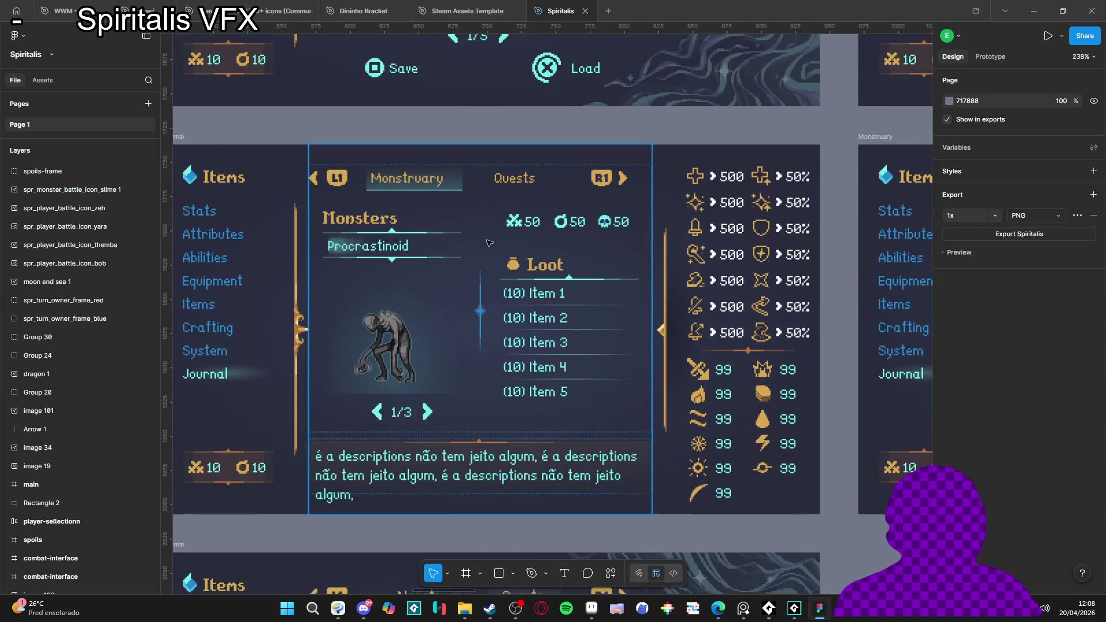
scroll(518, 277, left, 3)
scroll(757, 286, right, 12)
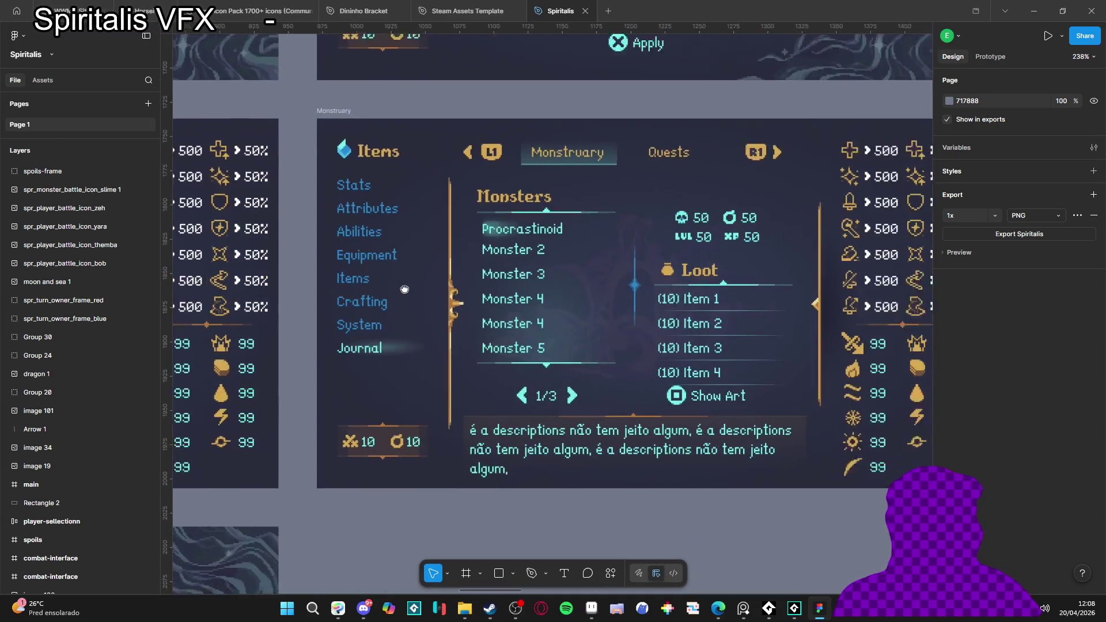
scroll(305, 306, right, 12)
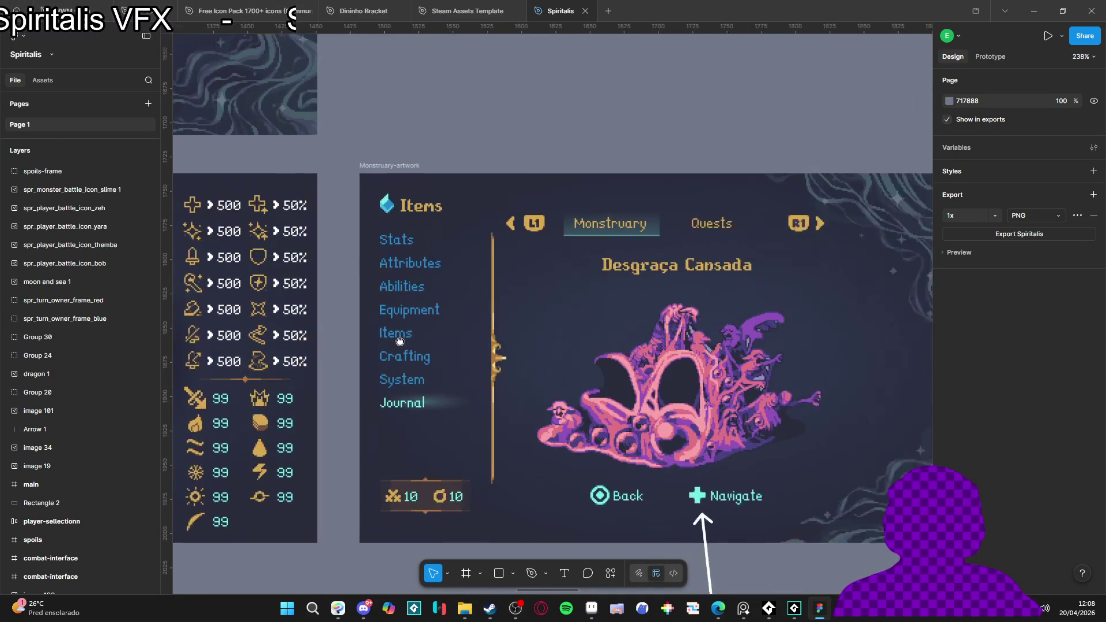
scroll(569, 304, right, 8)
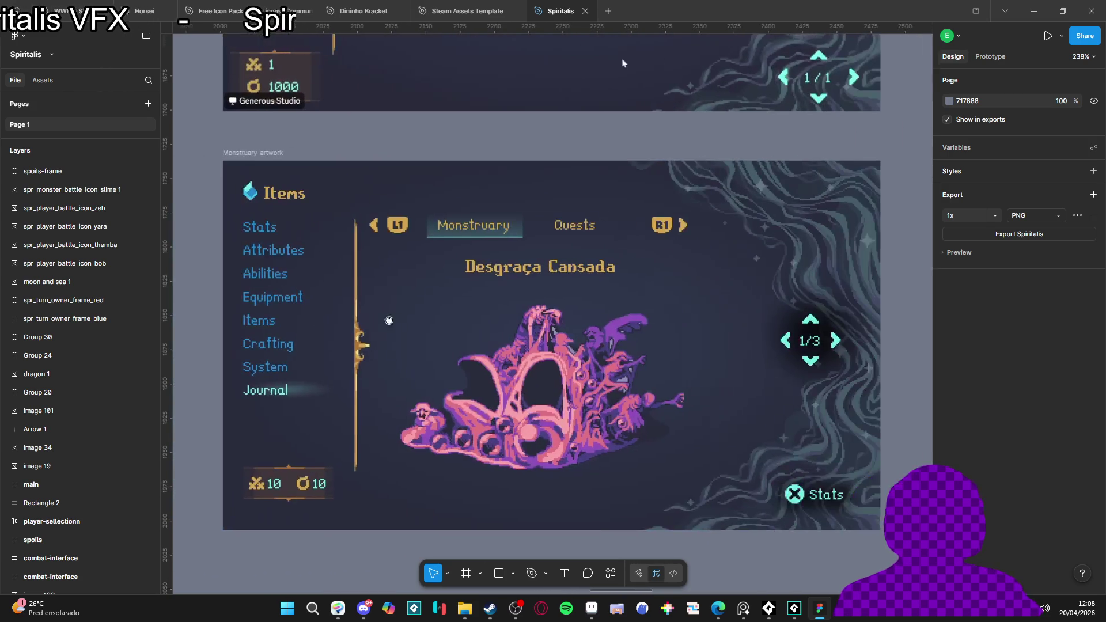
scroll(658, 312, left, 20)
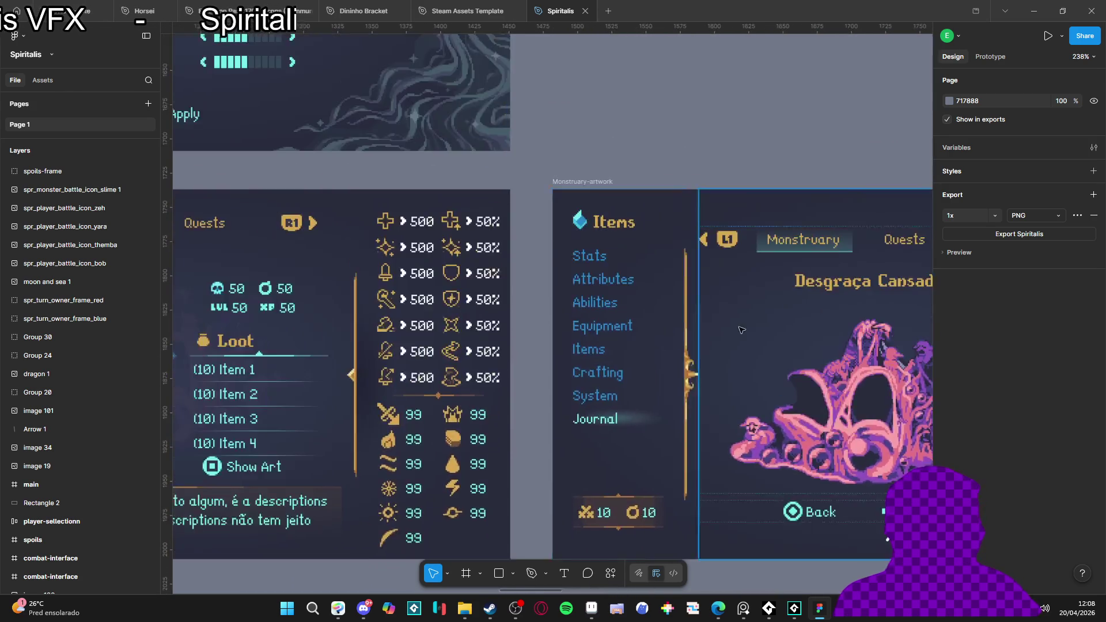
scroll(531, 222, down, 9)
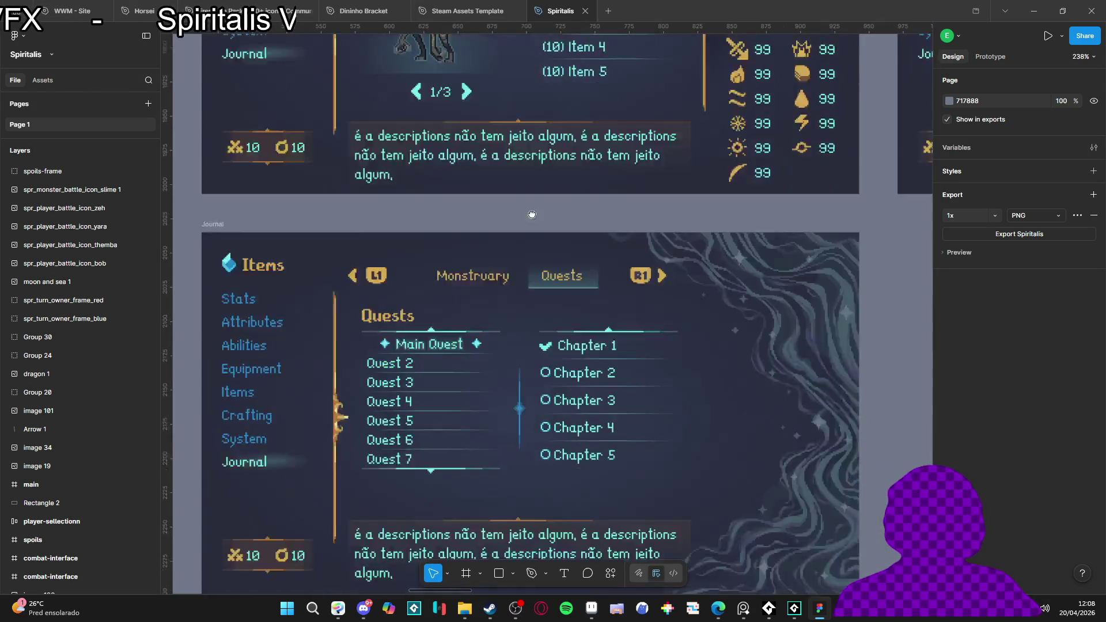
scroll(531, 222, down, 3)
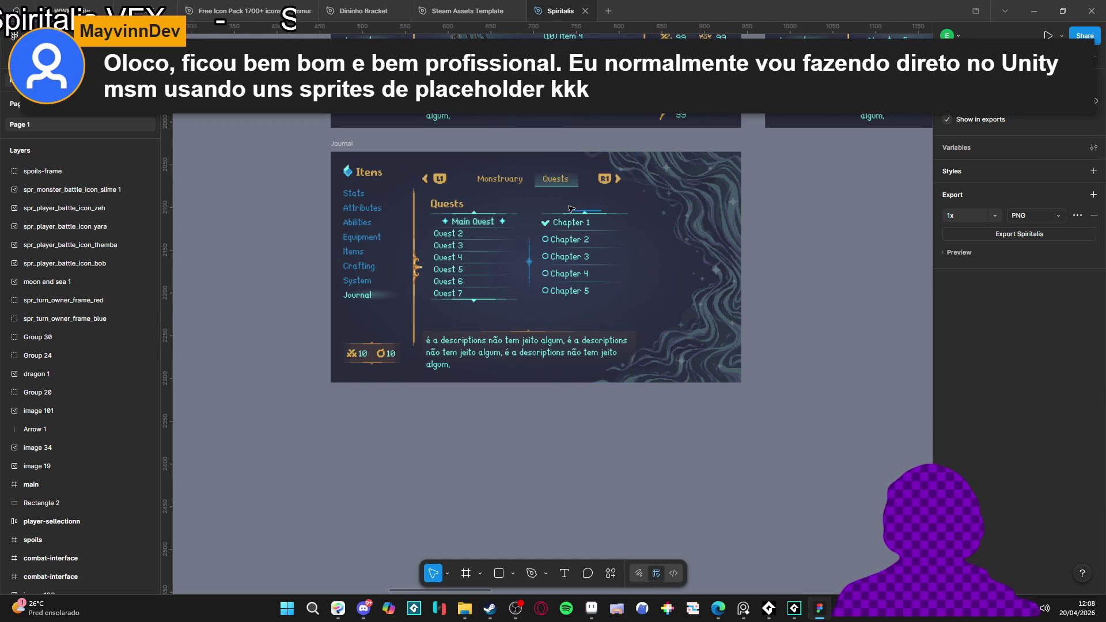
scroll(570, 209, down, 3)
scroll(444, 340, right, 5)
drag(712, 205, 465, 329)
Step: Pan and zoom through Figma's combat-interface frames, then minimize Figma to return to Aseprite
scroll(465, 328, down, 3)
scroll(496, 306, up, 10)
scroll(518, 288, right, 7)
scroll(527, 282, up, 5)
scroll(576, 311, up, 4)
scroll(634, 345, down, 4)
scroll(687, 371, up, 4)
scroll(686, 372, down, 4)
scroll(576, 345, down, 5)
scroll(513, 333, up, 4)
scroll(513, 333, down, 3)
scroll(510, 333, left, 5)
scroll(507, 332, left, 5)
scroll(501, 332, up, 2)
scroll(502, 332, up, 2)
scroll(536, 322, right, 5)
scroll(576, 306, up, 3)
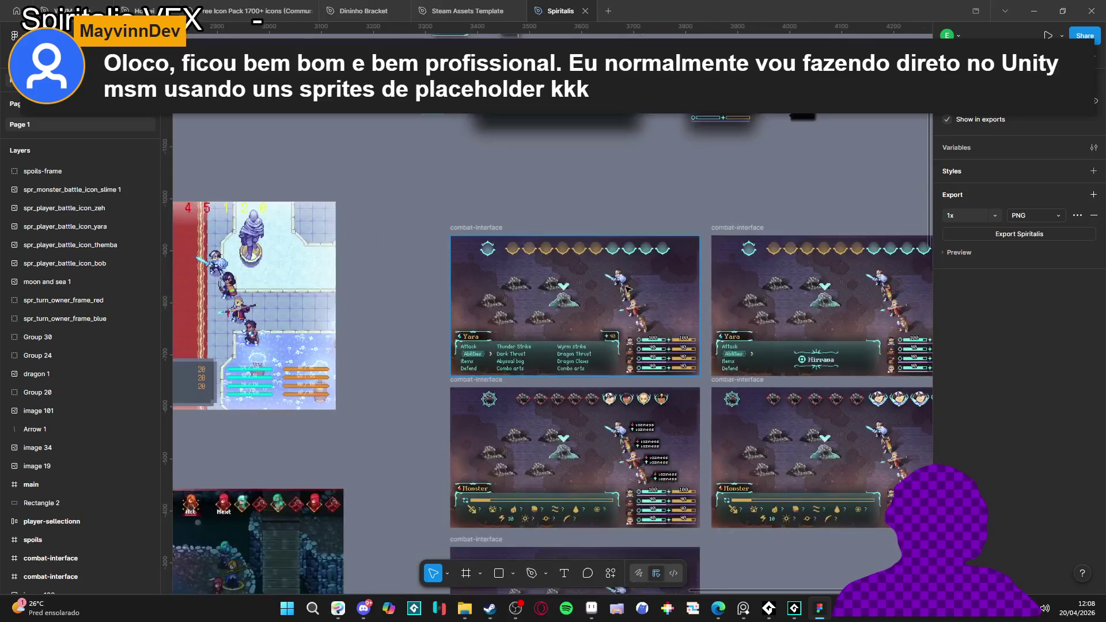
scroll(626, 289, up, 3)
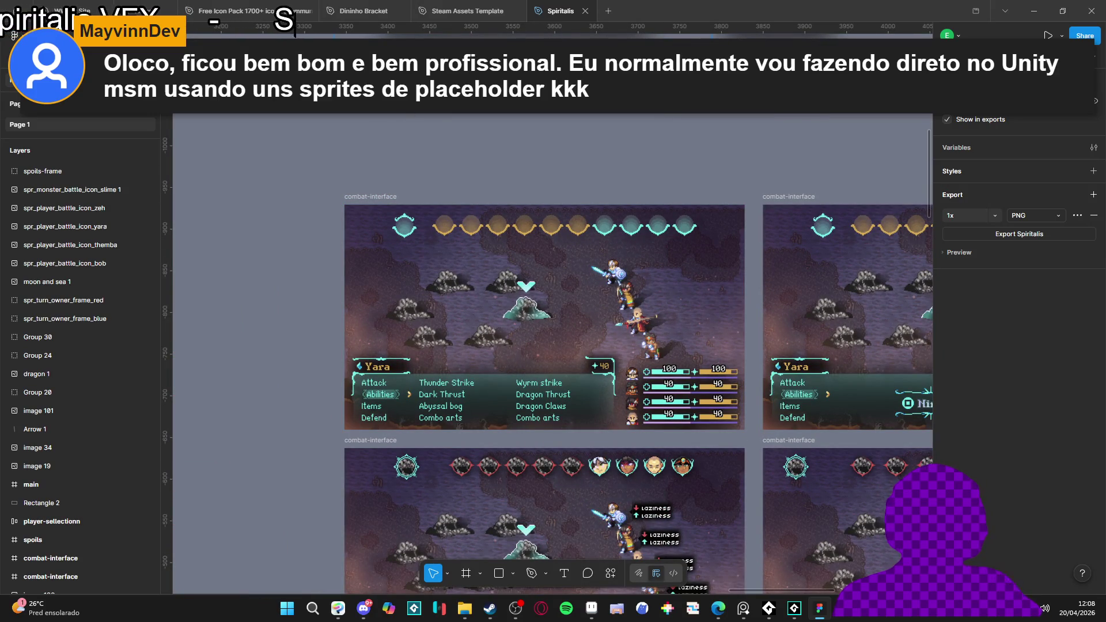
click(1035, 15)
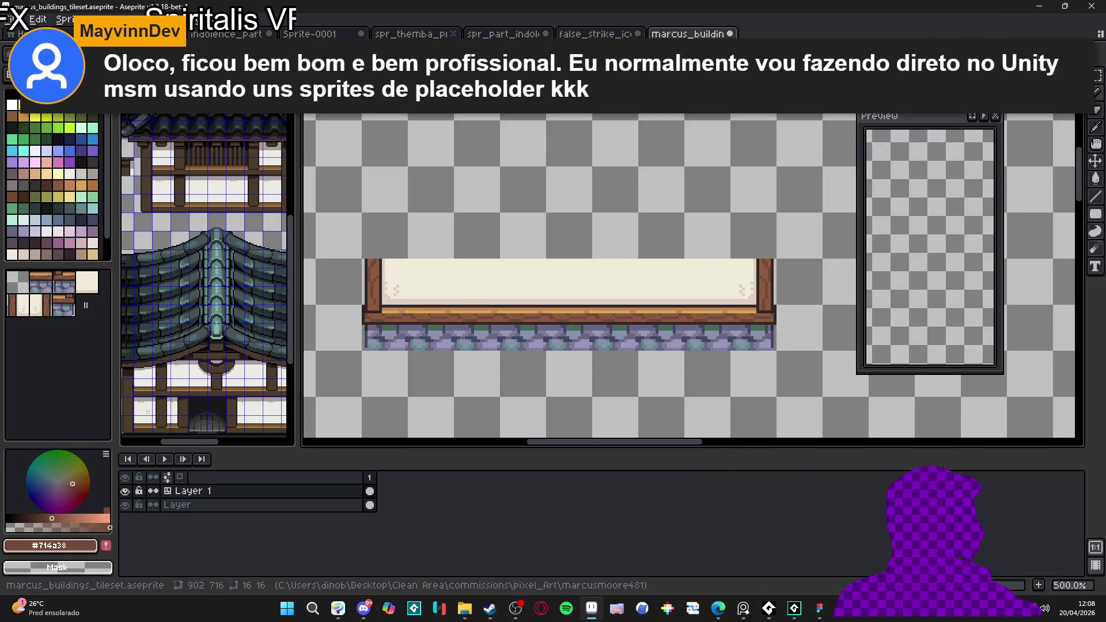
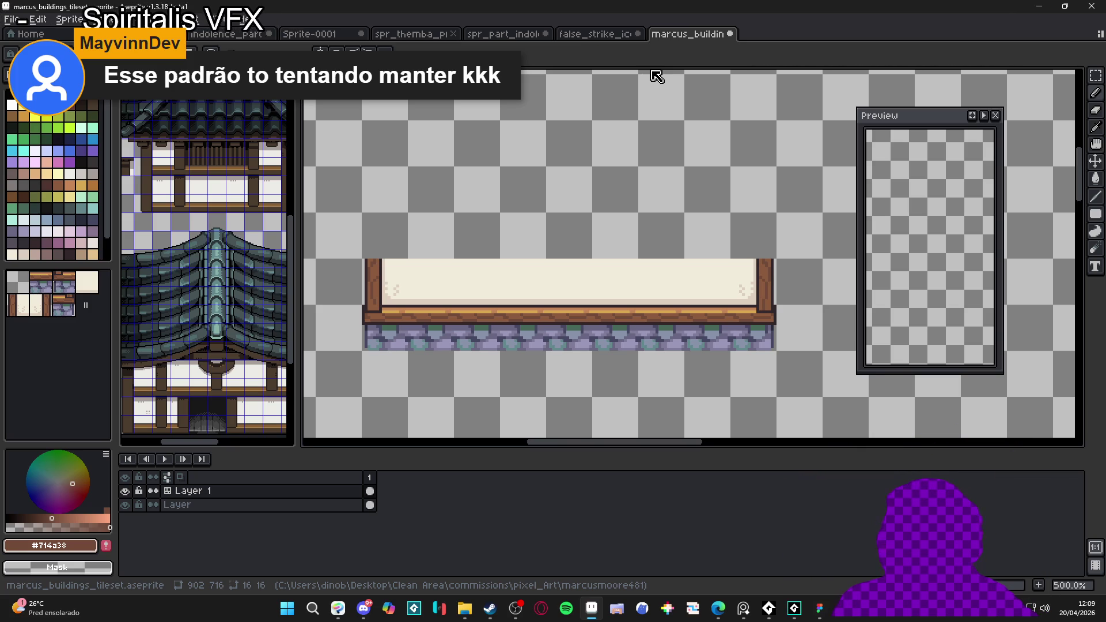
Step: Show the tile grid and sample the wall's dark outline colour, undoing a misplaced vertical line
scroll(432, 345, down, 1)
key(ctrl+apostrophe)
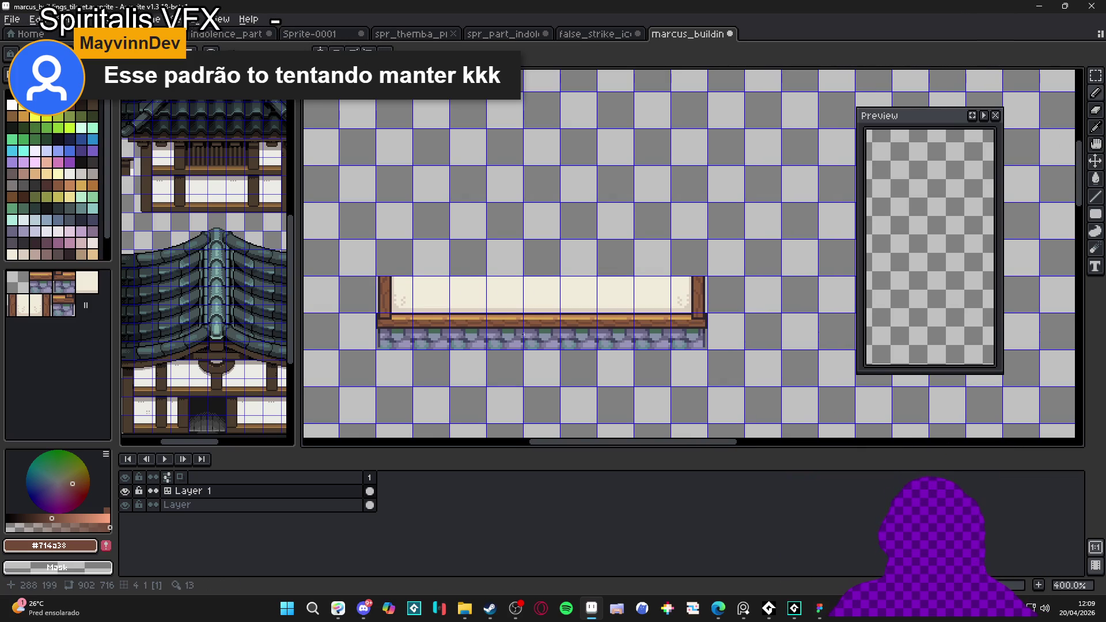
scroll(522, 319, up, 5)
scroll(513, 317, down, 3)
scroll(501, 314, up, 1)
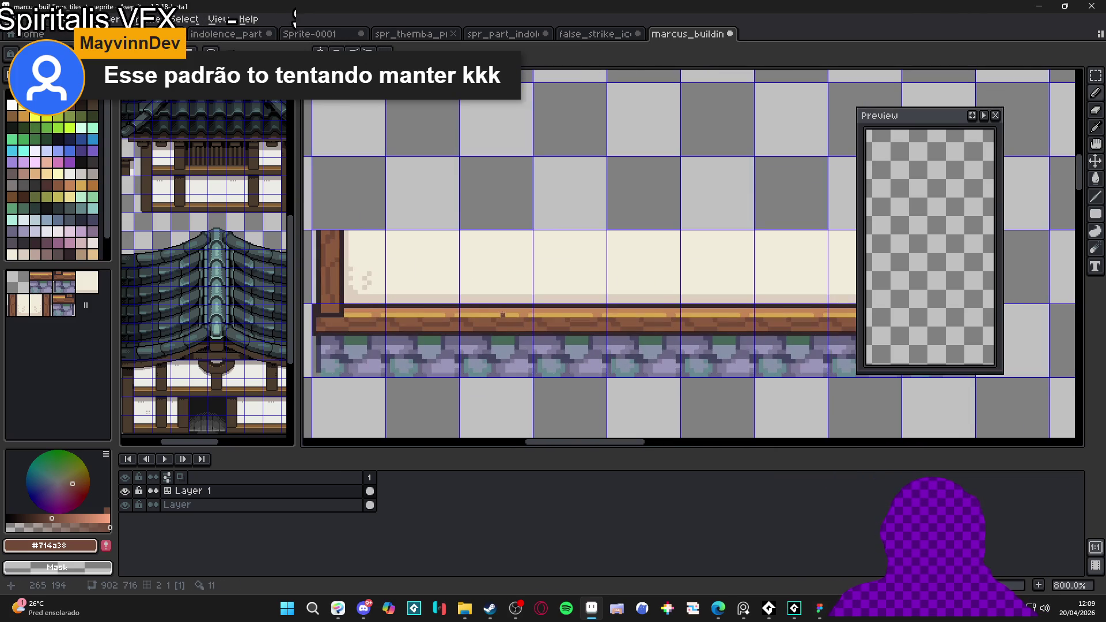
scroll(501, 314, up, 2)
scroll(504, 313, down, 5)
scroll(509, 314, up, 1)
scroll(515, 314, up, 4)
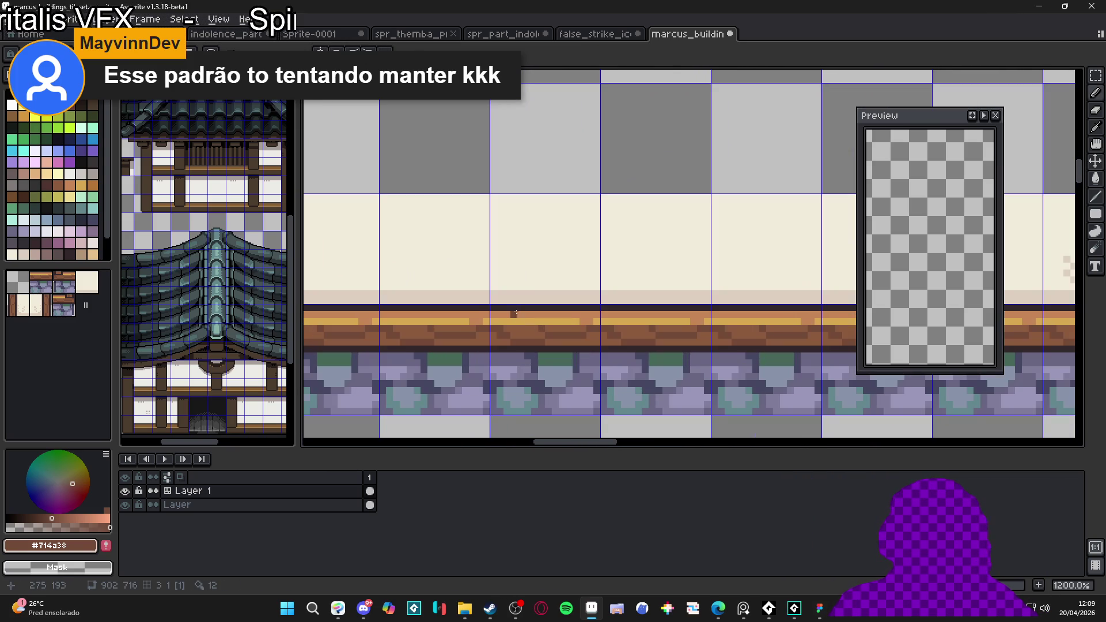
alt+click(522, 304)
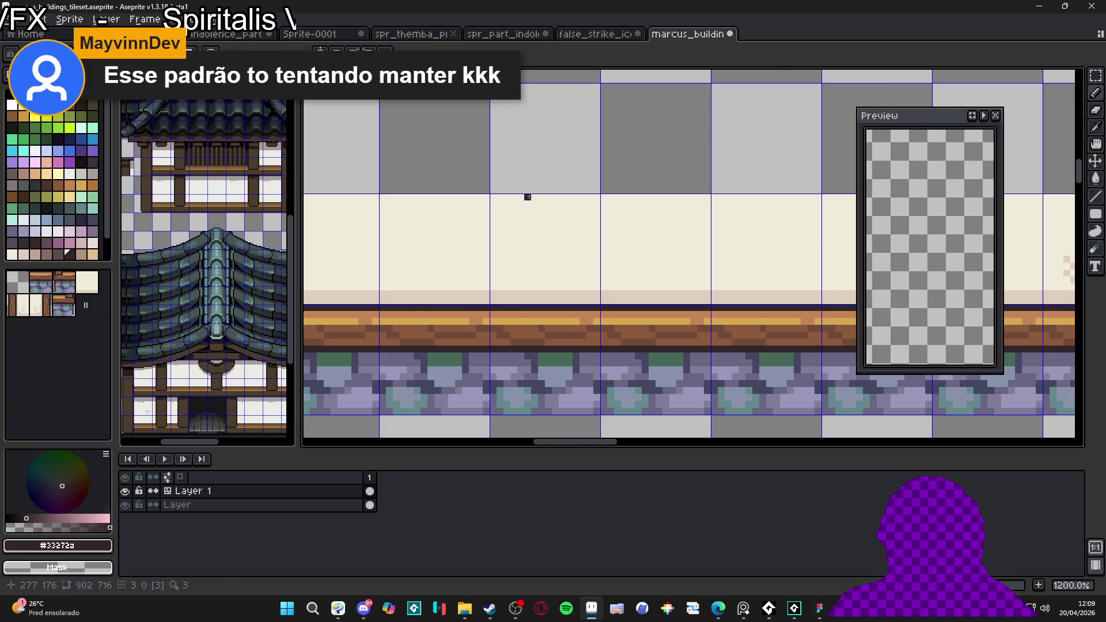
drag(521, 197, 520, 312)
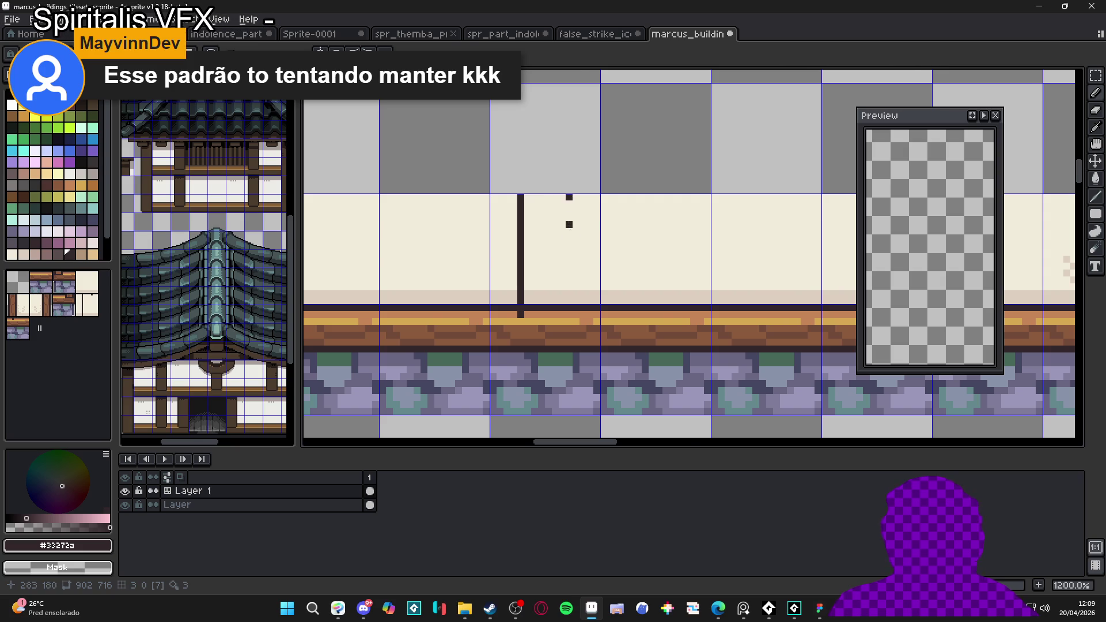
scroll(569, 218, down, 3)
scroll(574, 236, up, 1)
key(ctrl+z)
scroll(536, 232, up, 3)
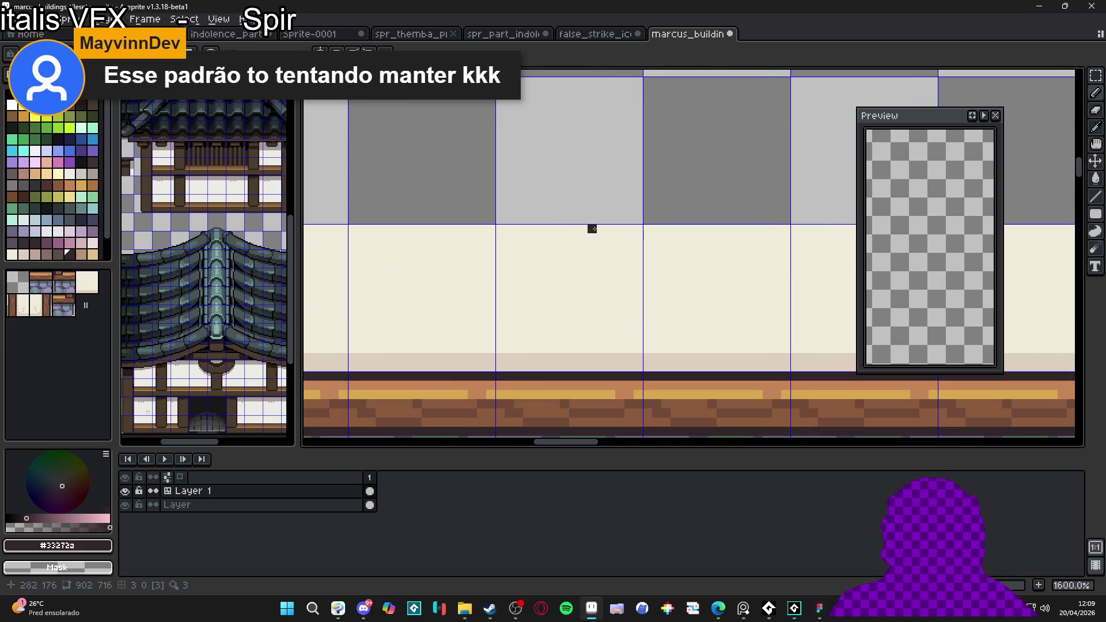
Step: Draw the post's two straight dark vertical edges down to the floor beam
click(592, 229)
shift+click(591, 395)
click(536, 229)
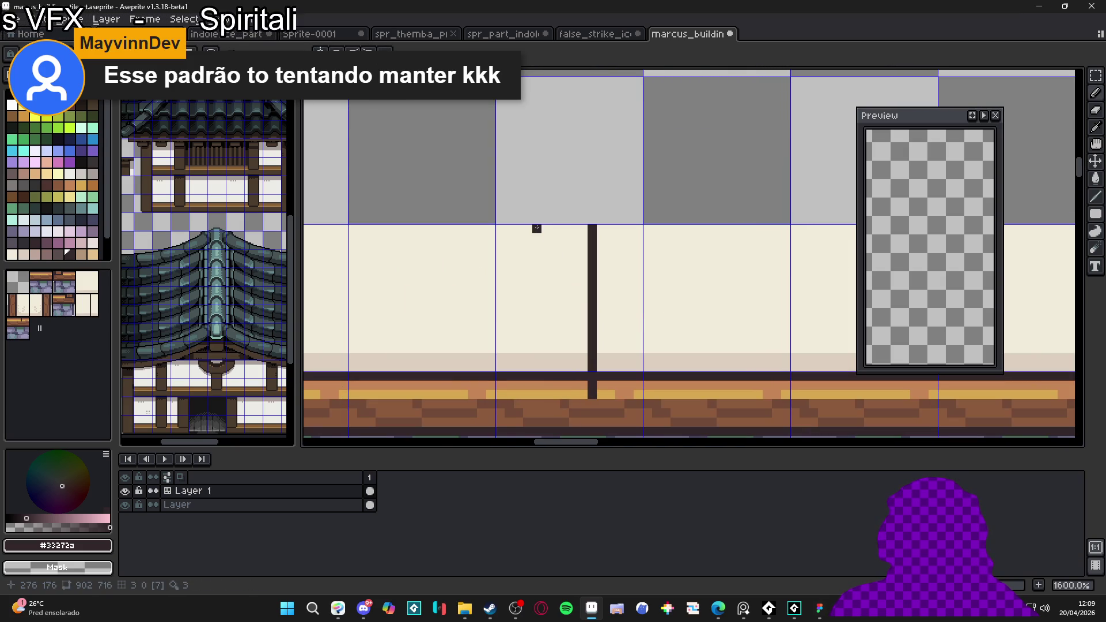
shift+click(536, 395)
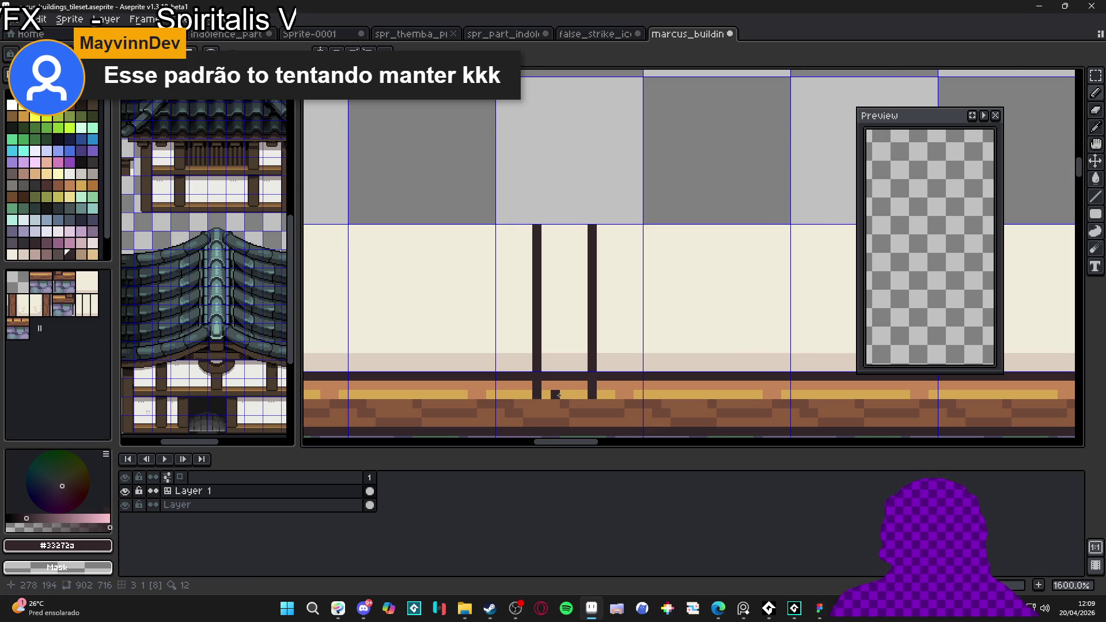
key(ctrl+z)
click(545, 230)
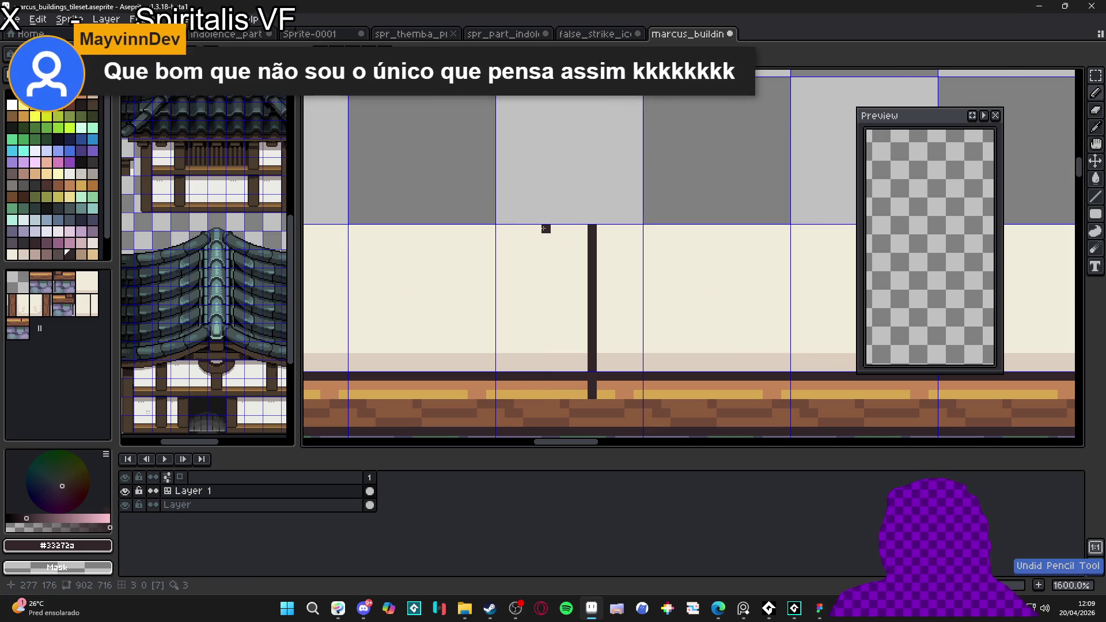
shift+click(547, 390)
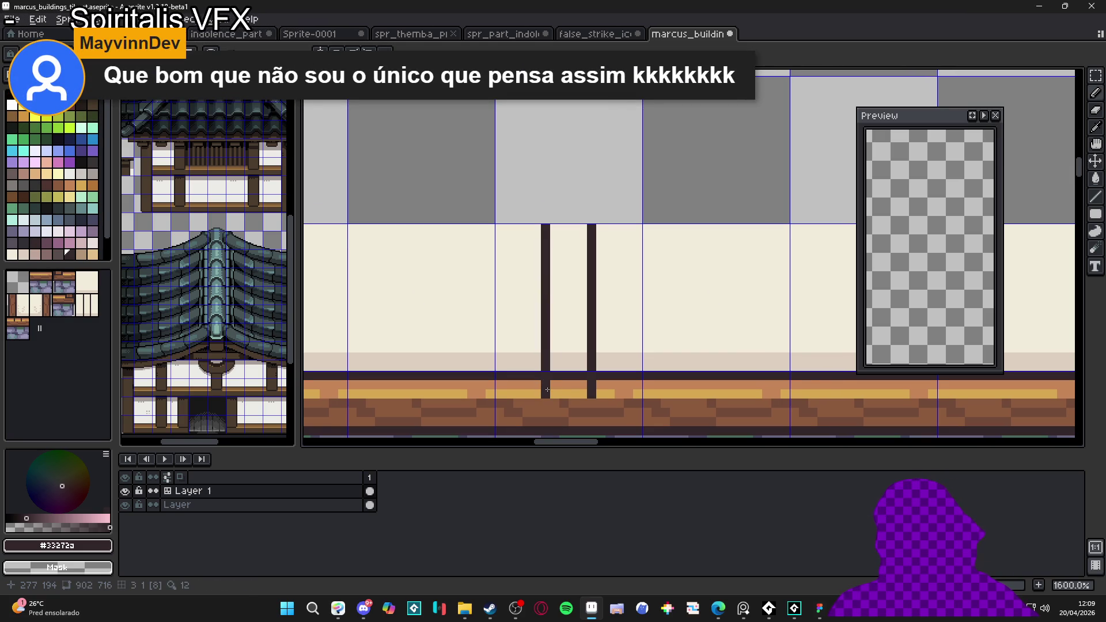
Step: Sample the orange wood from the floor beam and paint it inside the new post
alt+click(556, 383)
click(558, 230)
shift+click(562, 348)
mouse_move(562, 347)
mouse_down()
mouse_move(562, 395)
mouse_move(573, 396)
mouse_move(575, 243)
mouse_move(581, 314)
mouse_up()
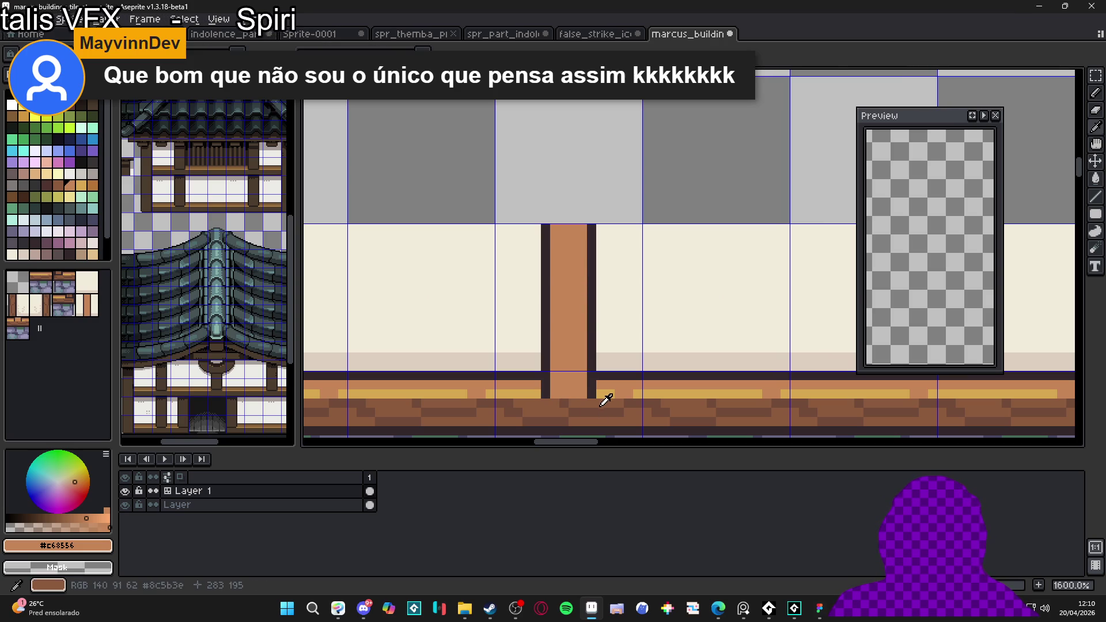
Step: Paint the last cream strip inside the post orange
alt+click(598, 387)
scroll(589, 393, down, 3)
scroll(590, 393, up, 5)
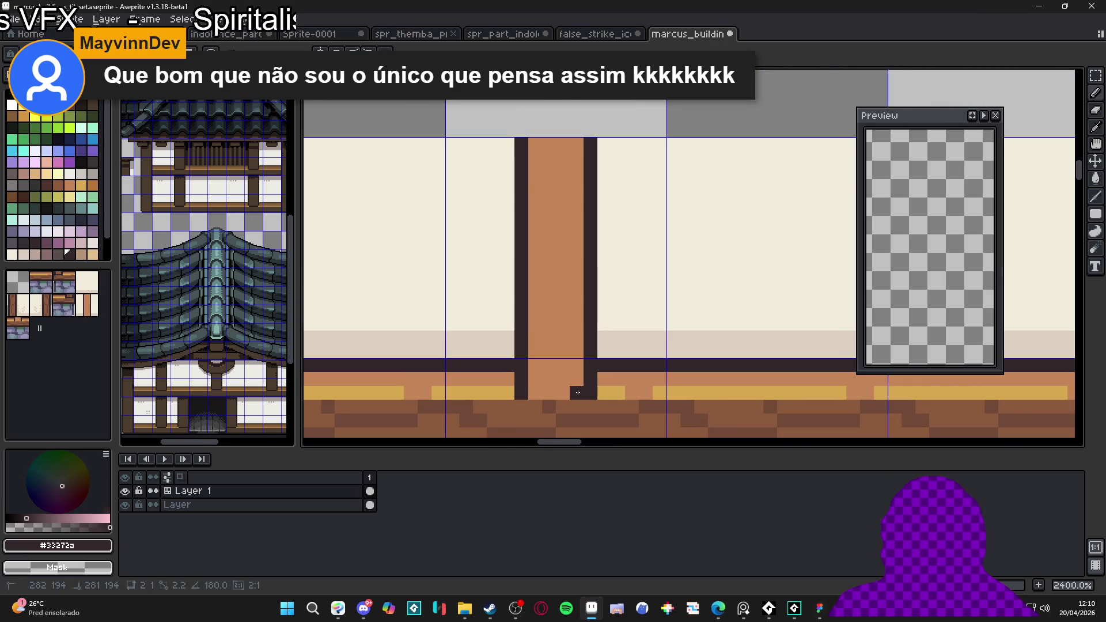
scroll(585, 398, down, 6)
mouse_move(586, 399)
mouse_down()
mouse_move(569, 388)
mouse_move(558, 348)
mouse_up()
scroll(562, 385, up, 3)
scroll(553, 375, down, 2)
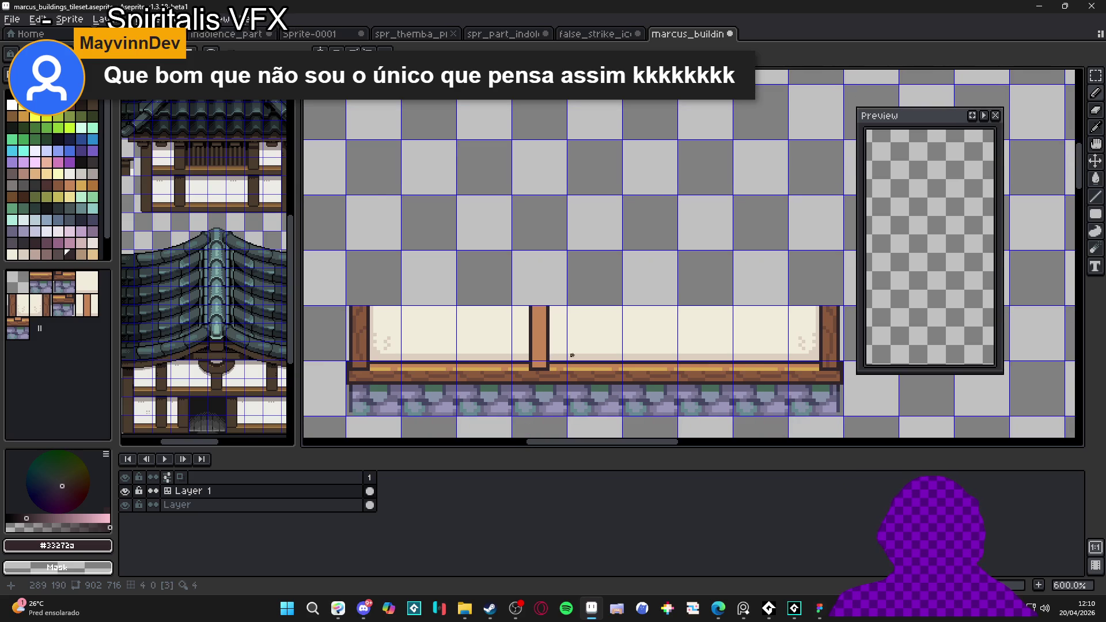
scroll(591, 335, up, 3)
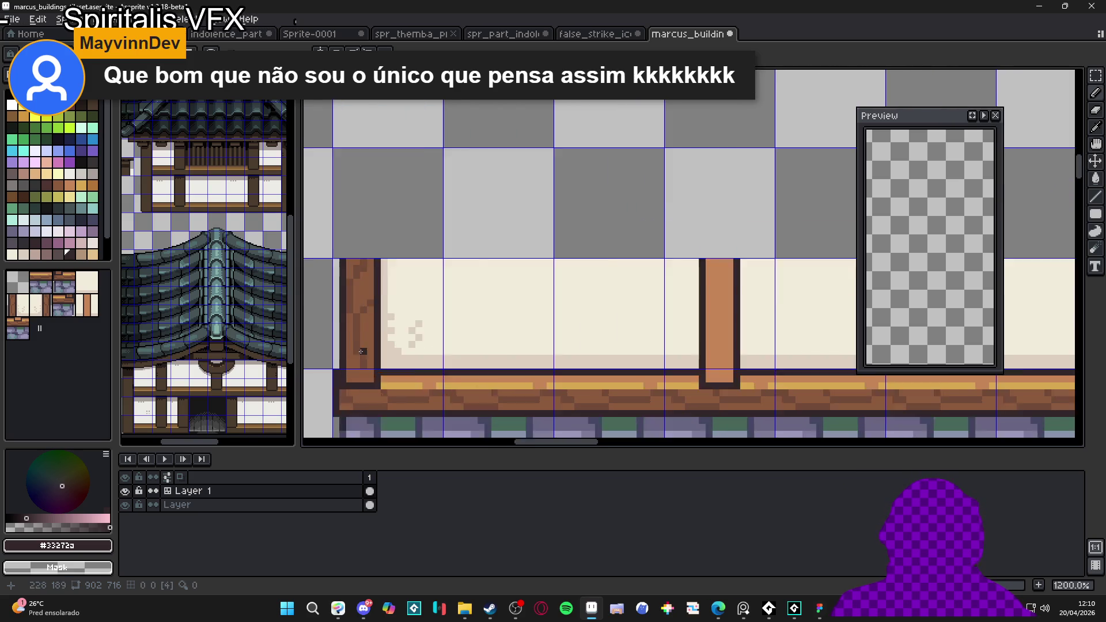
Step: Fill the new post with the medium brown sampled from an existing post
alt+click(363, 288)
scroll(691, 339, down, 3)
scroll(586, 332, up, 2)
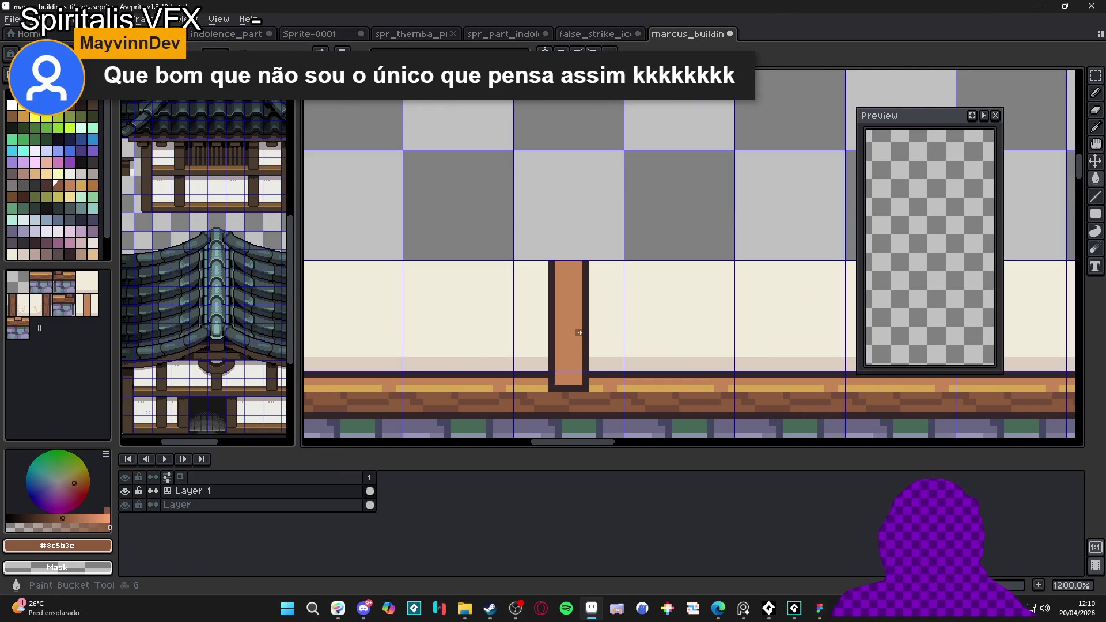
click(579, 332)
scroll(579, 332, down, 2)
scroll(416, 342, up, 3)
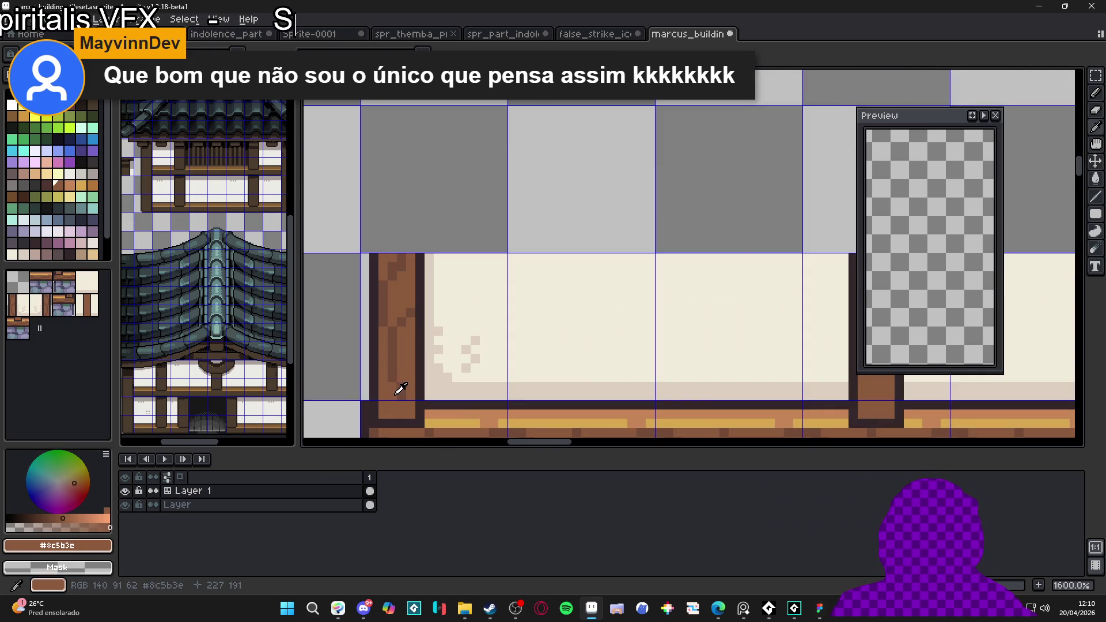
alt+click(397, 387)
click(397, 388)
key(ctrl+z)
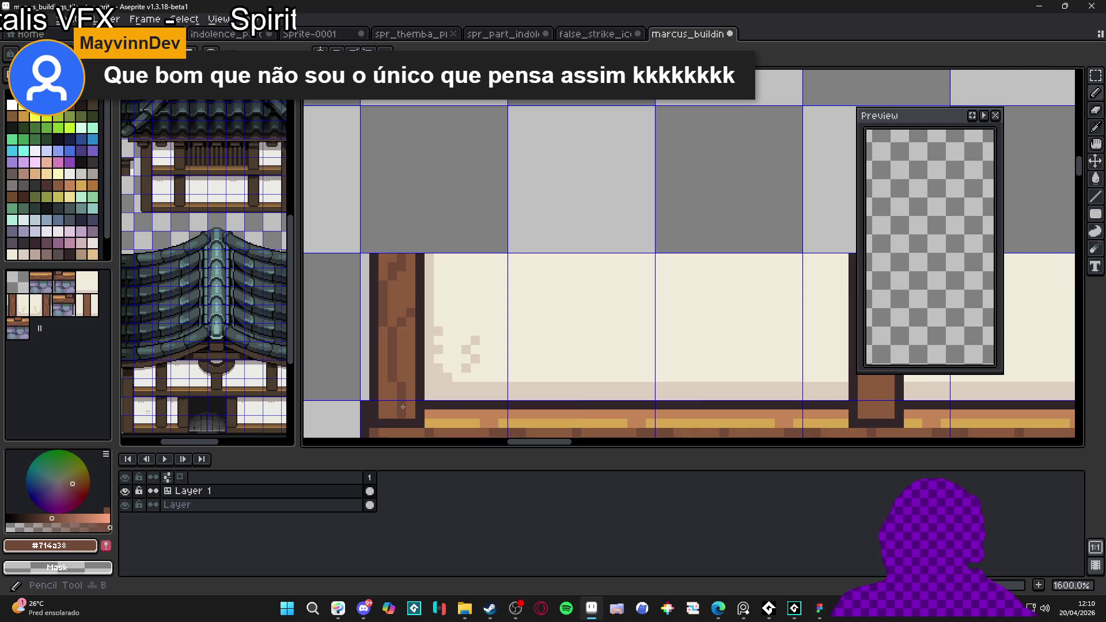
scroll(487, 388, down, 1)
scroll(593, 343, up, 3)
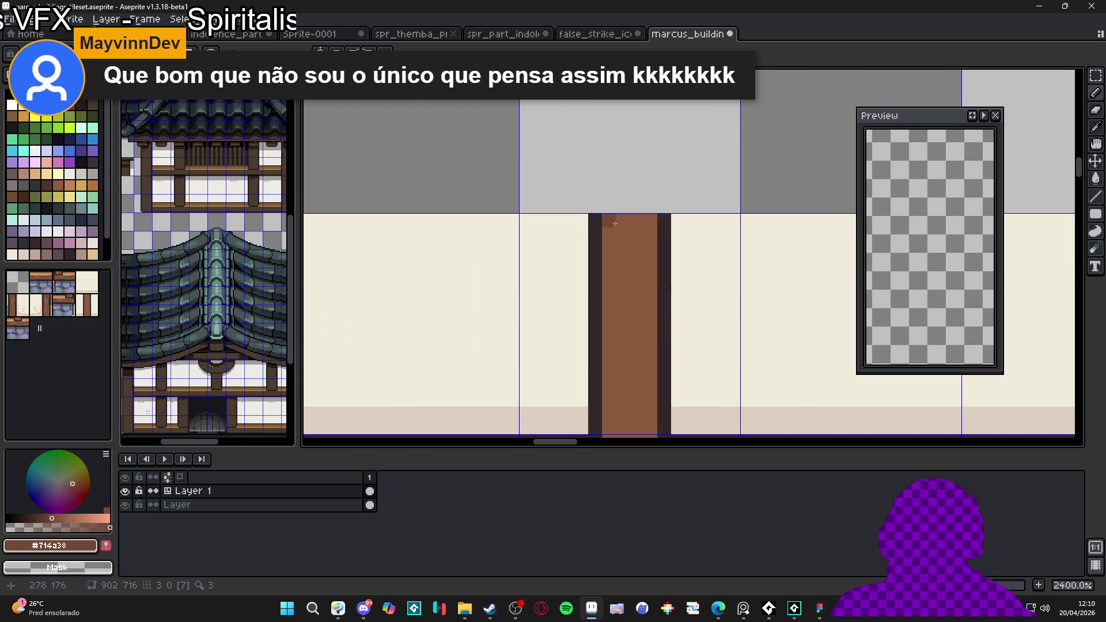
Step: Add darker wood-grain strokes down the post to the floor beam and touch up its left column
drag(608, 221, 608, 276)
scroll(622, 218, down, 2)
mouse_move(622, 218)
mouse_down()
mouse_move(637, 276)
mouse_move(634, 376)
mouse_up()
scroll(622, 323, down, 1)
scroll(617, 317, up, 1)
mouse_move(617, 317)
mouse_down()
mouse_move(628, 320)
mouse_move(628, 360)
mouse_up()
click(629, 304)
click(637, 327)
scroll(638, 327, down, 3)
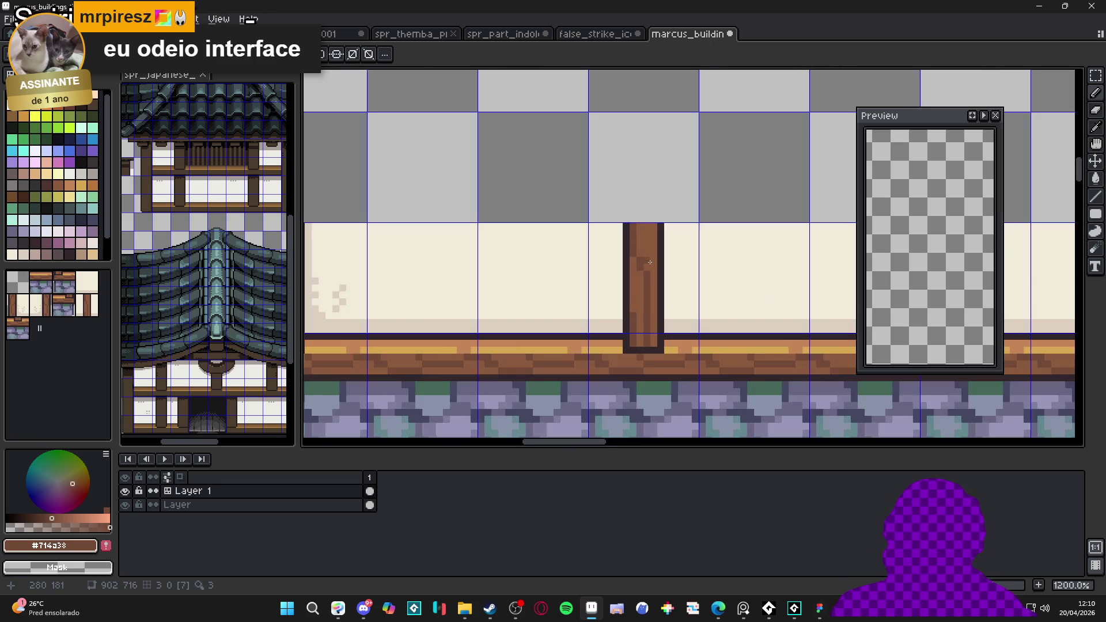
Step: Sample the dark outline and brown colours at the post base
scroll(653, 256, up, 1)
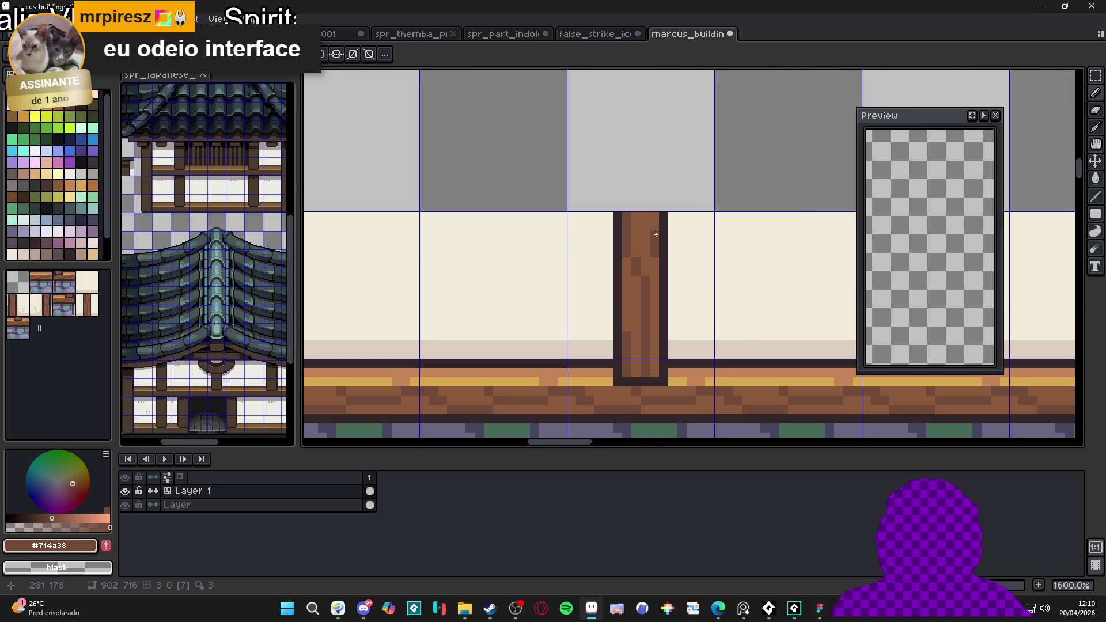
scroll(656, 229, down, 5)
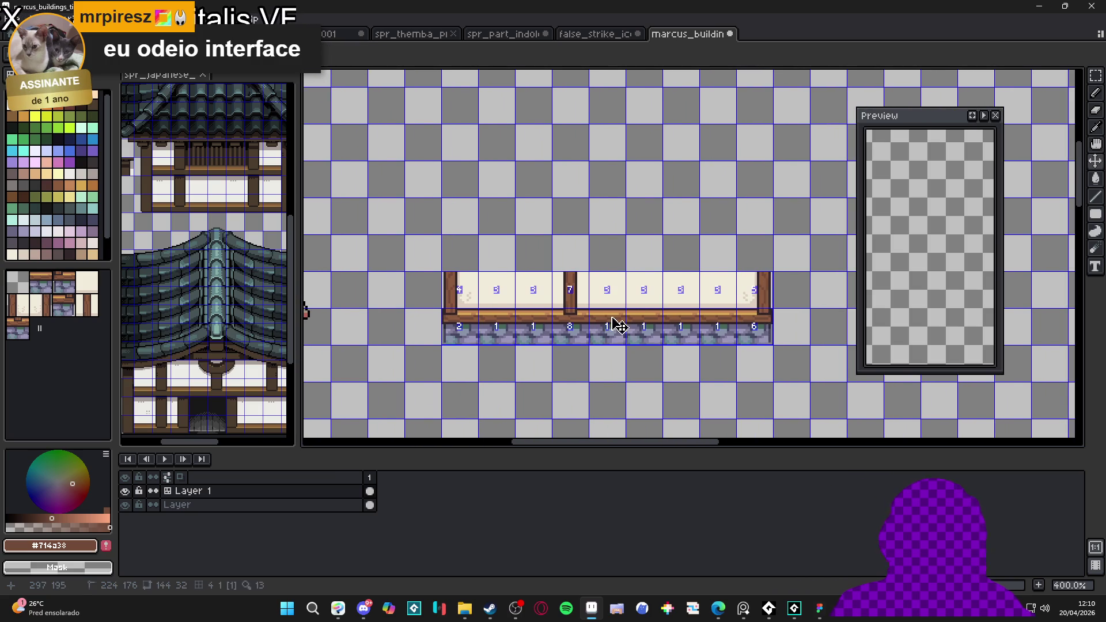
key(ctrl+apostrophe)
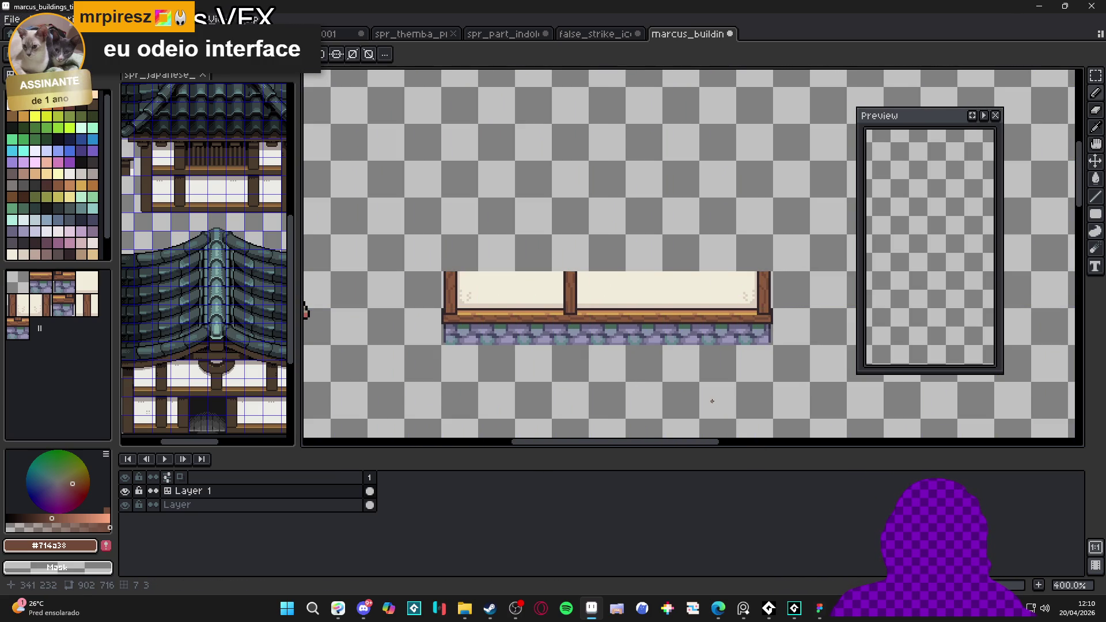
key(ctrl+apostrophe)
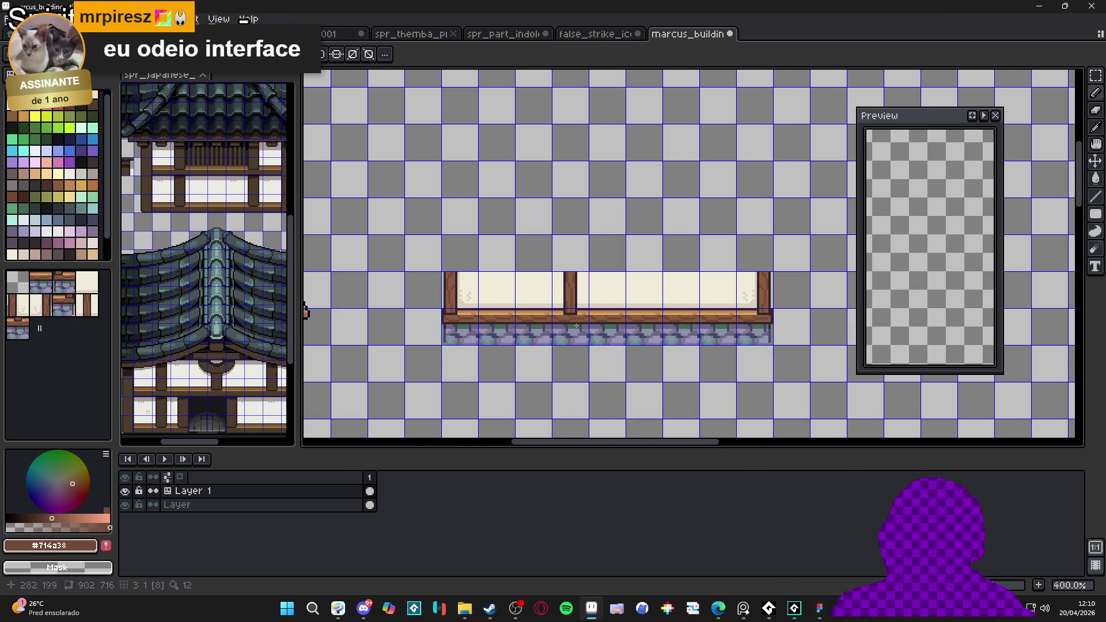
scroll(576, 326, up, 6)
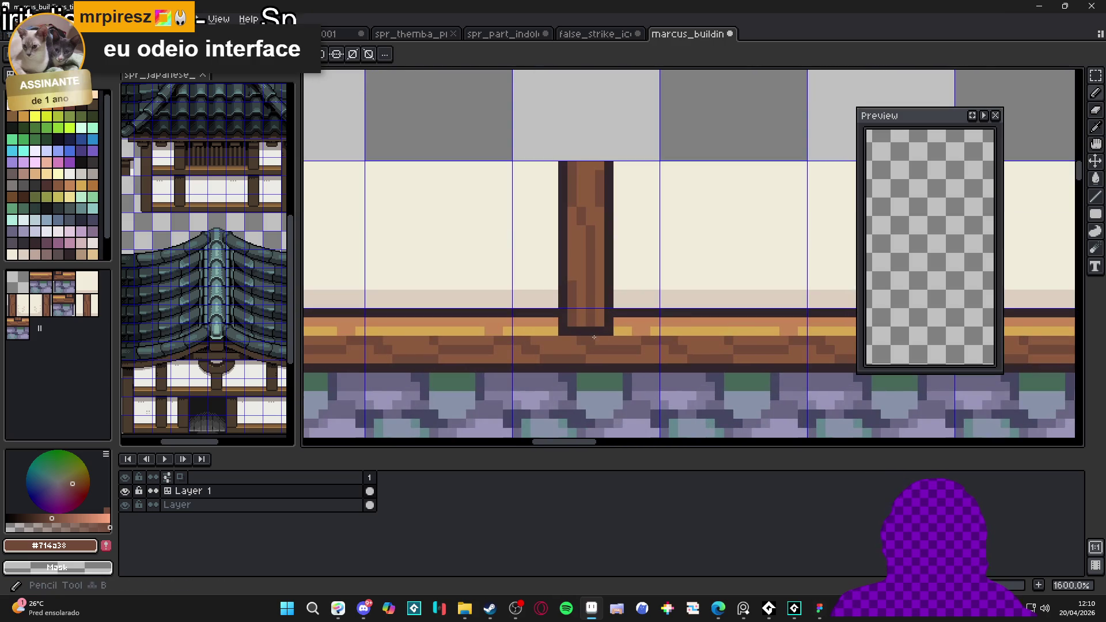
alt+click(614, 331)
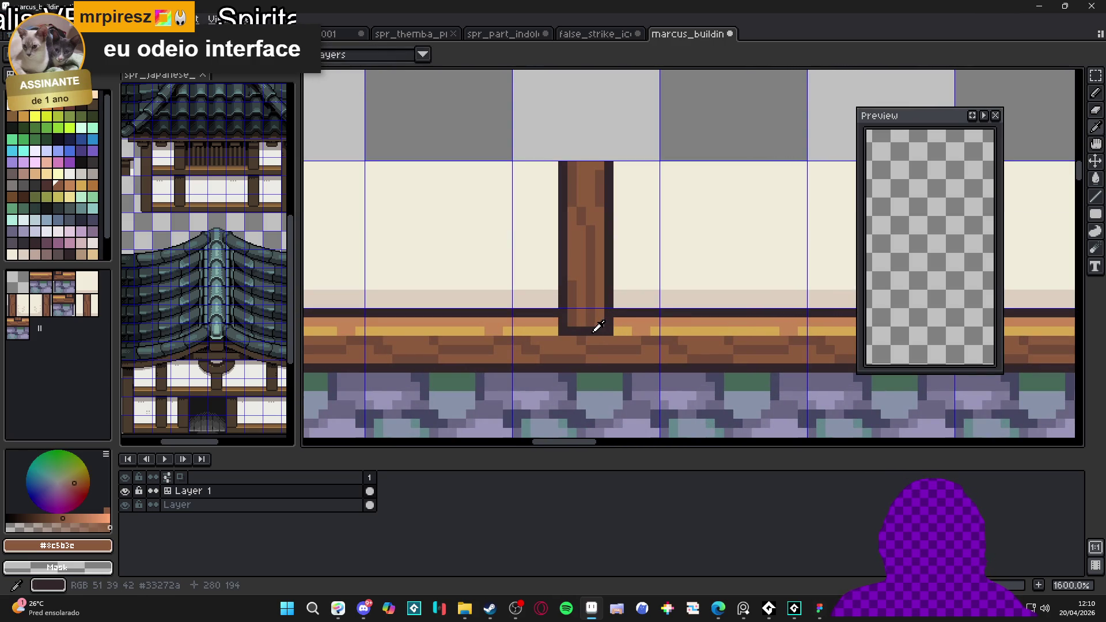
alt+click(596, 329)
alt+click(634, 331)
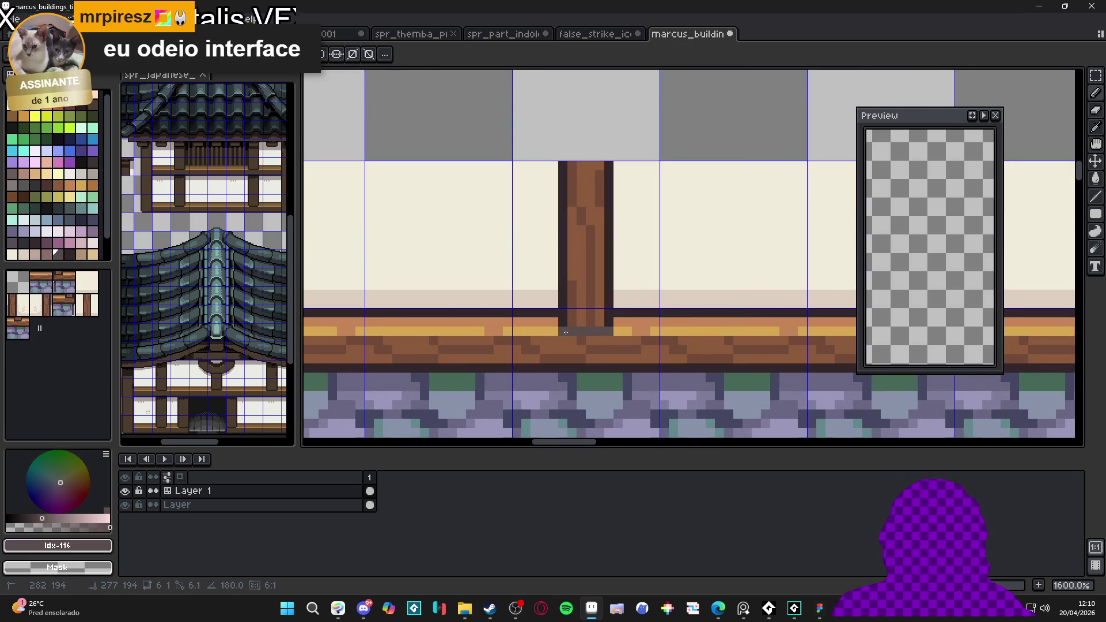
scroll(596, 367, down, 4)
scroll(584, 352, up, 5)
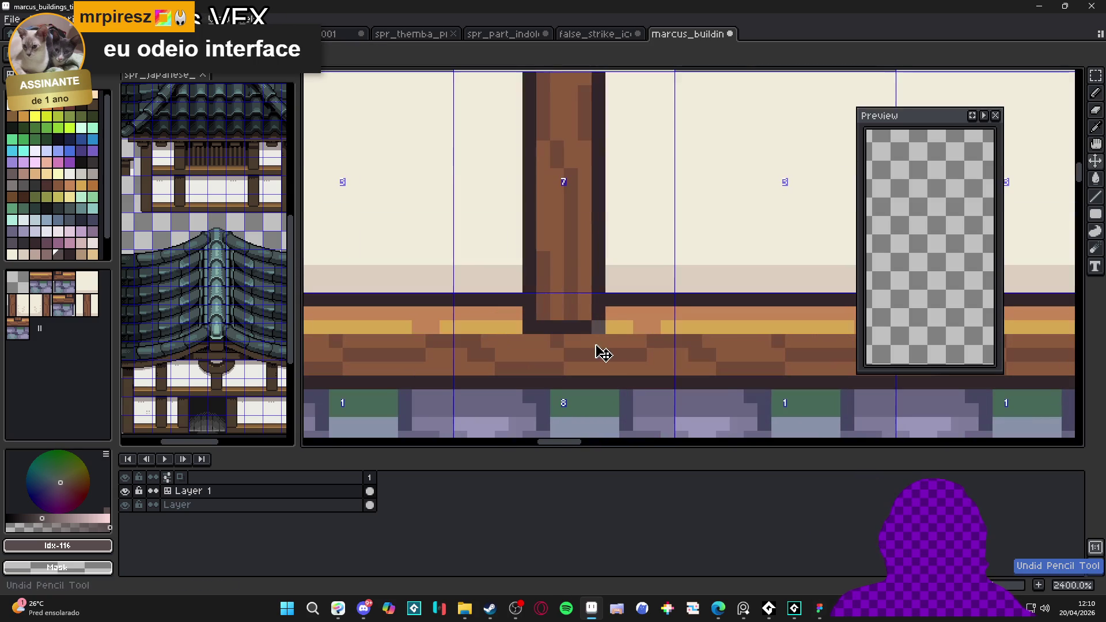
alt+click(596, 342)
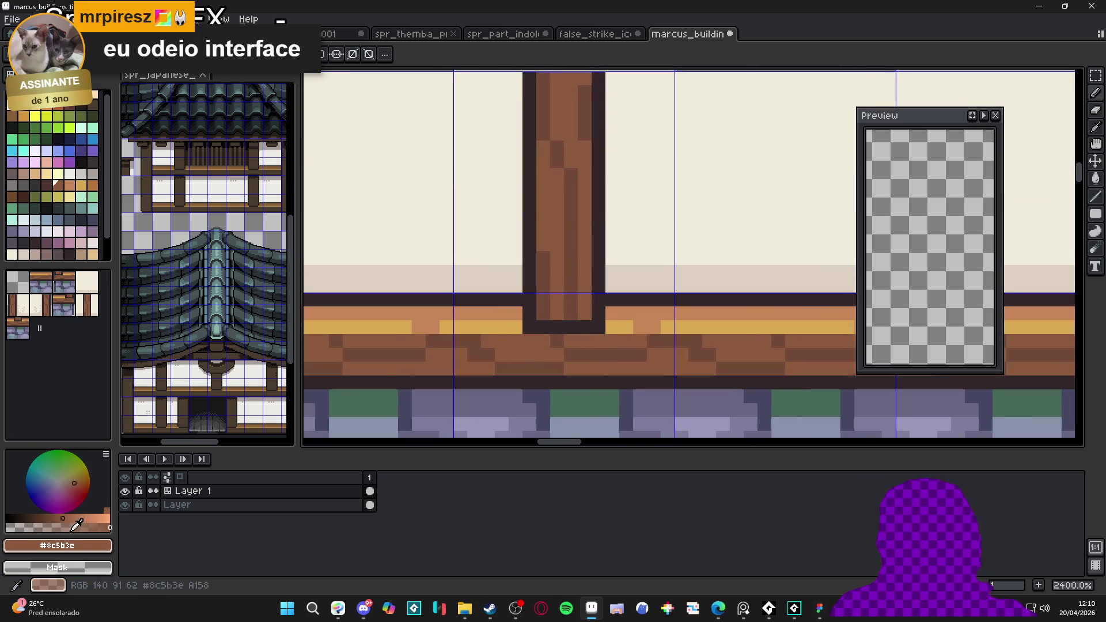
Step: Repaint the middle and left pillar bottom rows in dark brown #593d32
click(50, 527)
alt+click(584, 327)
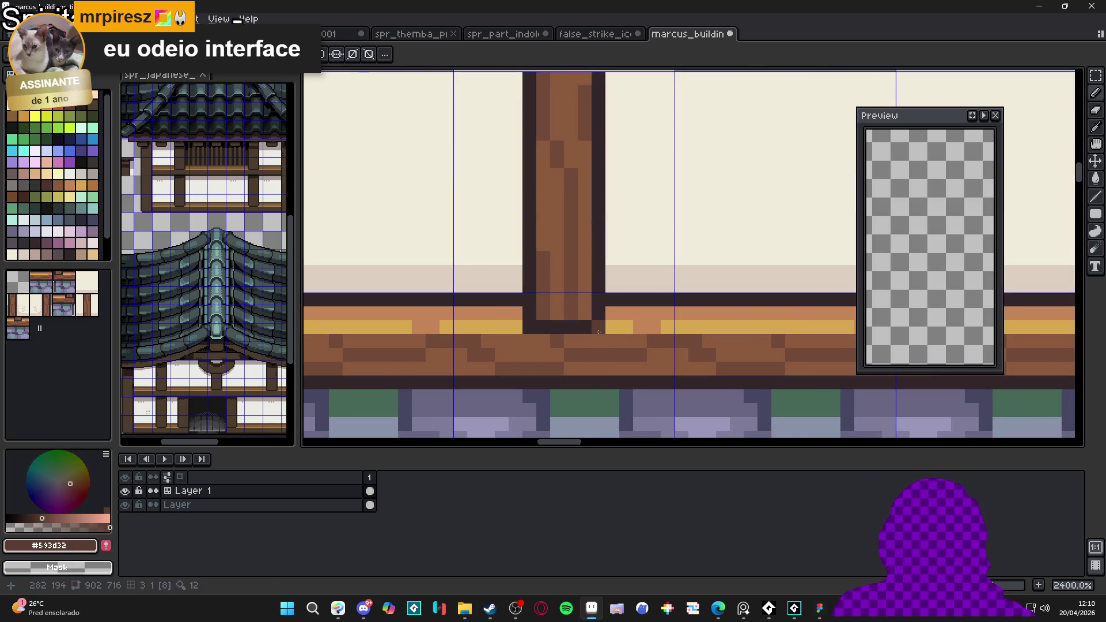
drag(584, 326, 529, 327)
click(529, 340)
scroll(534, 335, down, 5)
scroll(345, 334, up, 5)
drag(414, 333, 346, 336)
scroll(345, 336, down, 5)
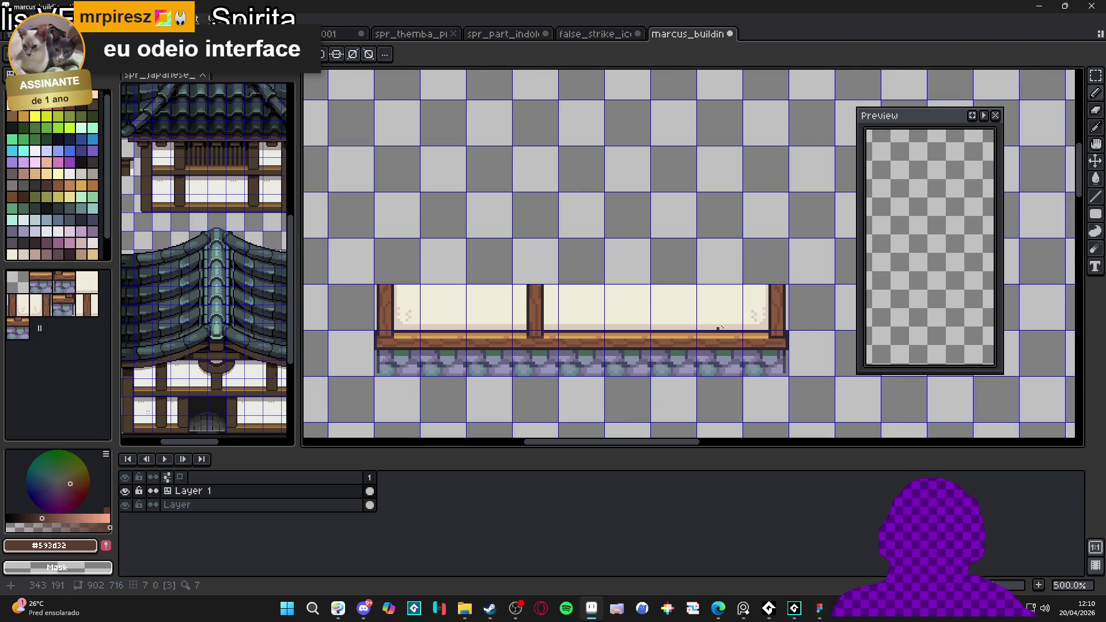
scroll(739, 351, up, 5)
Step: Repaint the bottom-right corner along the beam, hide the grid and save marcus_buildings_tileset.aseprite
mouse_move(738, 351)
mouse_down()
mouse_move(691, 363)
mouse_move(668, 346)
mouse_up()
scroll(668, 355, down, 5)
key(ctrl+apostrophe)
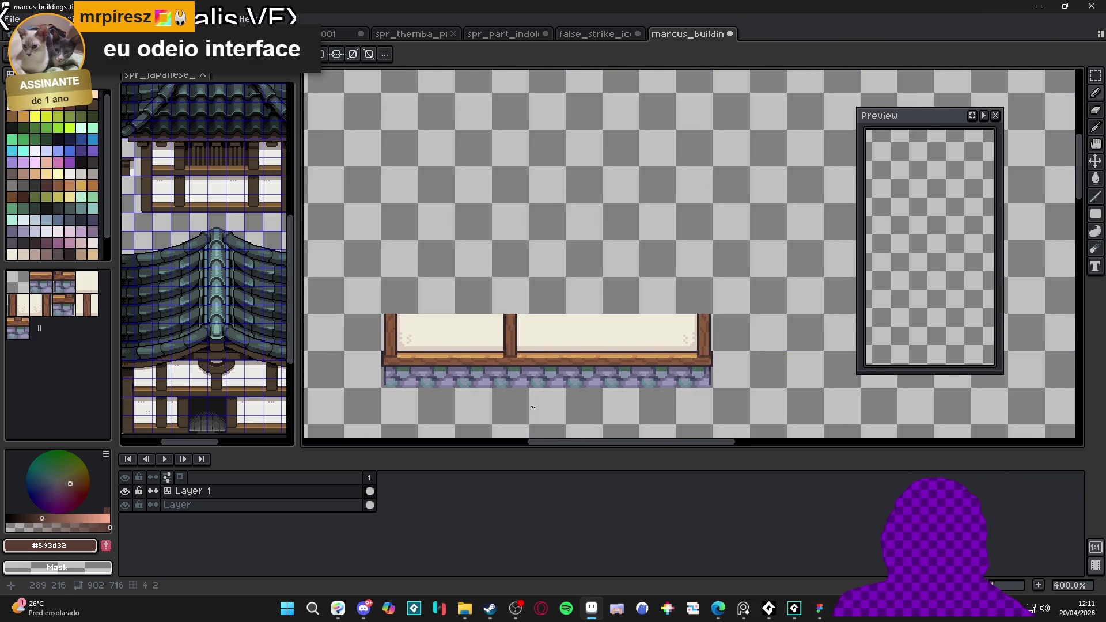
key(ctrl+s)
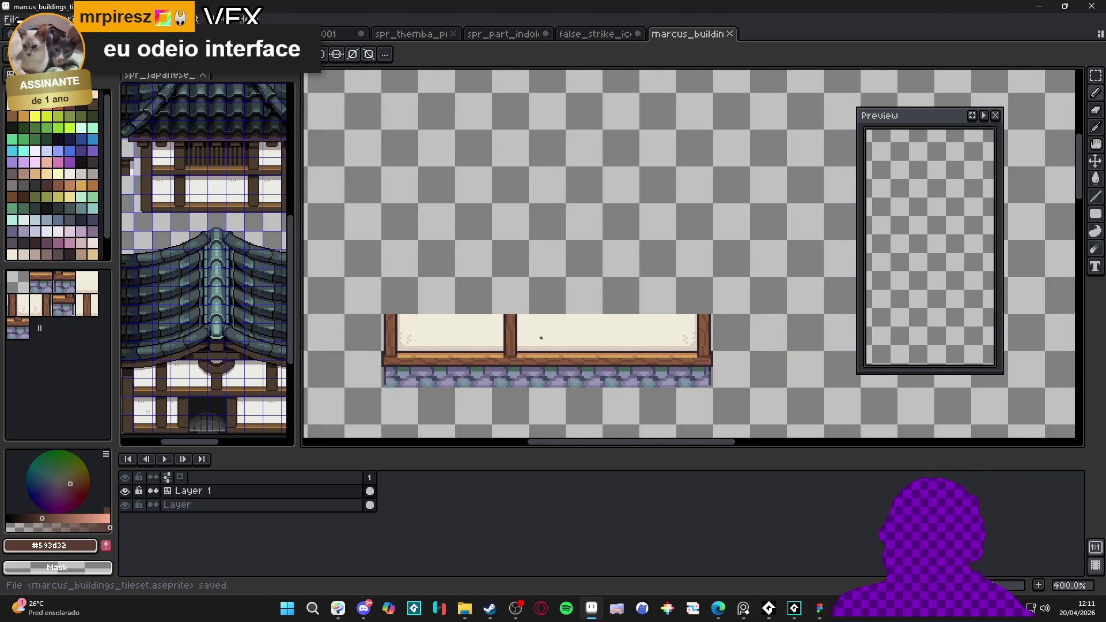
Step: Sample the pale paper shade at the wall's right end and save the tileset
scroll(520, 348, up, 1)
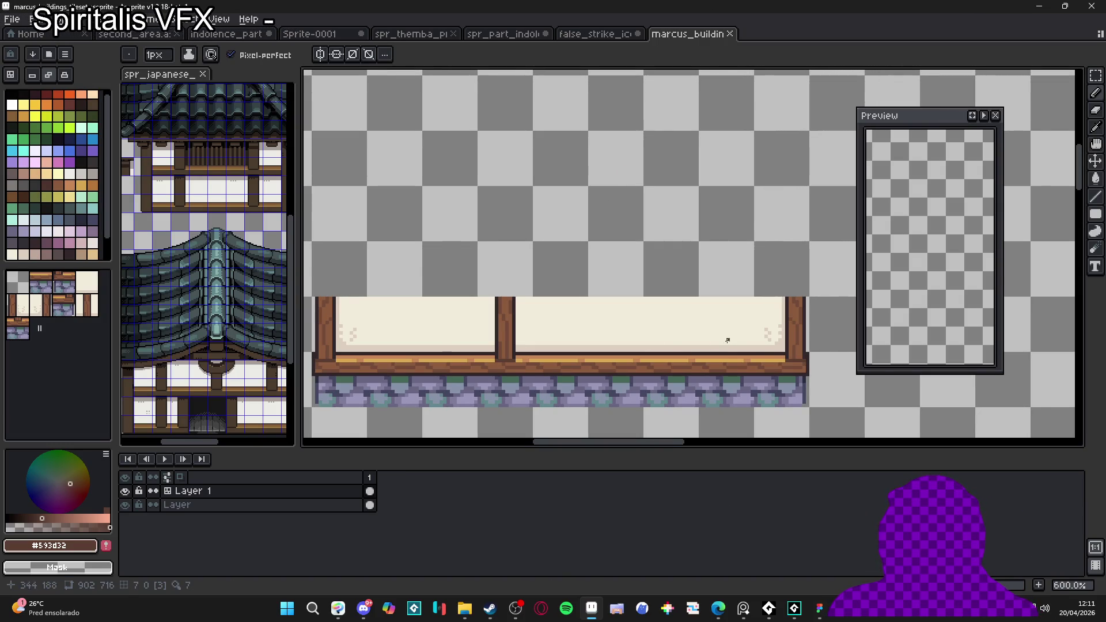
scroll(777, 341, up, 2)
alt+click(777, 341)
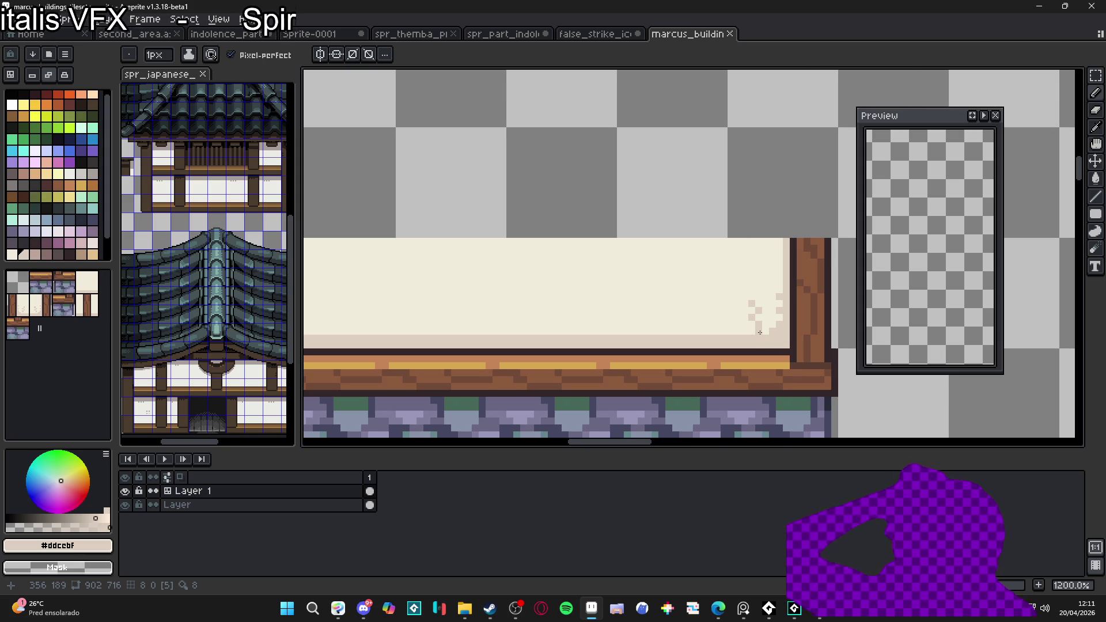
scroll(645, 332, down, 4)
key(ctrl+s)
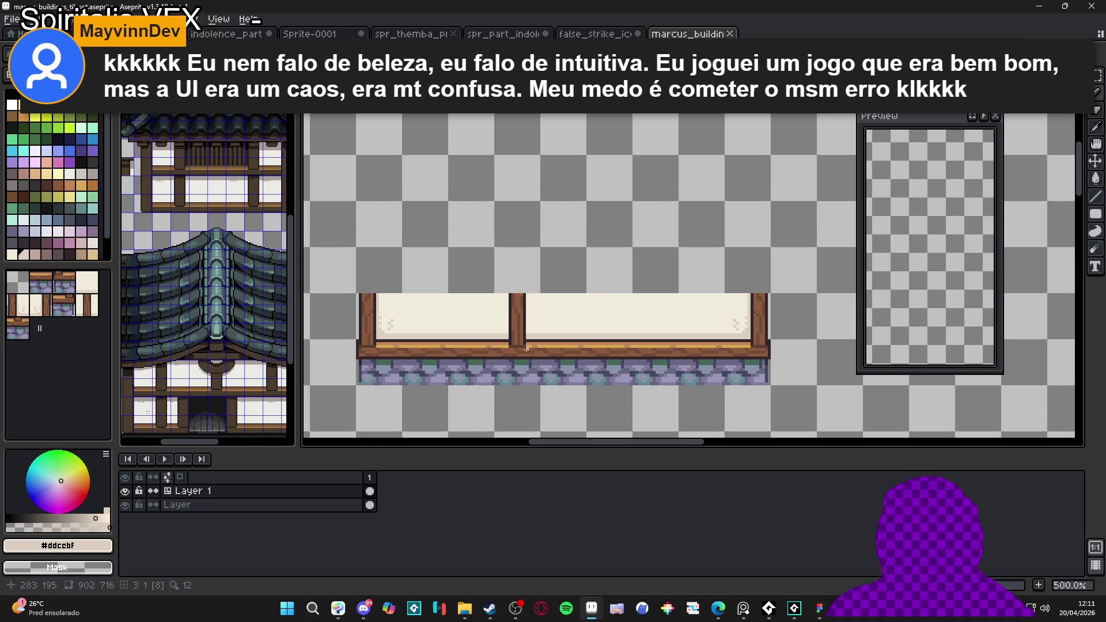
scroll(527, 348, up, 2)
scroll(525, 346, down, 1)
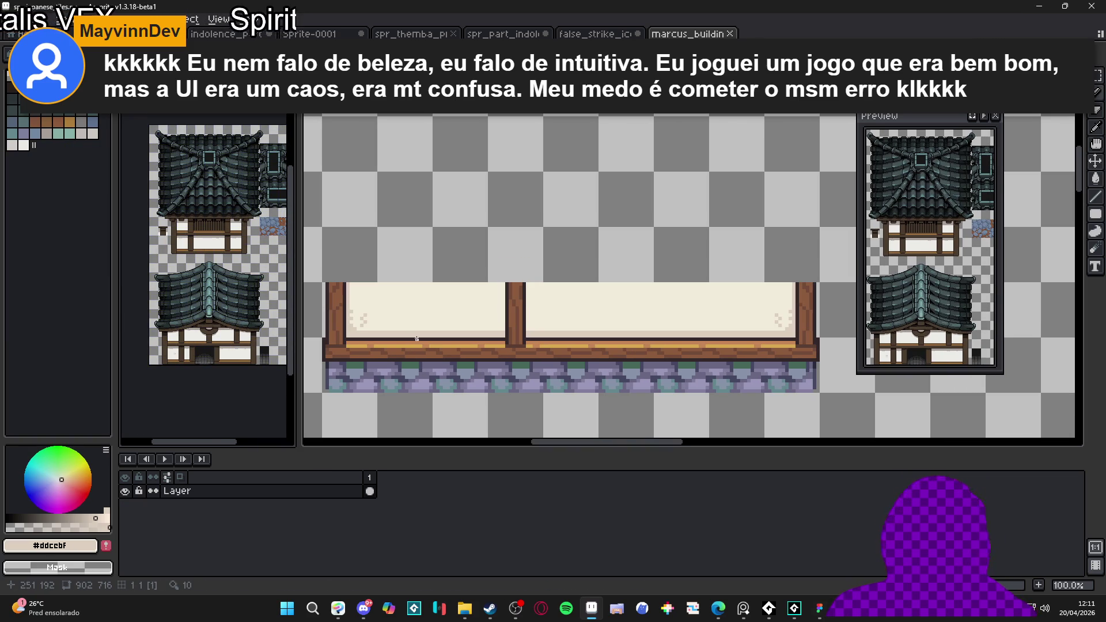
scroll(436, 330, up, 1)
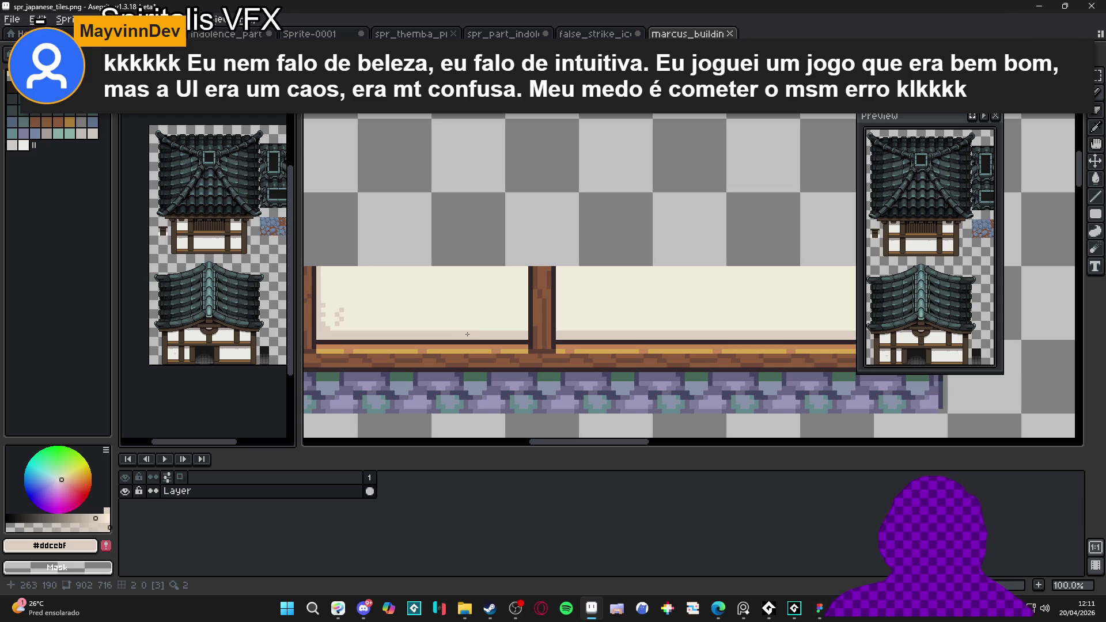
scroll(467, 334, down, 2)
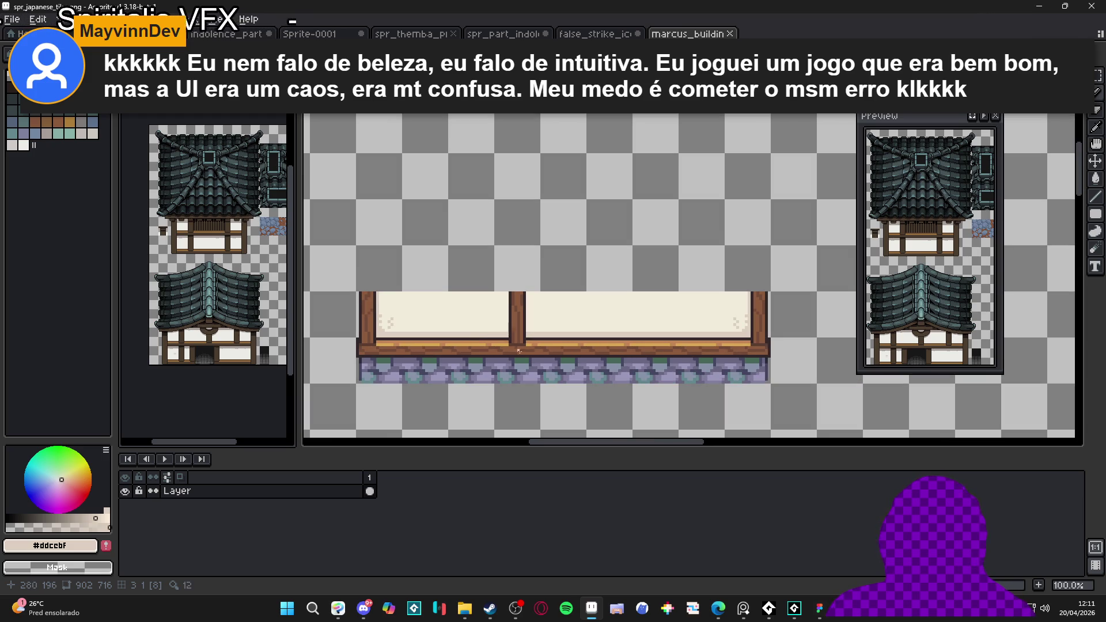
scroll(527, 353, down, 1)
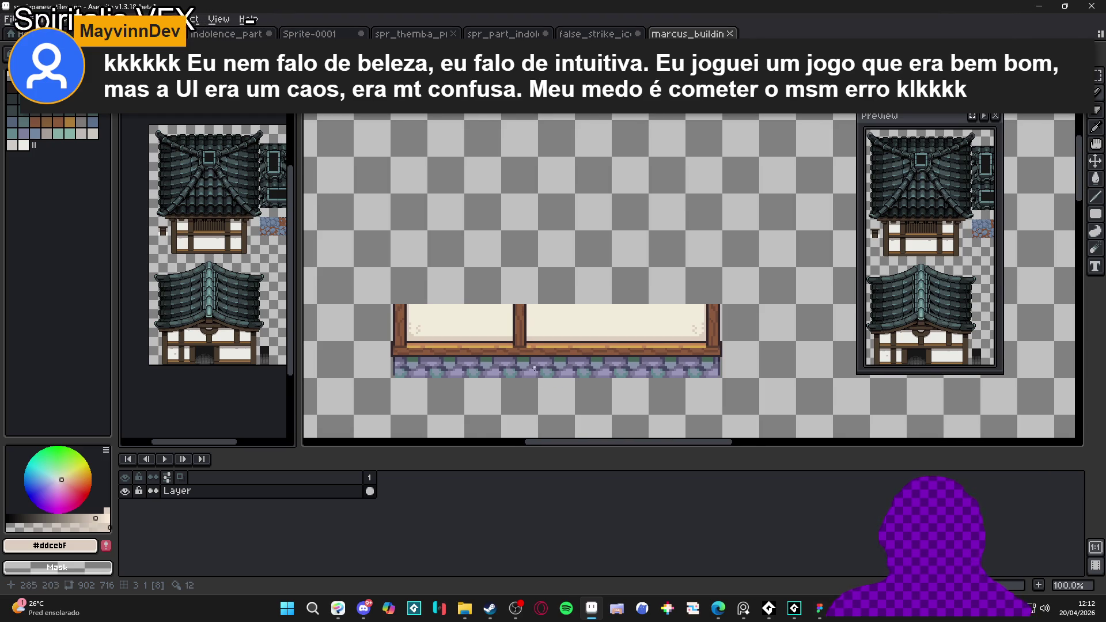
scroll(537, 374, down, 1)
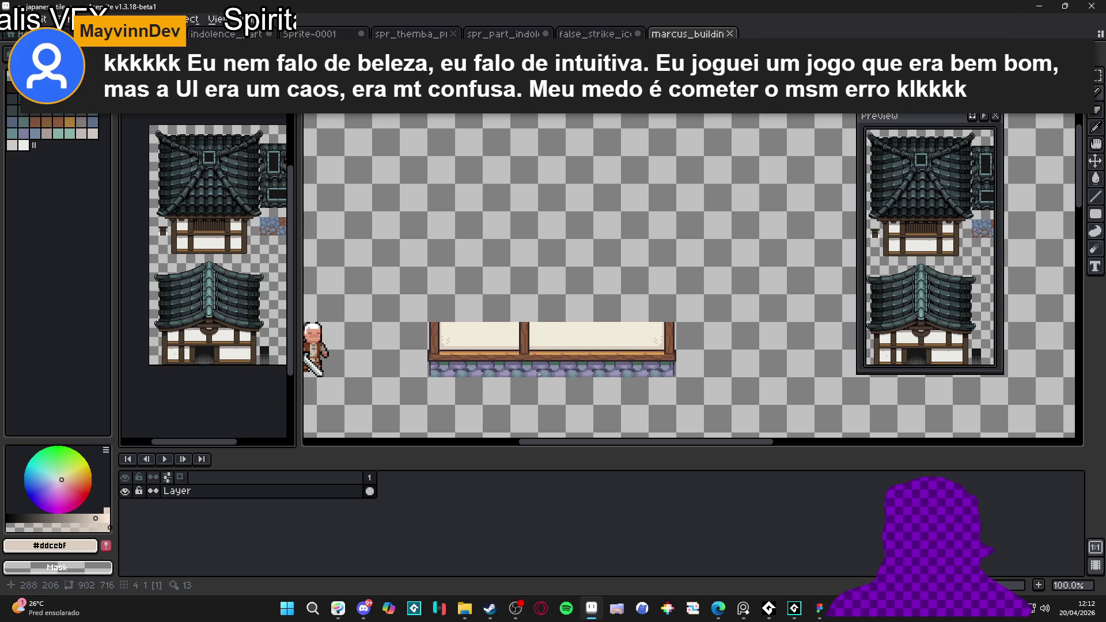
key(ctrl+s)
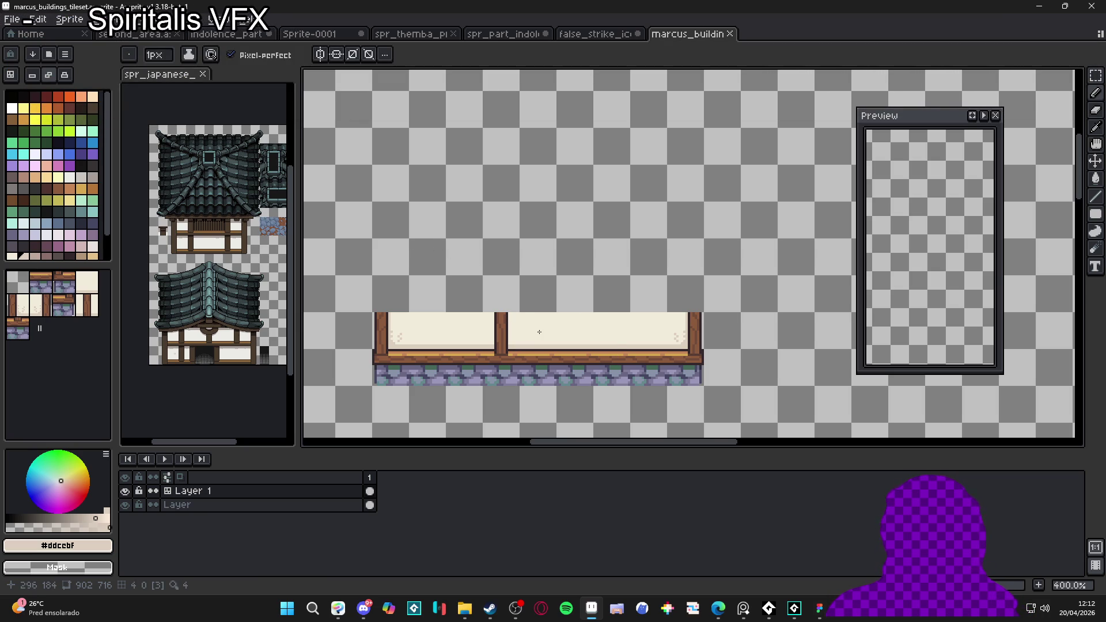
Step: Select a 16x16 left-end wall tile and try moving it, then cancel the move
scroll(519, 326, up, 1)
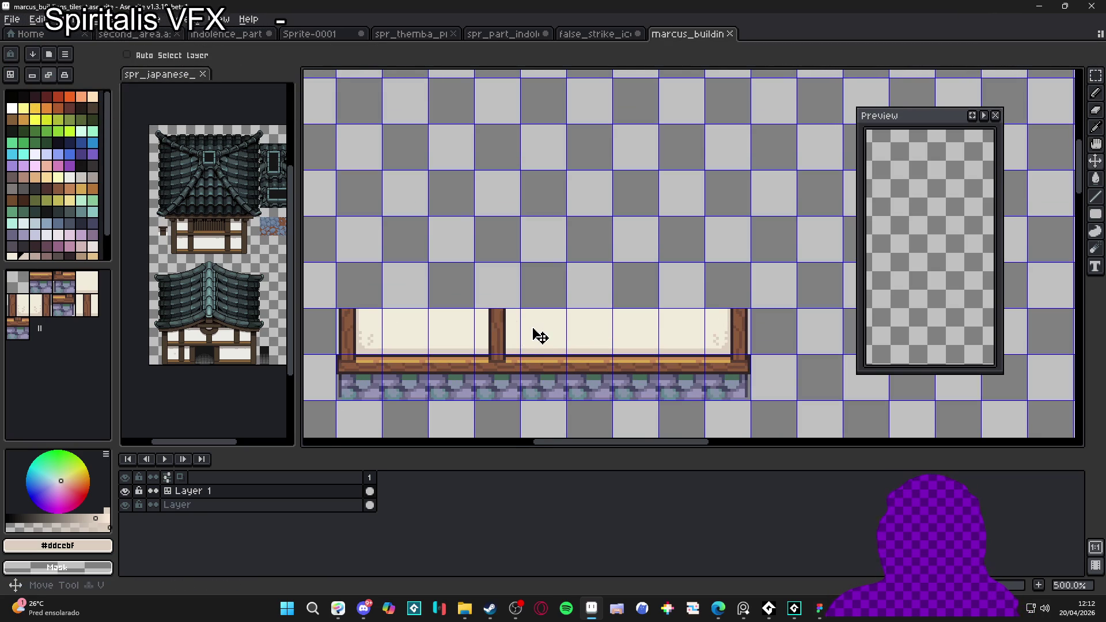
drag(533, 331, 664, 320)
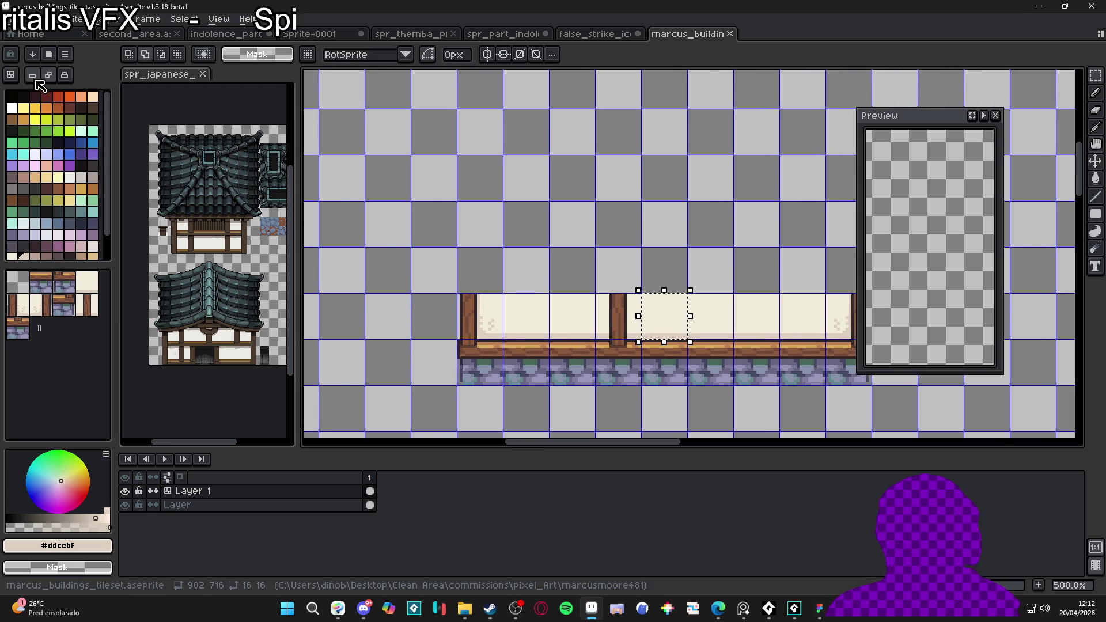
key(ctrl+t)
mouse_move(664, 316)
mouse_down()
mouse_move(664, 224)
mouse_move(572, 270)
mouse_move(479, 270)
mouse_move(526, 270)
mouse_up()
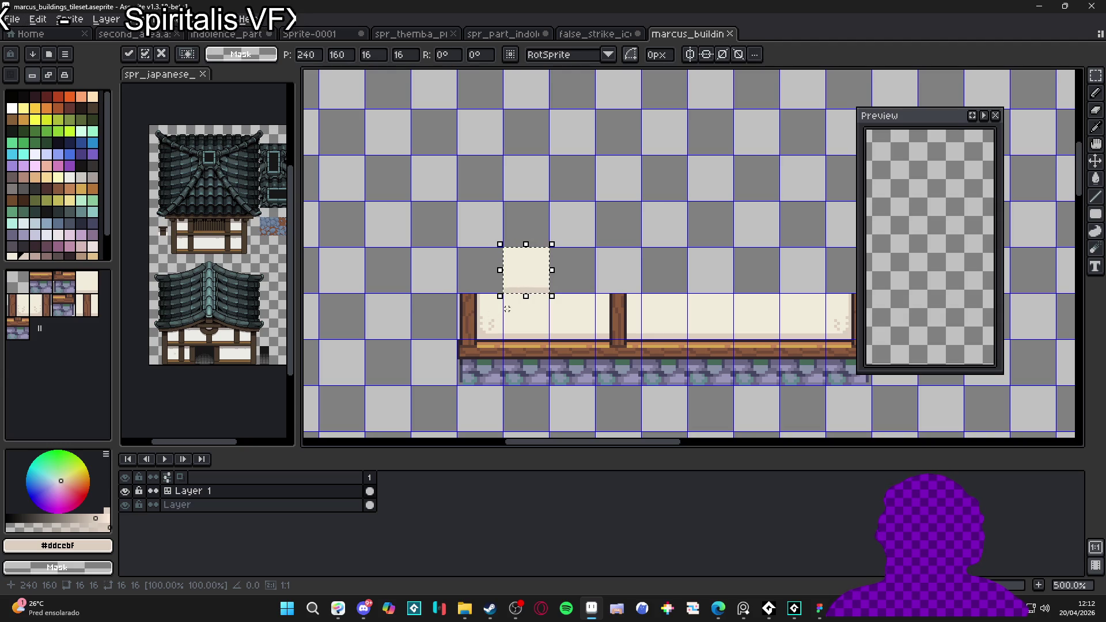
drag(484, 317, 486, 317)
key(Escape)
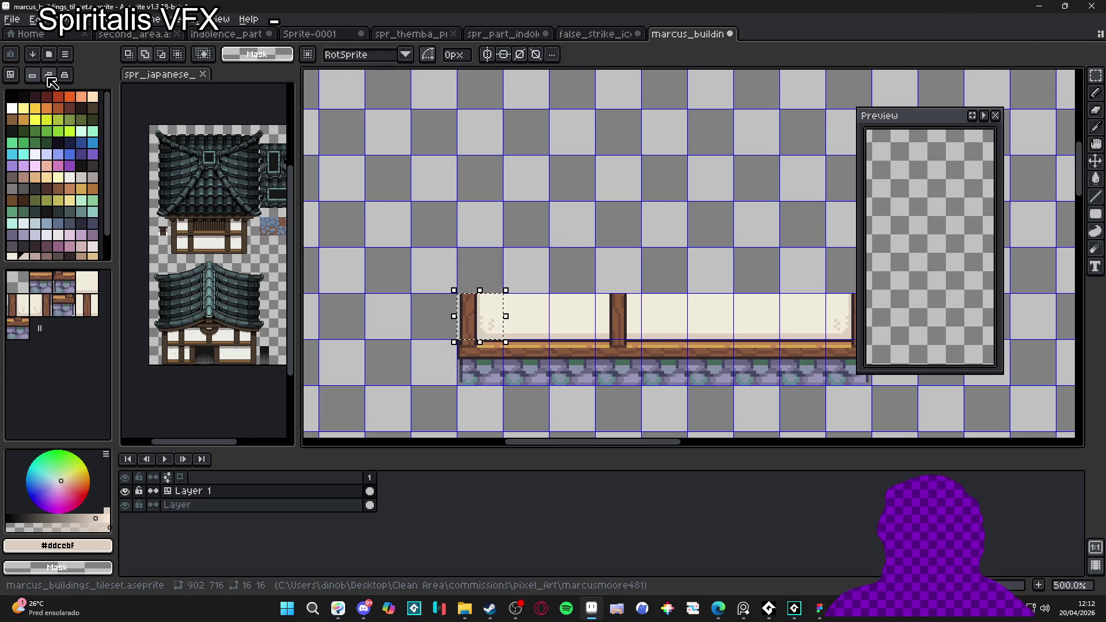
Step: Copy the left-end pillar tile one cell up and sample cream with a 2px pencil
drag(481, 317, 481, 270)
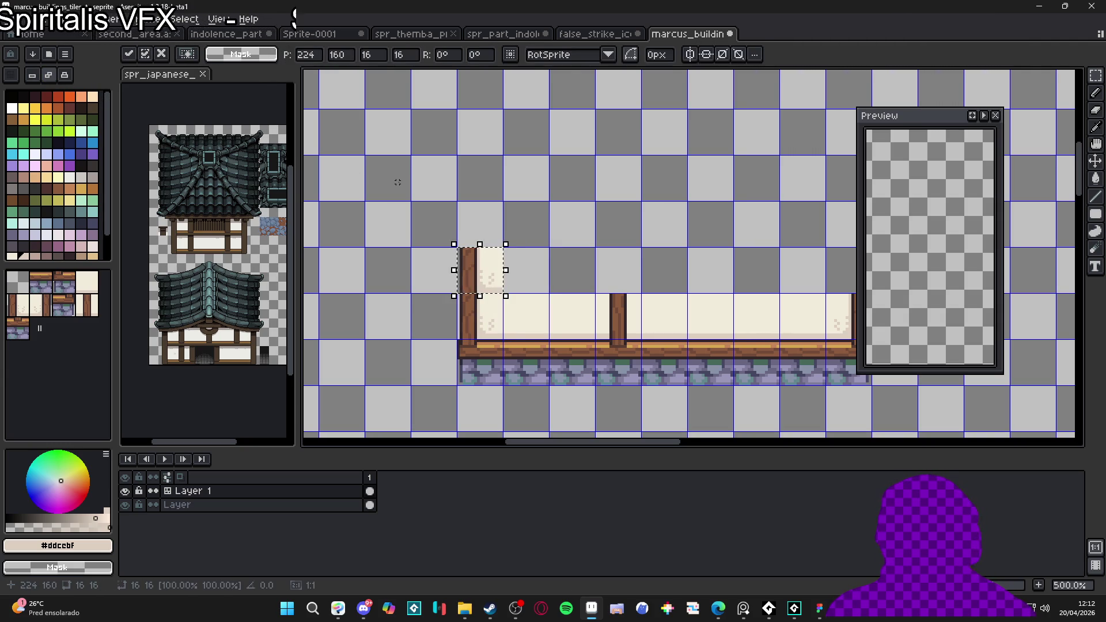
click(582, 299)
key(b)
scroll(517, 292, up, 4)
alt+click(459, 222)
mouse_move(428, 237)
mouse_down()
mouse_move(429, 293)
mouse_move(463, 289)
mouse_up()
key(ctrl+z)
key(plus)
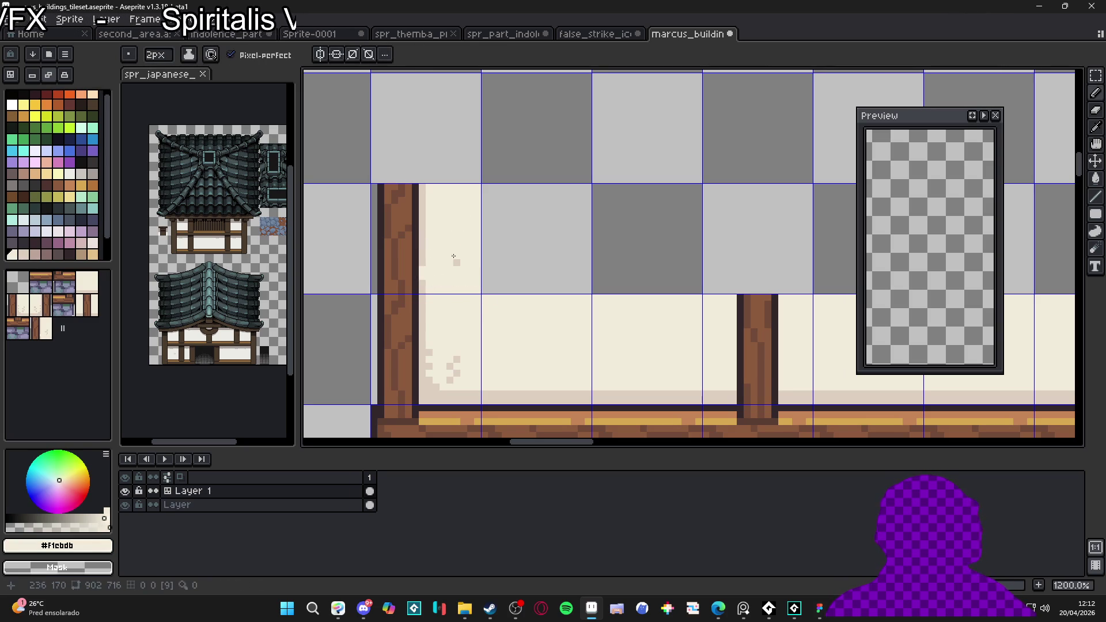
Step: Paint a short darker-cream shading stroke on the paper with a 1px pencil
key(minus)
alt+click(424, 248)
drag(422, 262, 422, 282)
scroll(431, 296, down, 4)
scroll(431, 297, down, 2)
scroll(491, 311, up, 2)
scroll(564, 302, down, 1)
scroll(662, 302, up, 3)
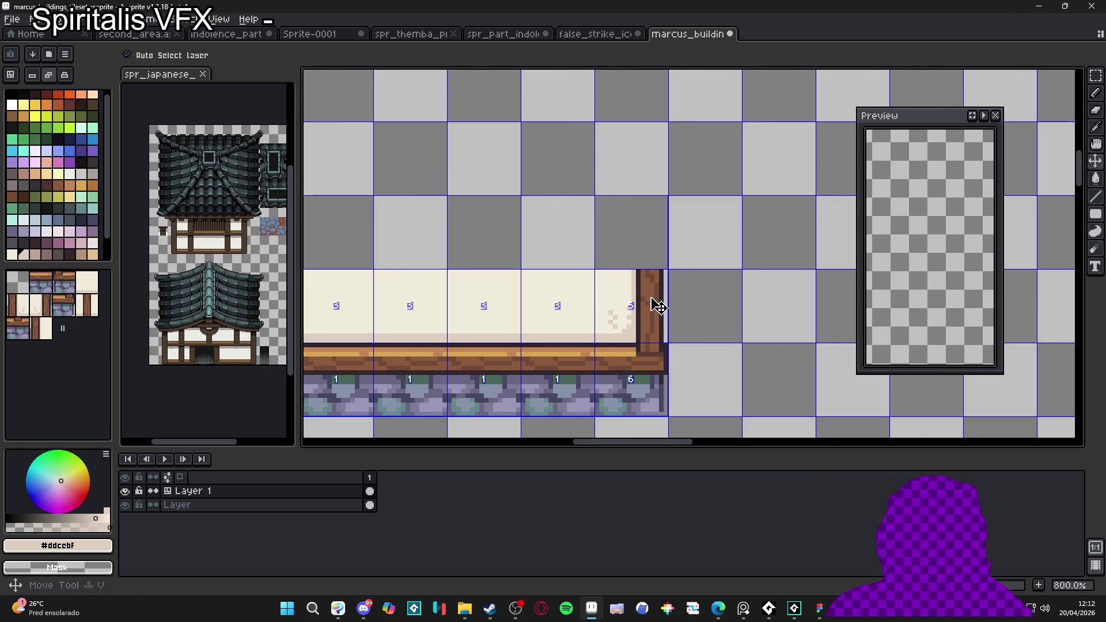
scroll(656, 300, up, 2)
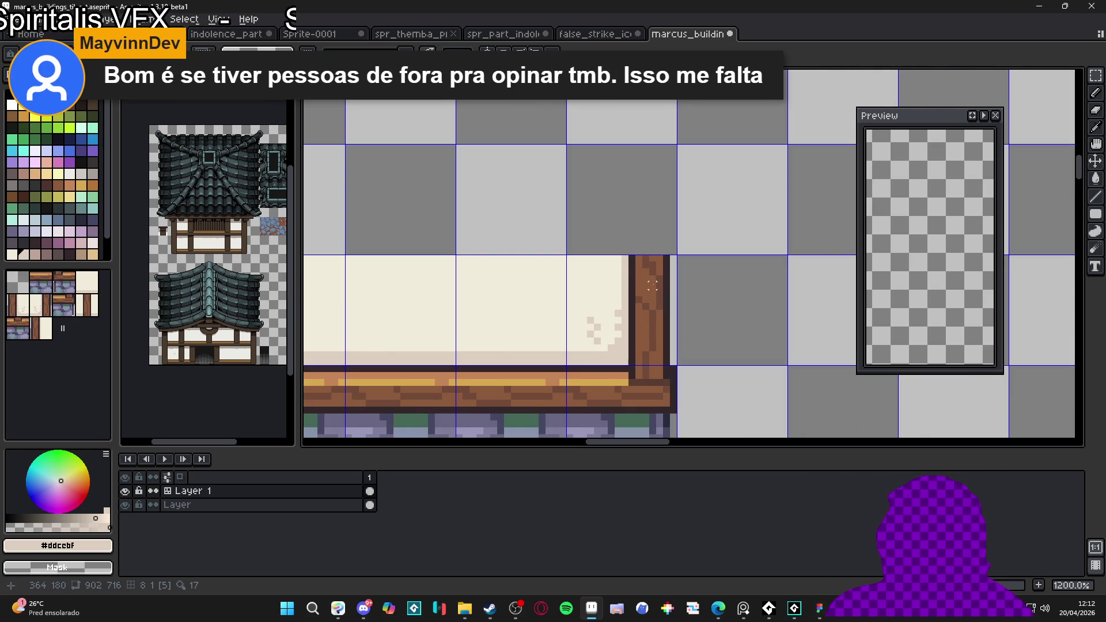
Step: Copy the right-end pillar tile and paste it one tile above the original
click(652, 285)
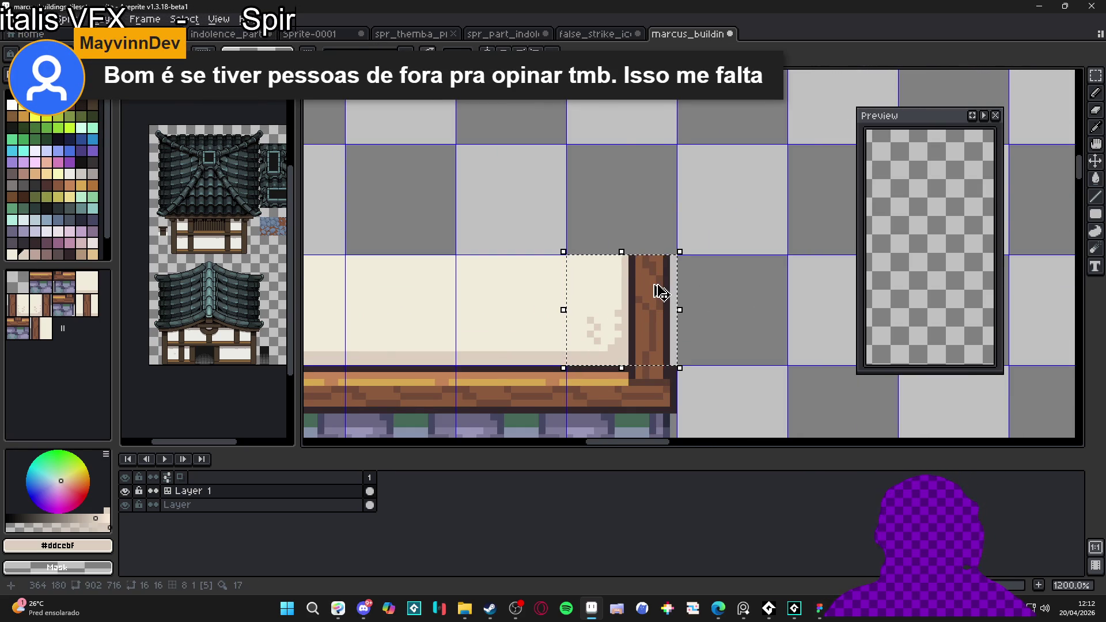
key(ctrl+c)
key(ctrl+v)
key(Left)
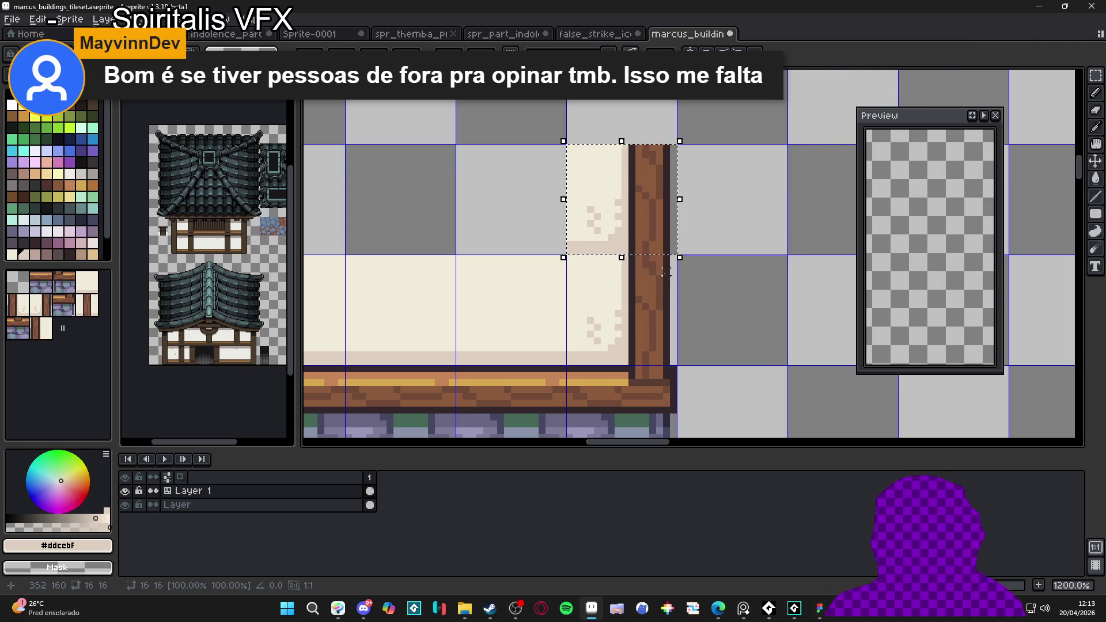
key(ctrl+d)
Step: Paint over the stray shadow pixels with light cream #f1ebdb
scroll(651, 225, up, 1)
alt+click(590, 222)
mouse_move(596, 251)
mouse_down()
mouse_move(605, 259)
mouse_move(553, 256)
mouse_up()
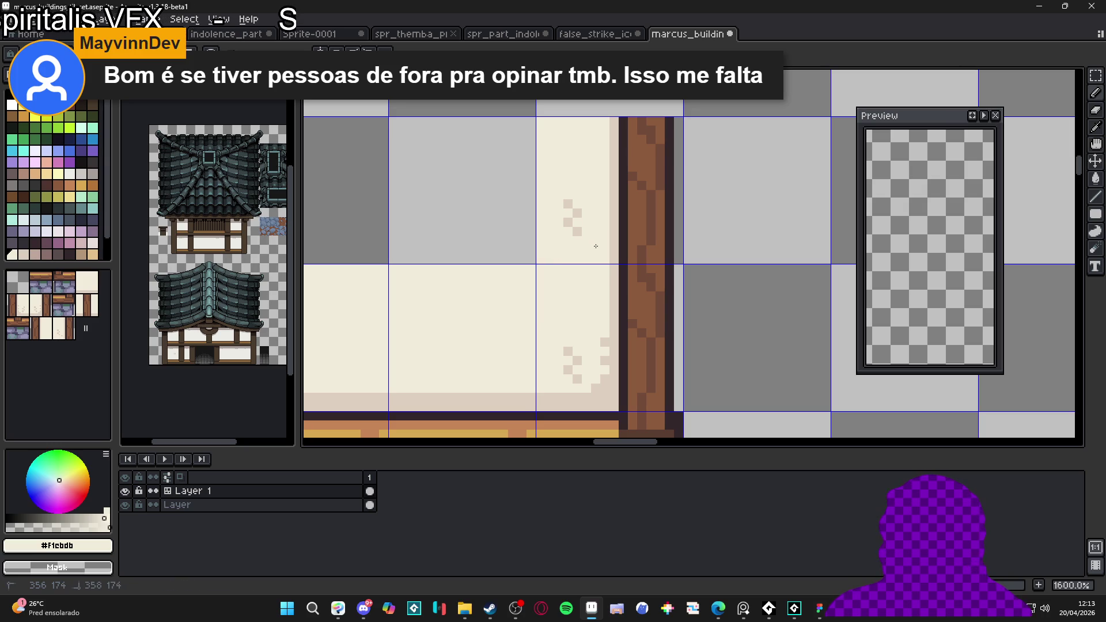
scroll(572, 205, down, 4)
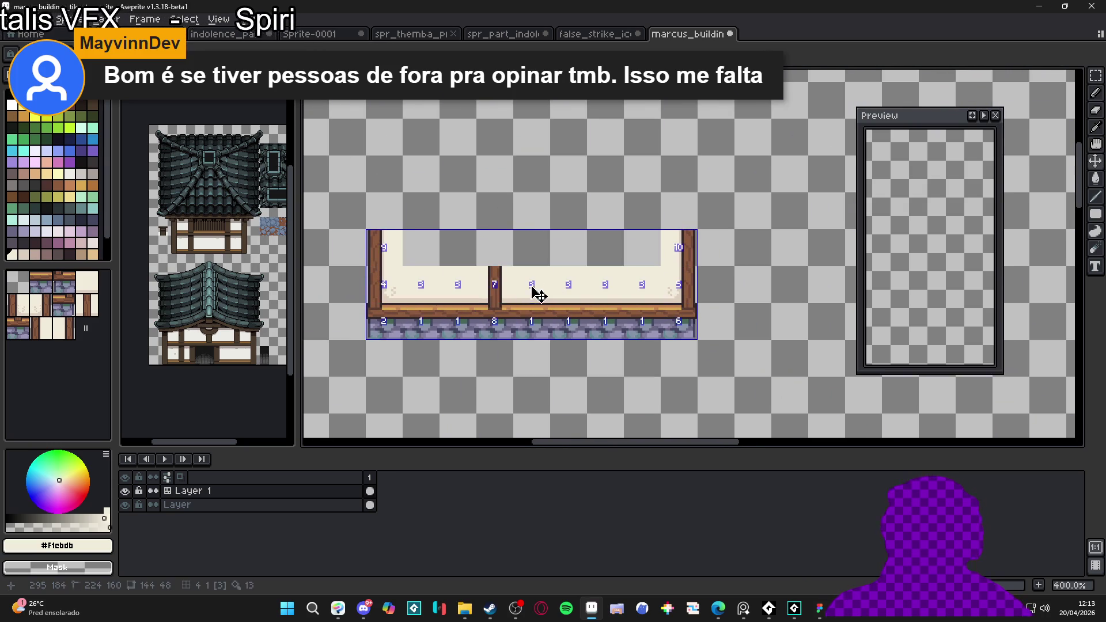
key(v)
key(m)
click(507, 304)
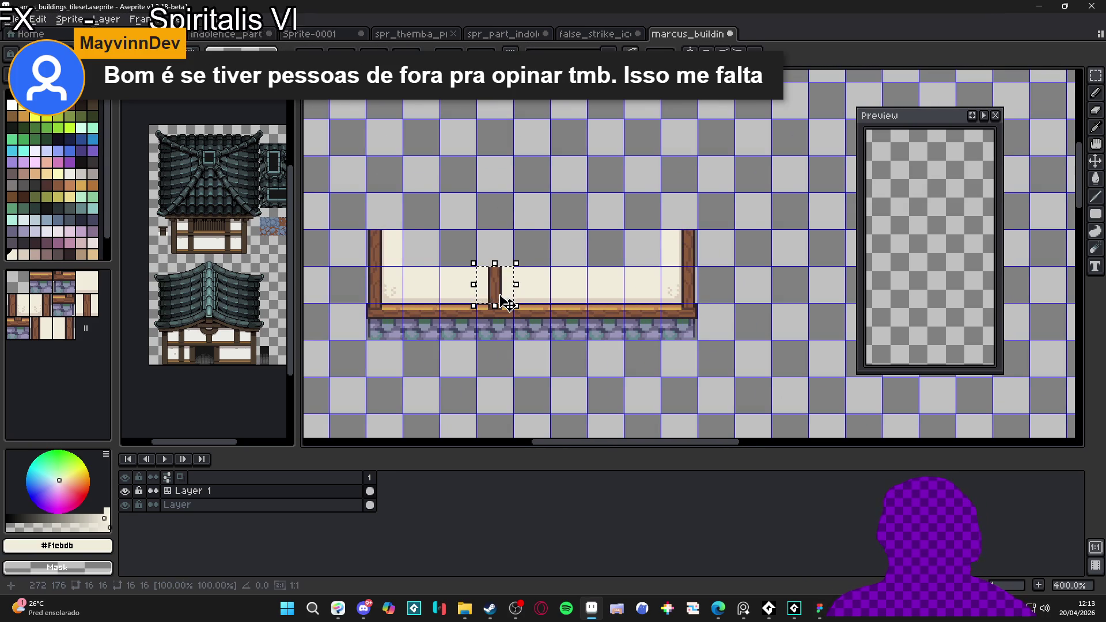
drag(502, 298, 499, 262)
click(499, 292)
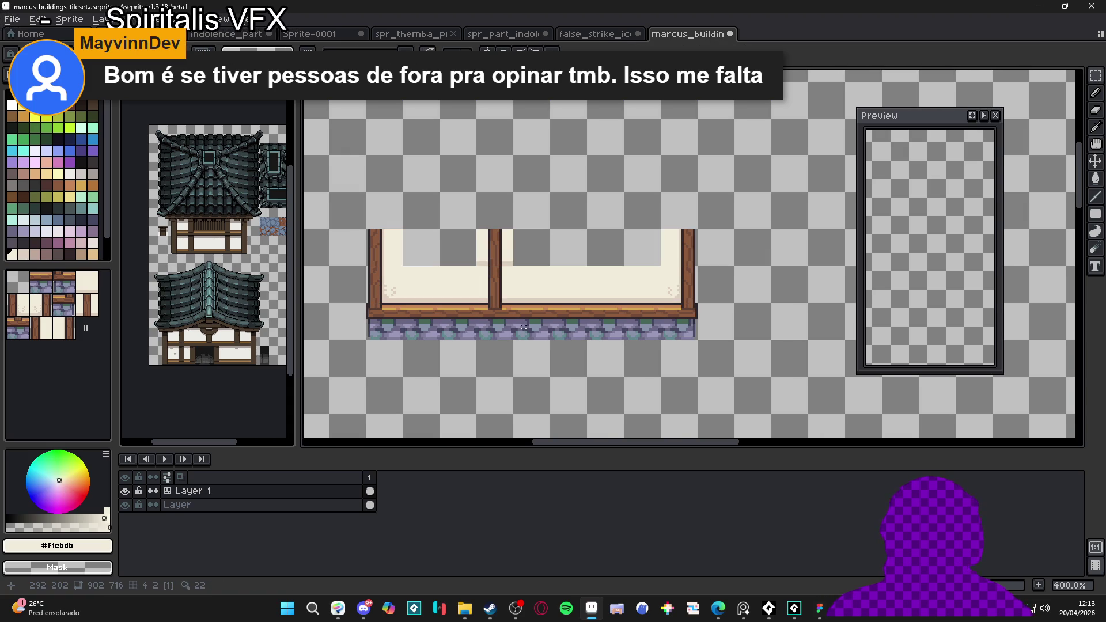
key(ctrl+apostrophe)
key(b)
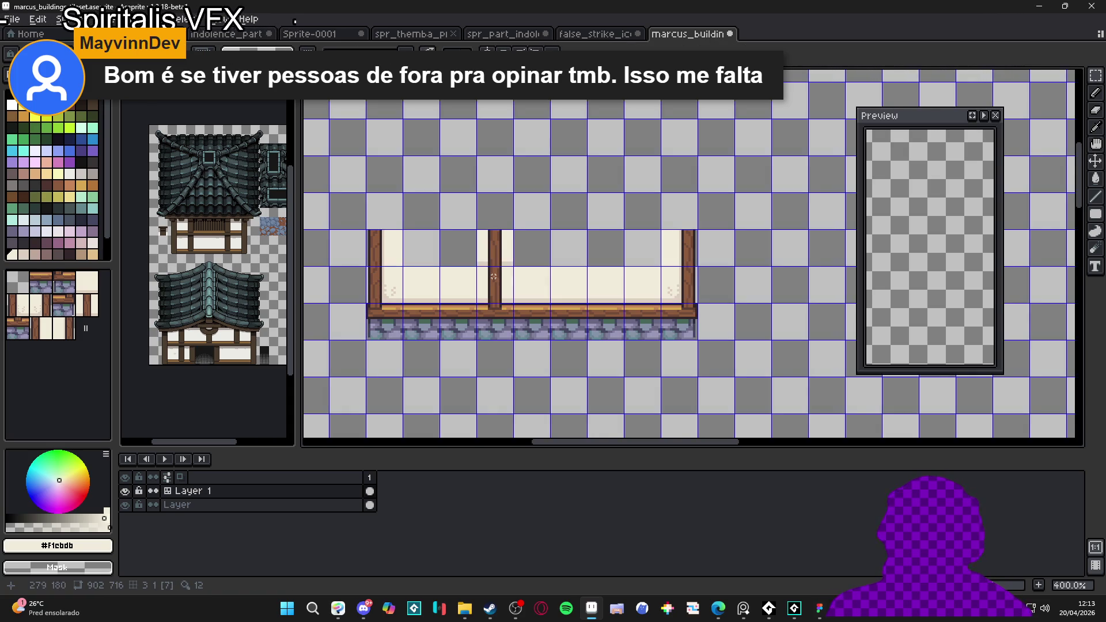
scroll(507, 260, up, 5)
alt+click(499, 239)
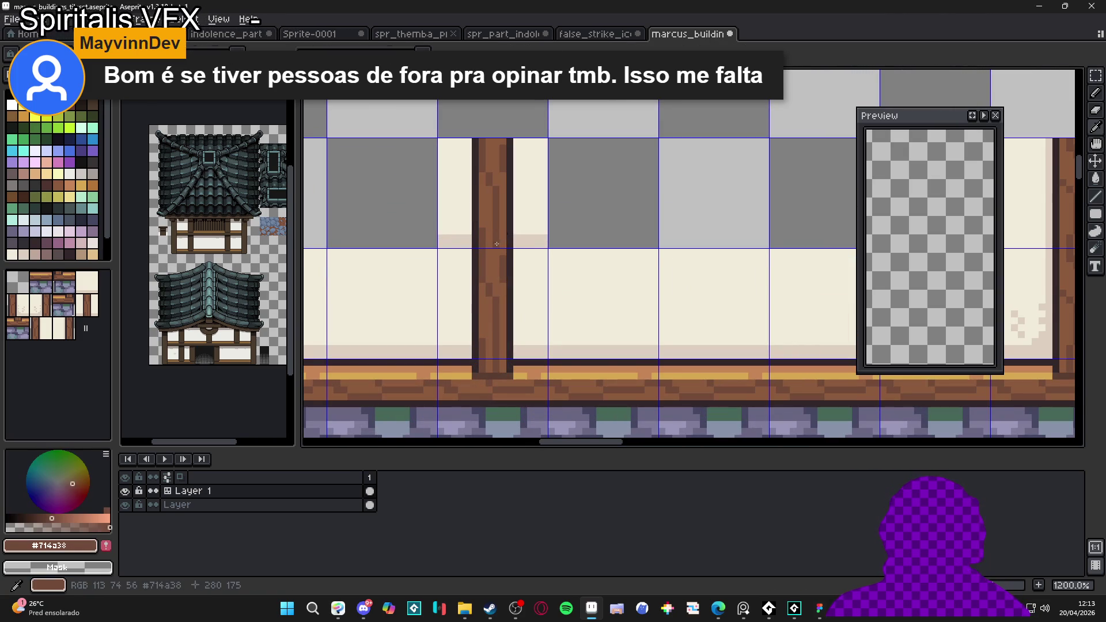
alt+click(497, 242)
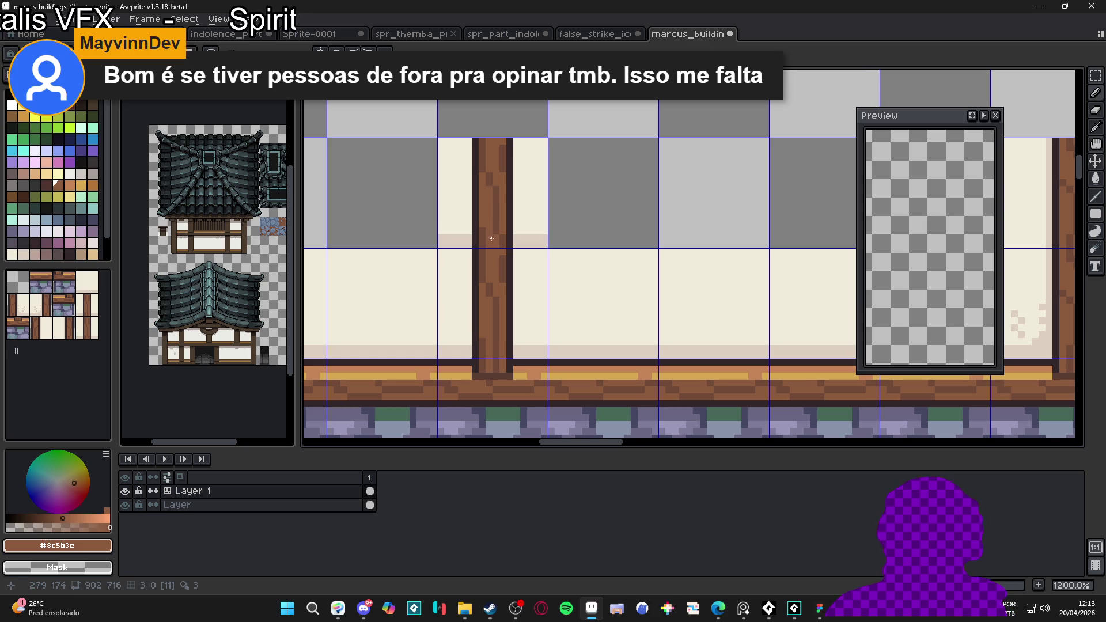
scroll(492, 239, down, 3)
scroll(500, 271, up, 1)
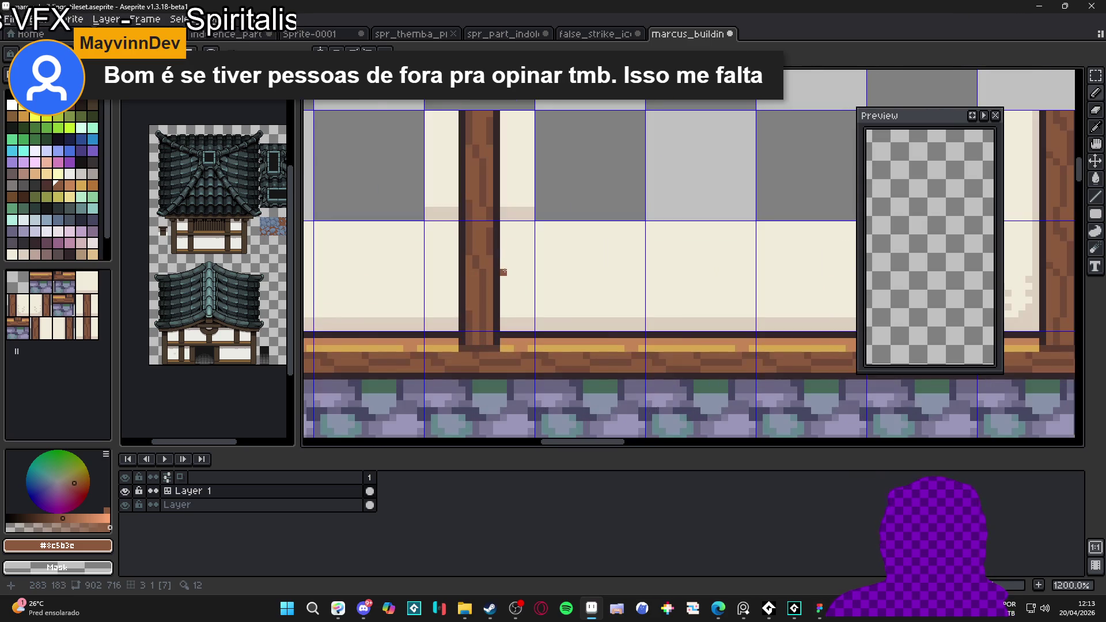
scroll(504, 271, down, 2)
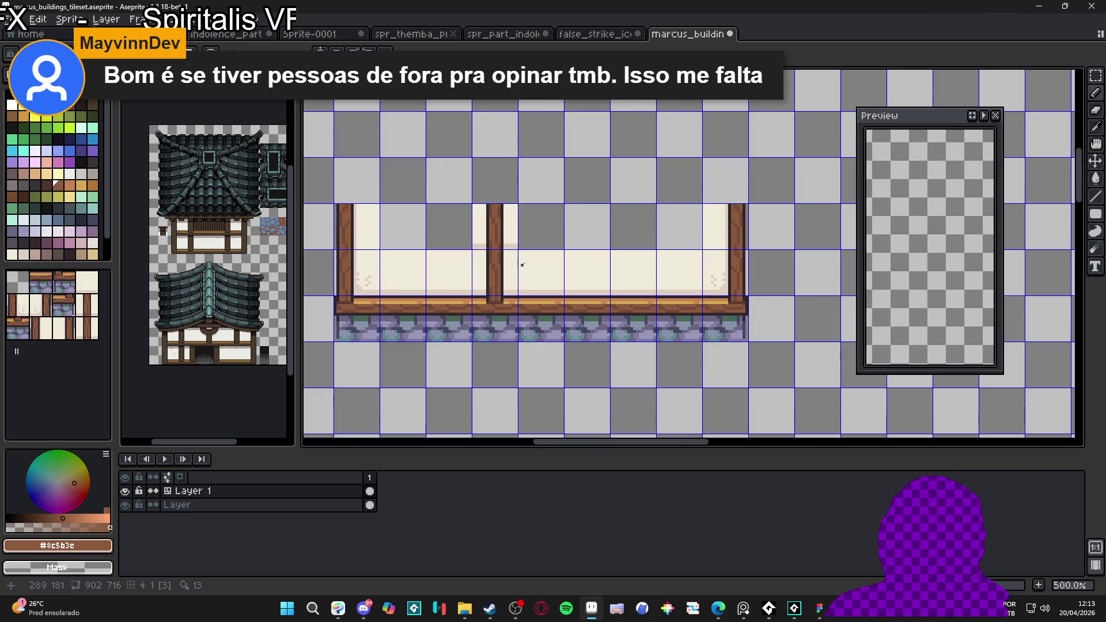
key(Tab)
key(Tab)
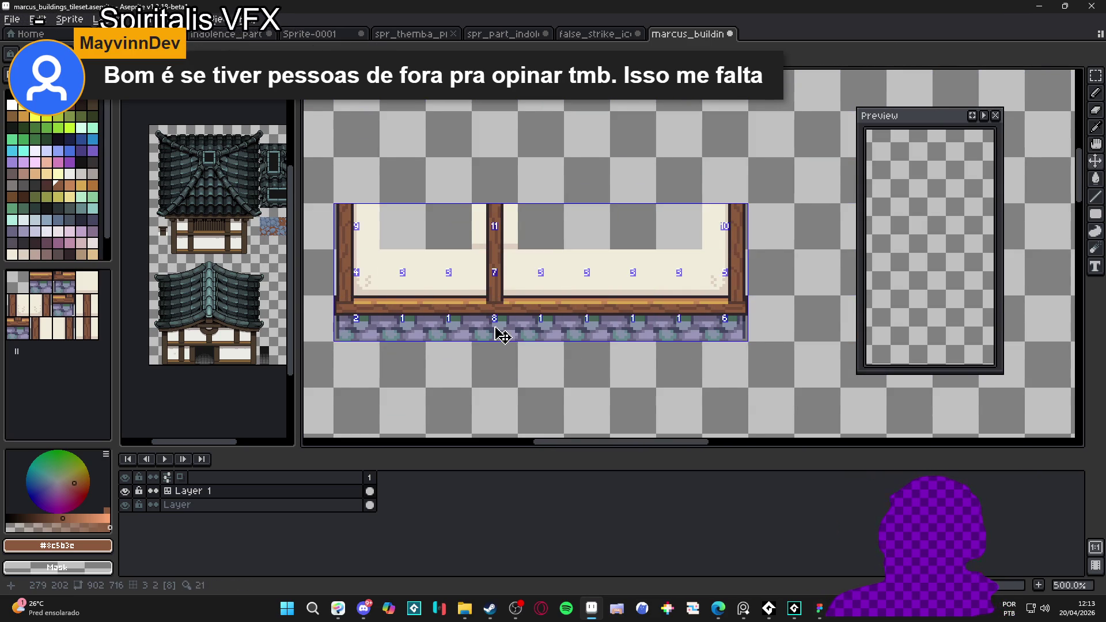
scroll(501, 247, up, 4)
alt+click(495, 250)
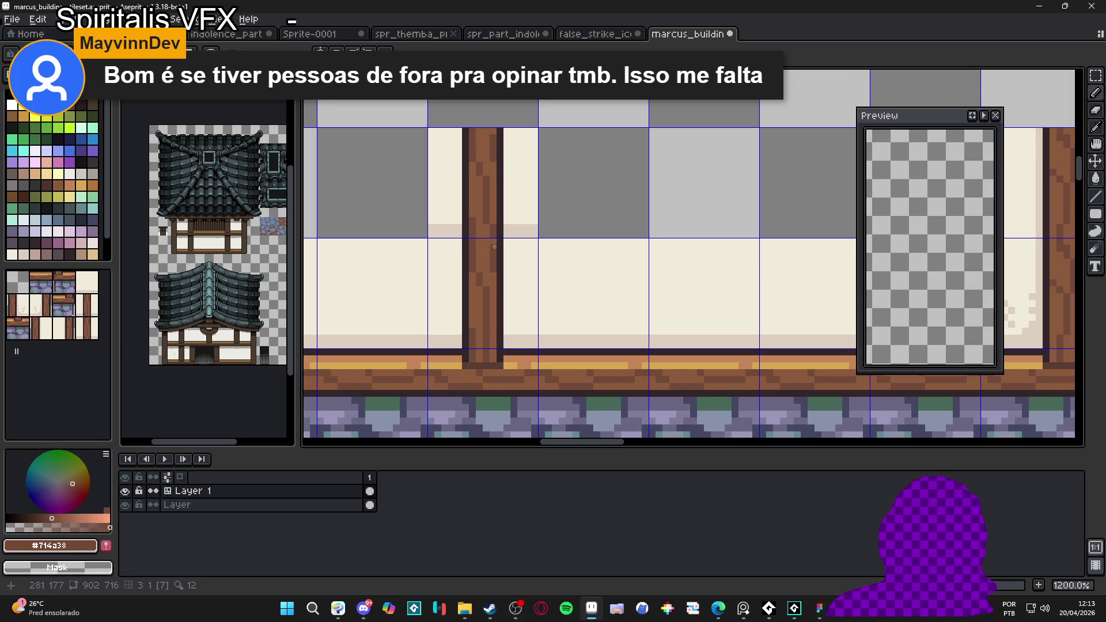
alt+click(492, 266)
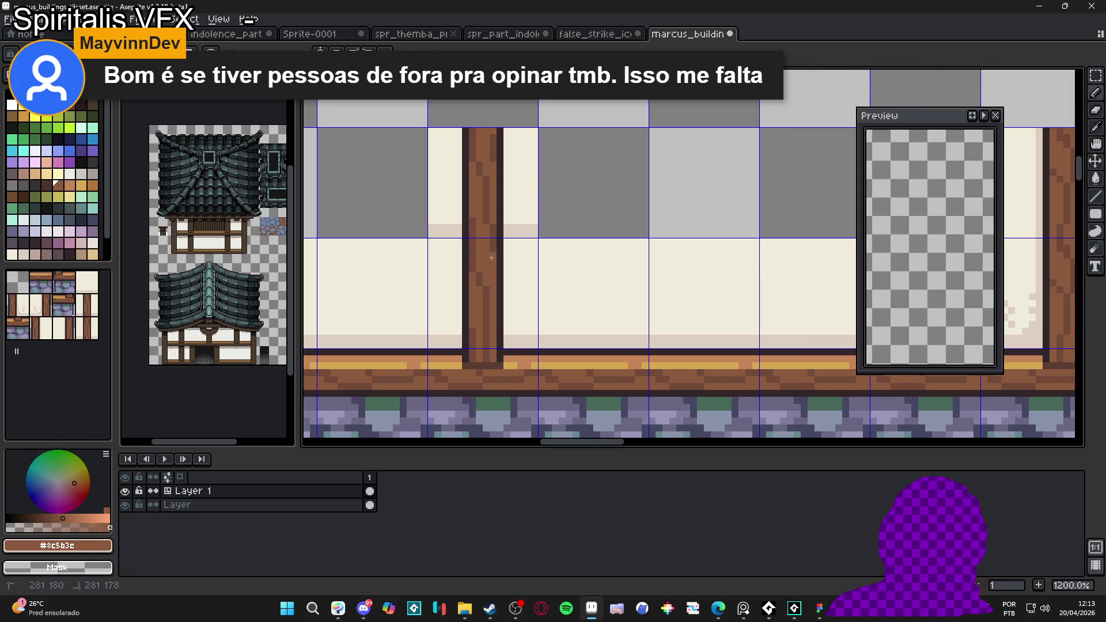
scroll(491, 258, down, 5)
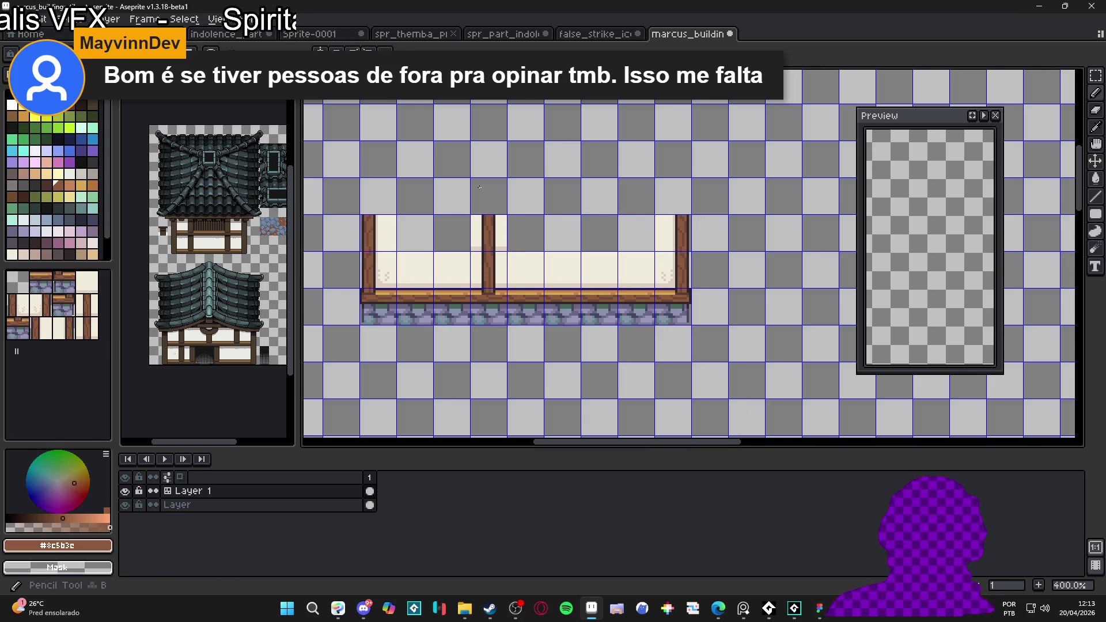
Step: Paint cream over the pinkish shadow pixels beside the middle post
scroll(500, 235, up, 3)
scroll(500, 235, up, 1)
alt+click(520, 287)
alt+click(526, 284)
click(514, 300)
shift+click(542, 299)
click(436, 305)
click(445, 305)
Step: Return to the rectangular marquee tool and save the tileset file
scroll(424, 307, down, 5)
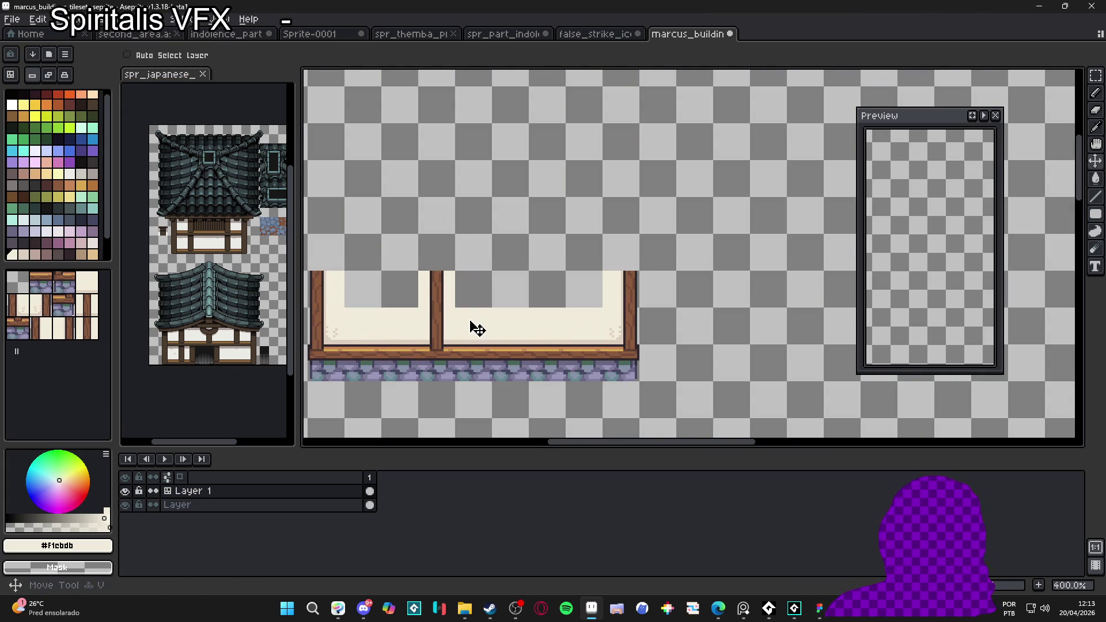
key(m)
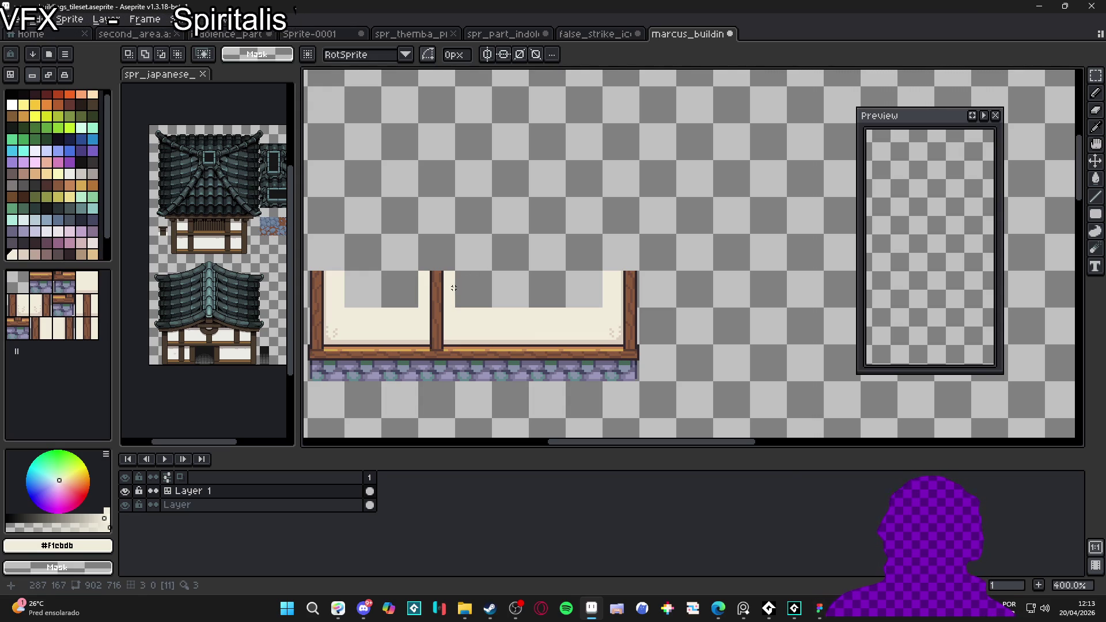
key(v)
key(m)
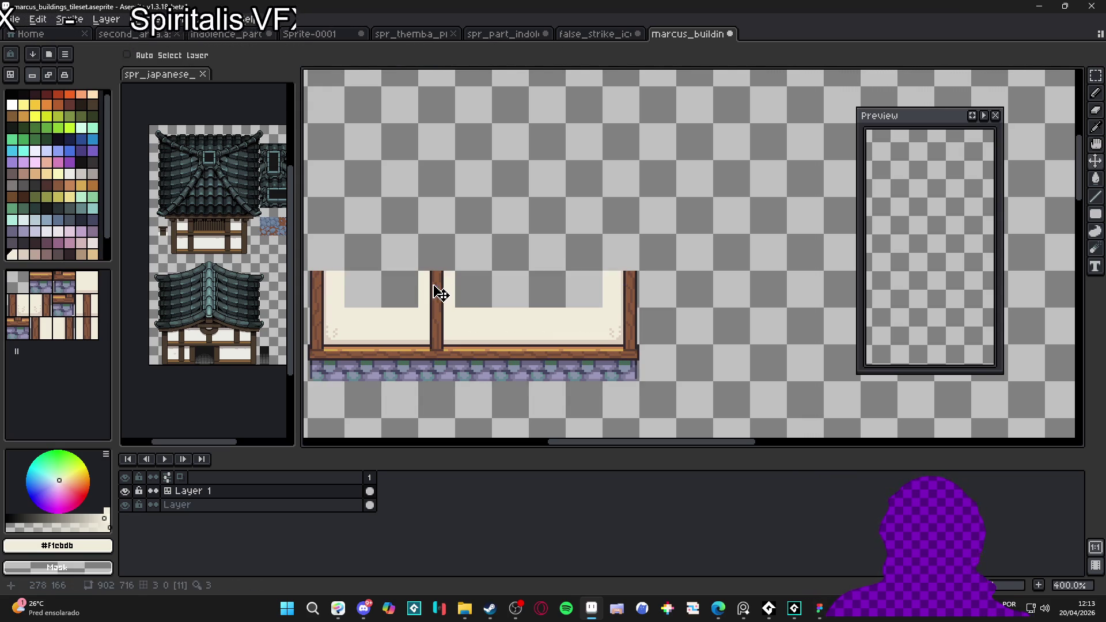
key(ctrl+s)
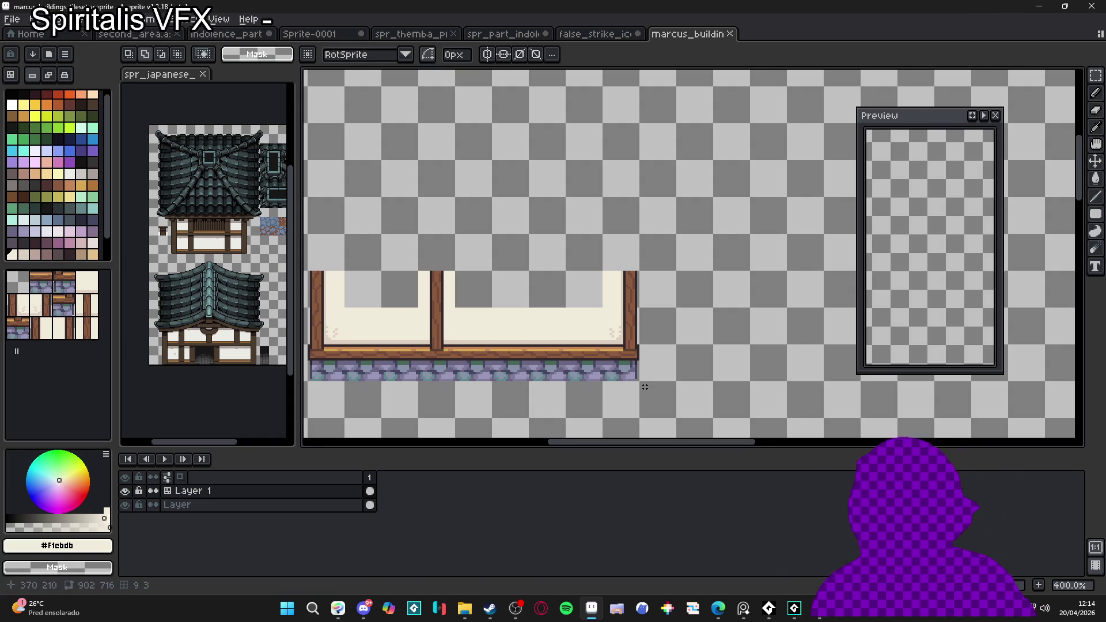
Step: Sample the dark outline colour #33272a from the wall and return to the pencil
key(v)
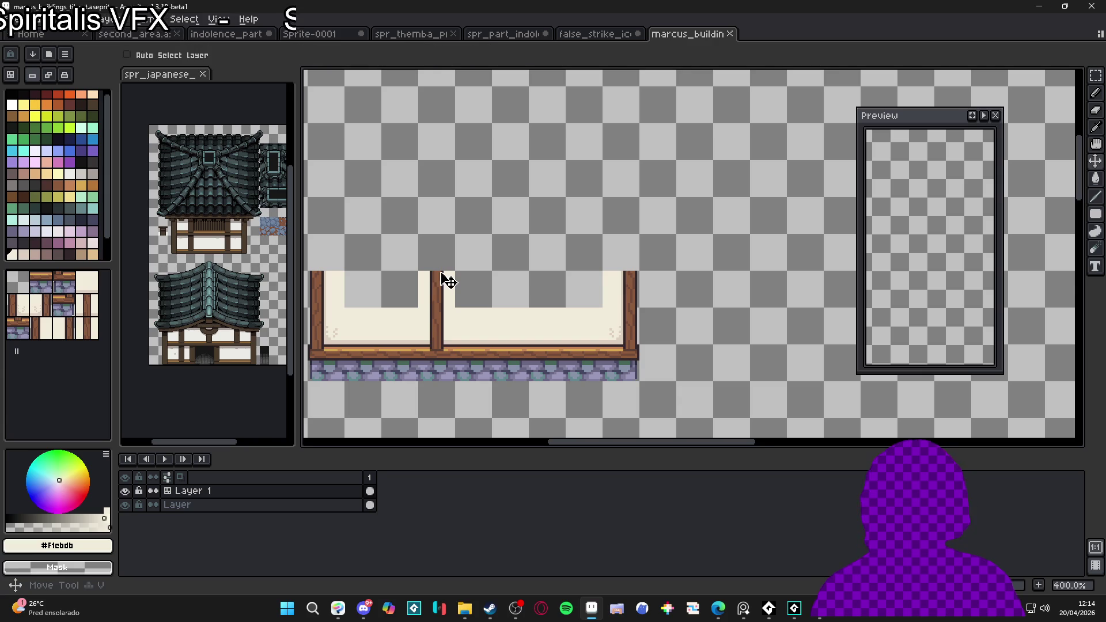
key(i)
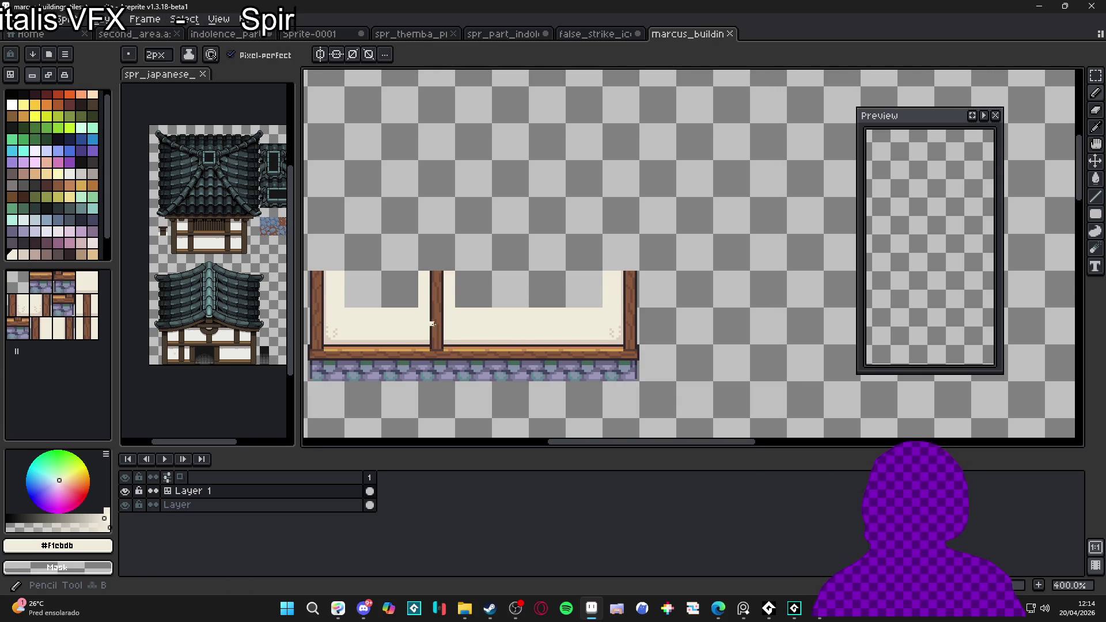
scroll(443, 357, up, 8)
click(442, 357)
key(b)
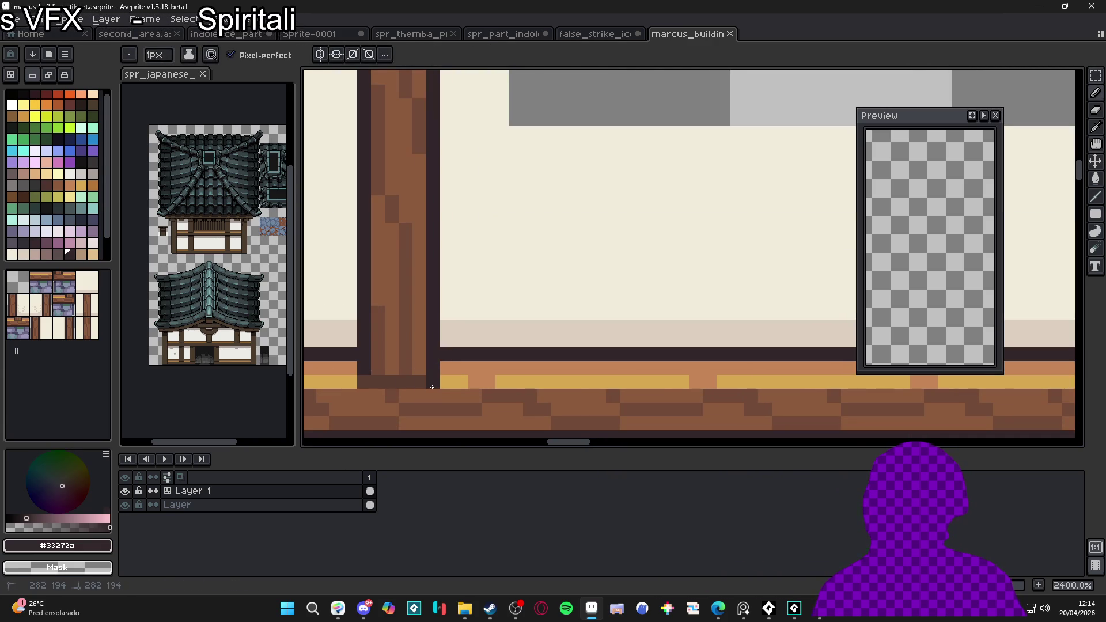
Step: Zoom and pan around the wall corners to inspect the tile layout
scroll(410, 402, down, 6)
scroll(598, 399, up, 5)
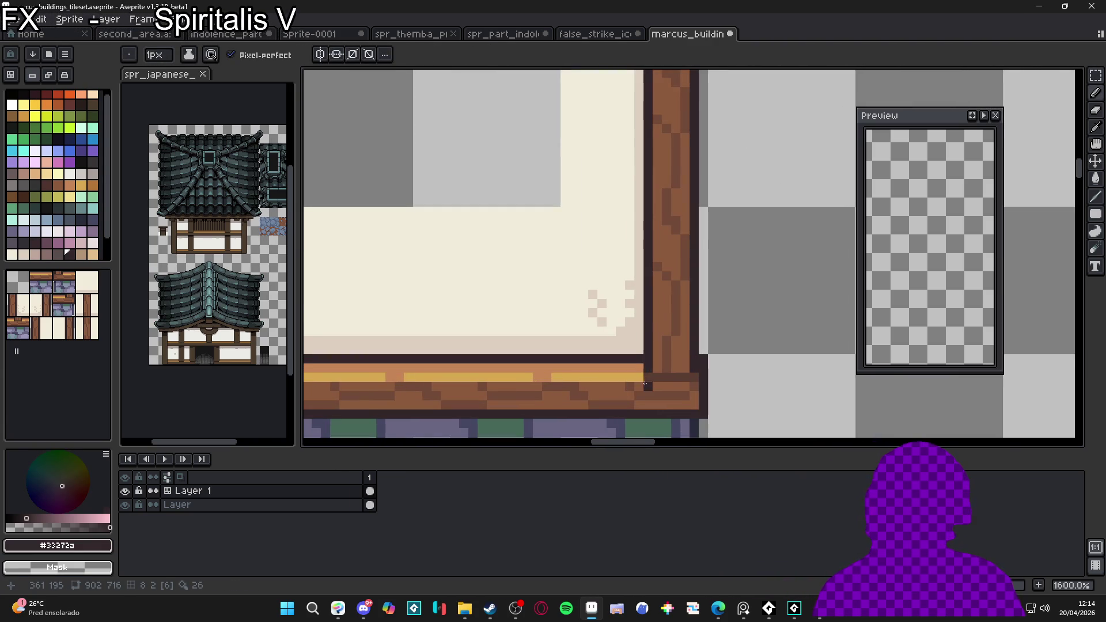
scroll(633, 369, down, 4)
scroll(557, 353, left, 3)
scroll(605, 346, up, 3)
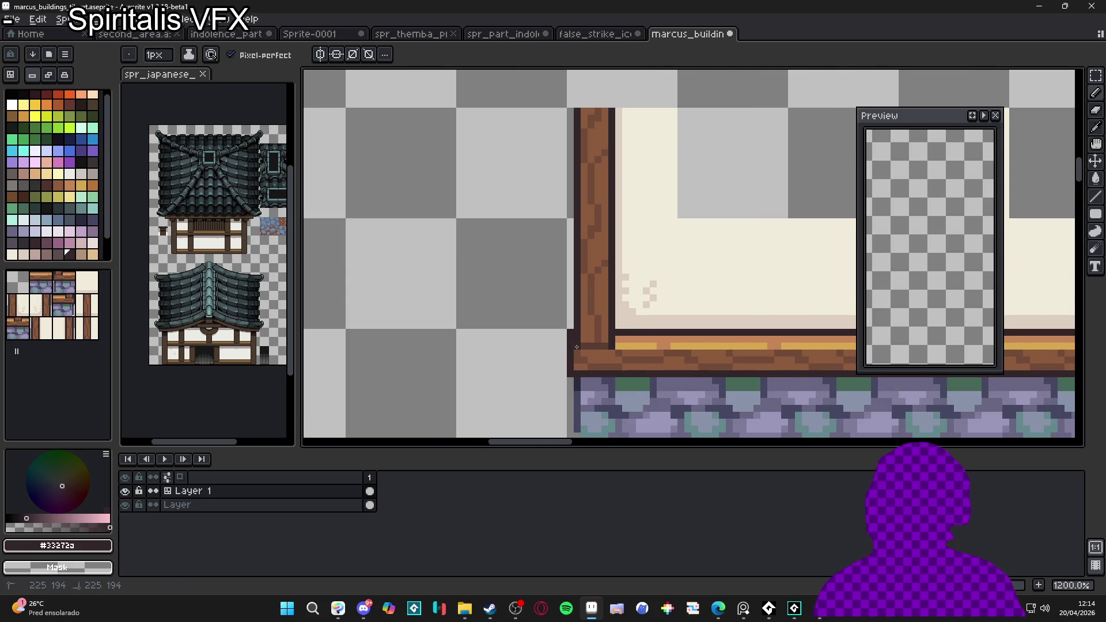
scroll(576, 347, down, 3)
drag(701, 354, 532, 358)
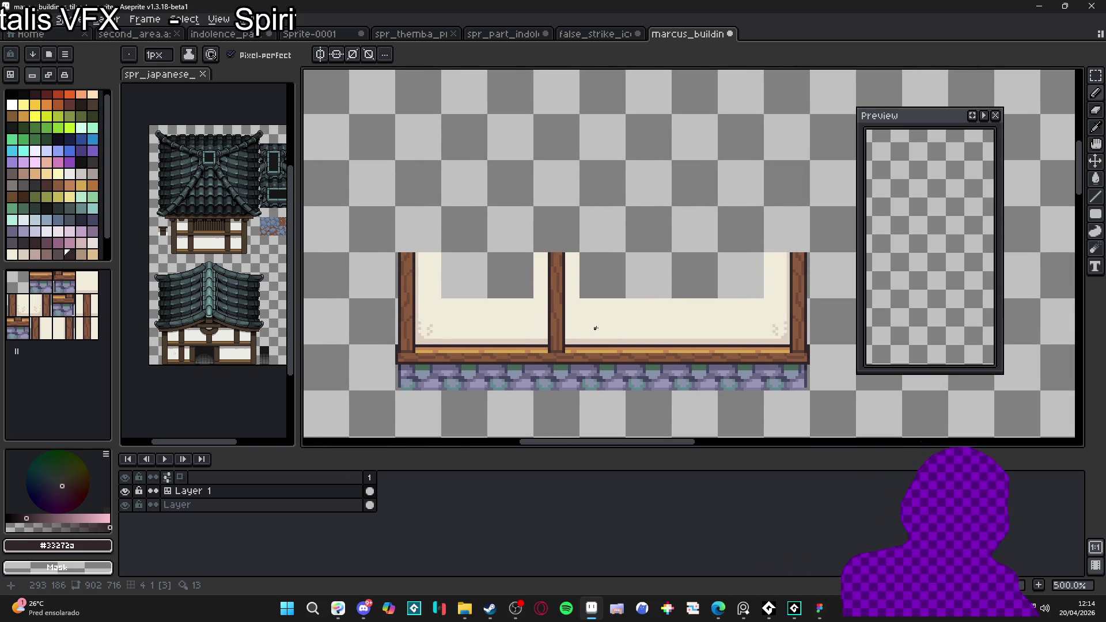
key(ctrl)
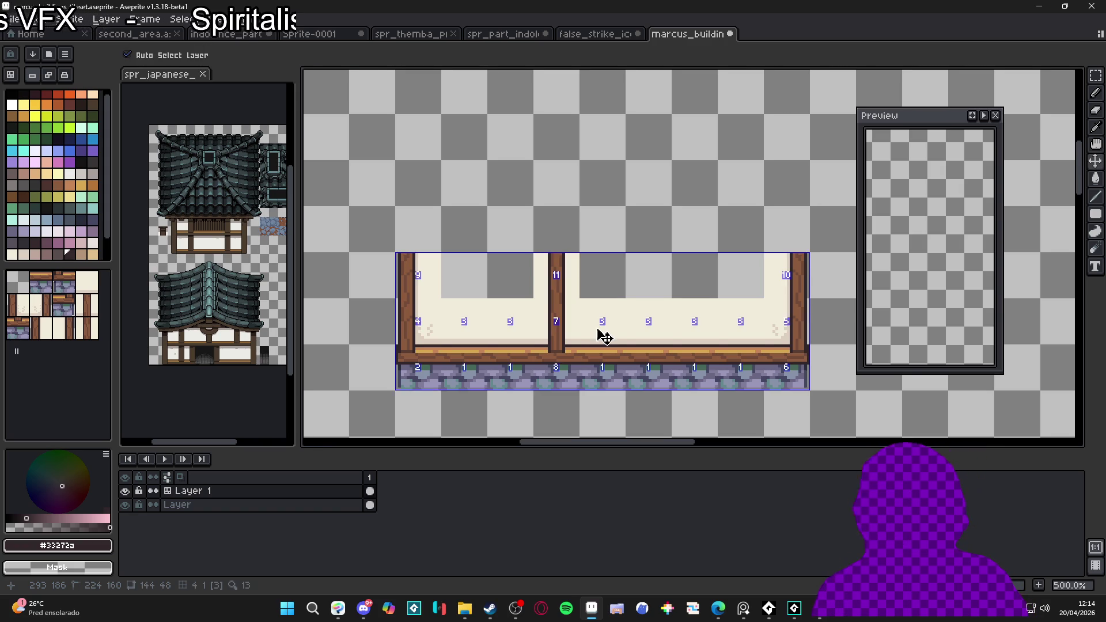
Step: Fill the empty cell above the left panel with cream in Auto tileset mode, creating a new tile
key(ctrl)
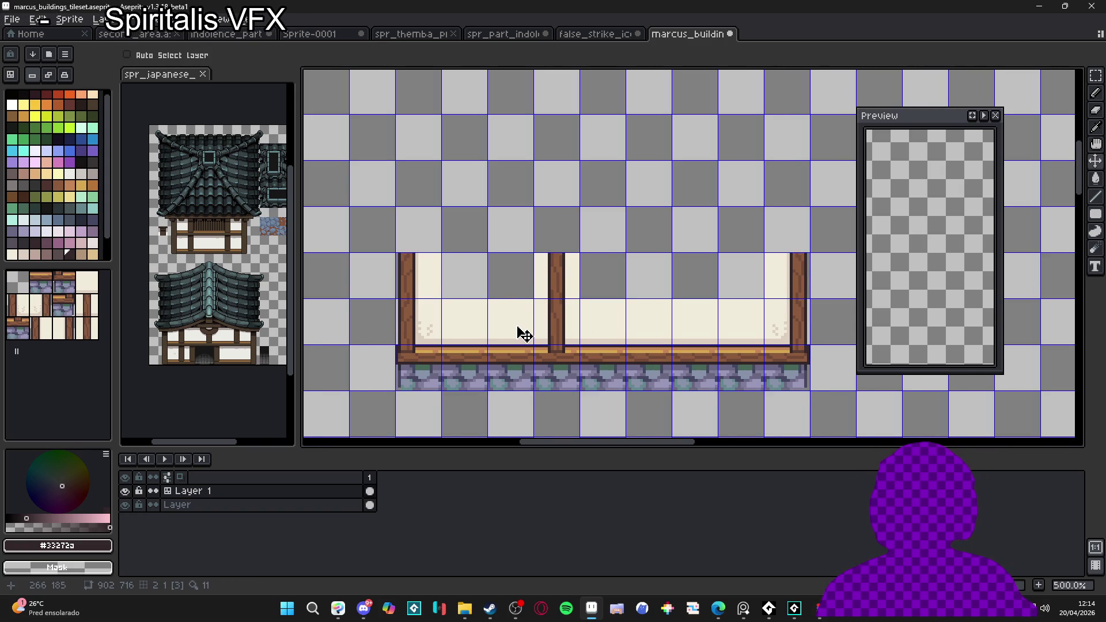
key(m)
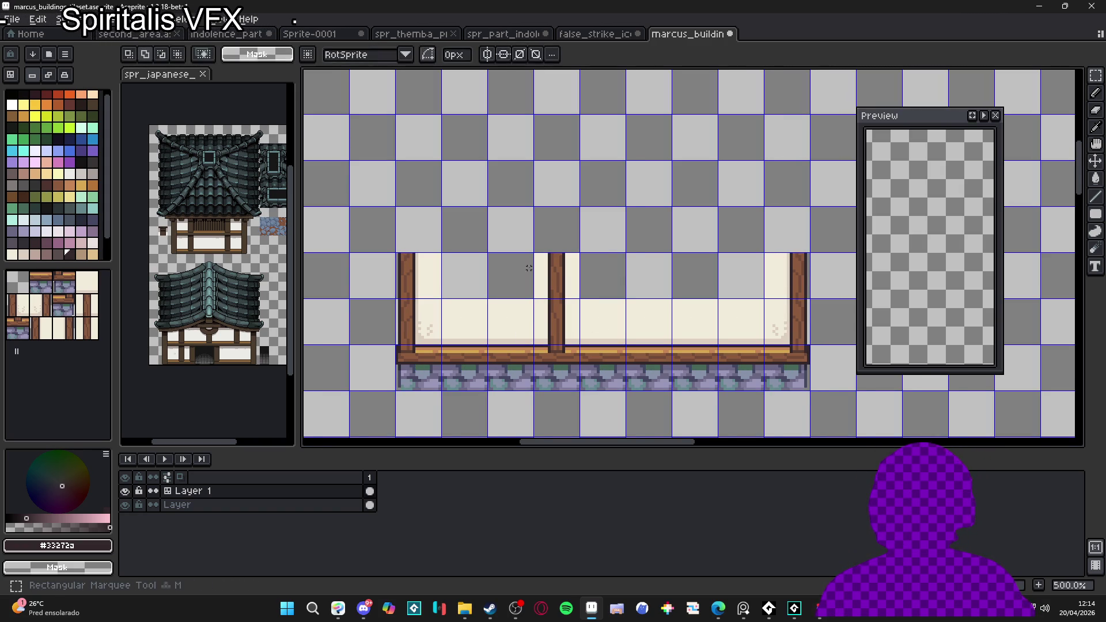
drag(513, 267, 461, 288)
key(g)
alt+click(479, 314)
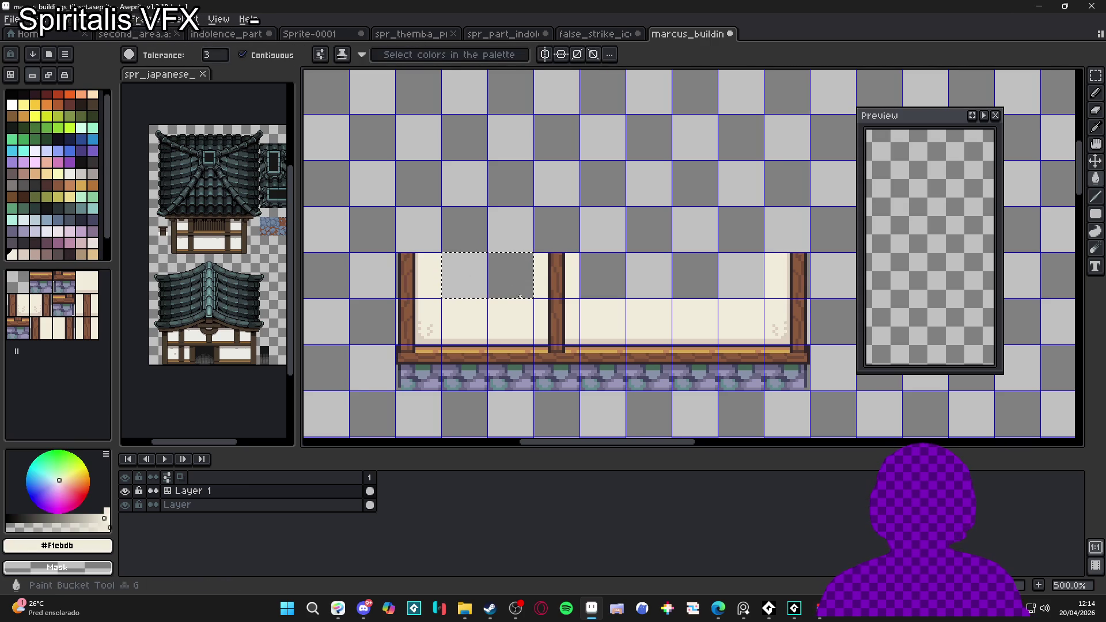
click(48, 75)
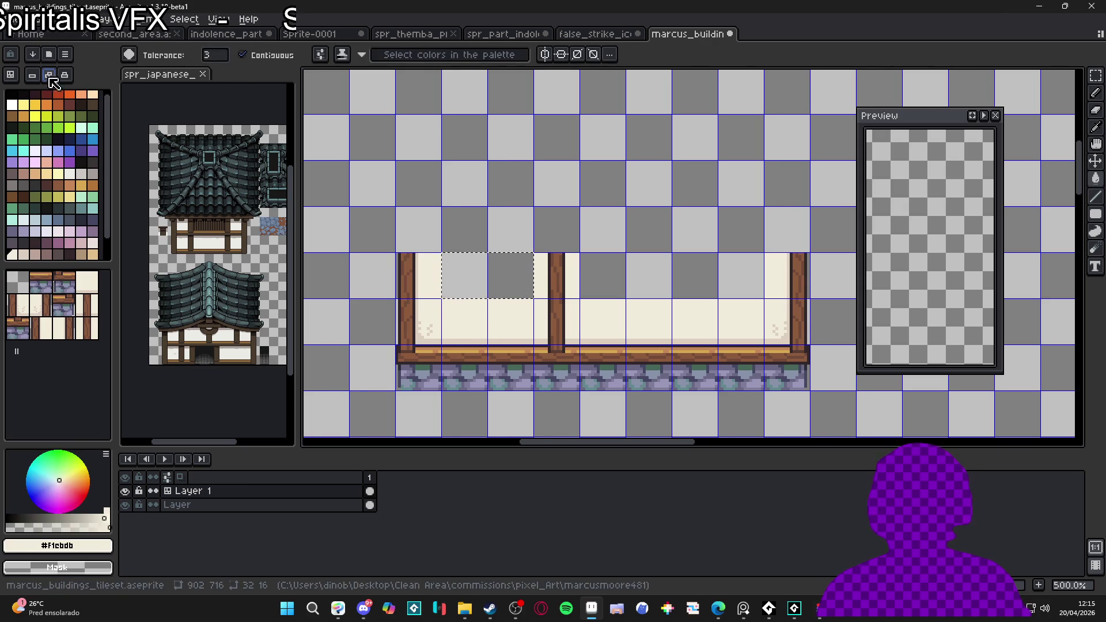
click(498, 294)
key(ctrl+d)
Step: Paint the new cream tile 12 across the remaining empty top-row cells
scroll(469, 284, right, 2)
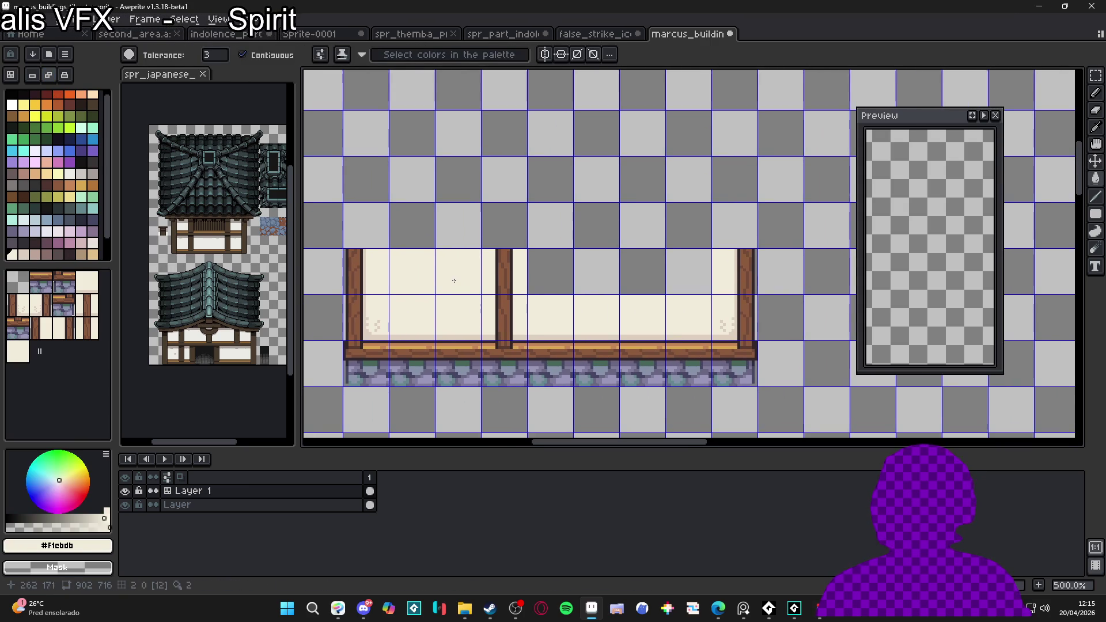
key(v)
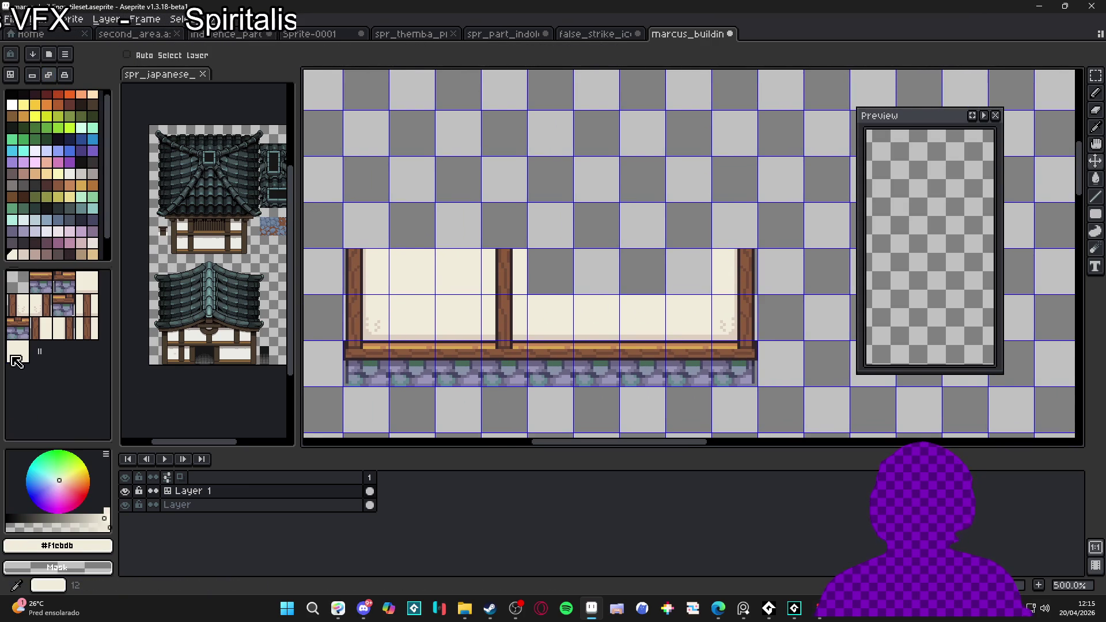
click(17, 360)
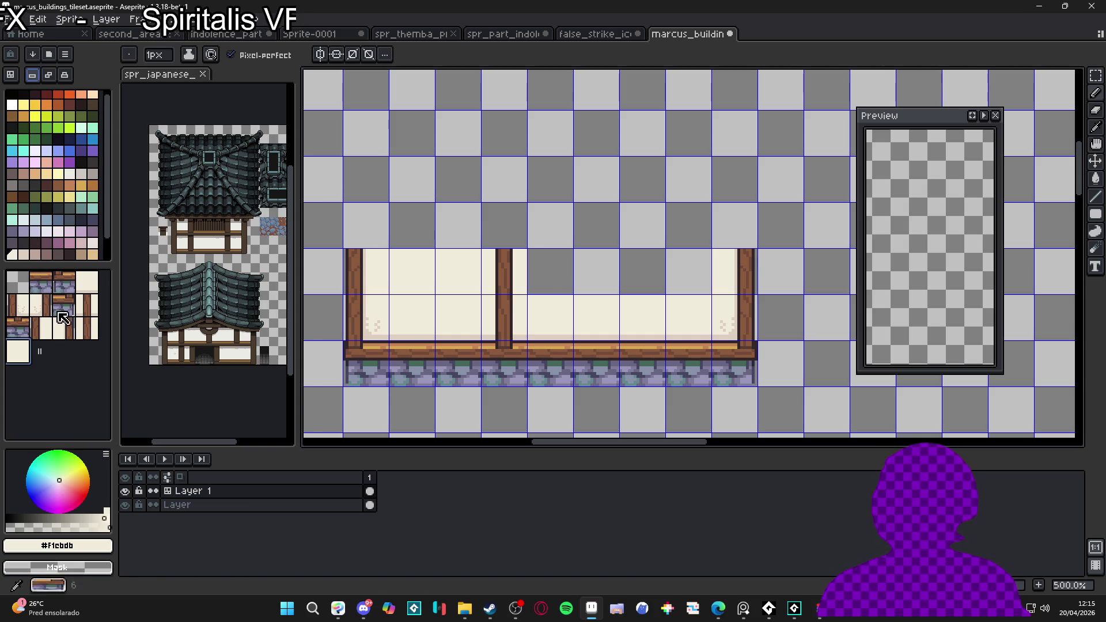
click(17, 351)
drag(553, 276, 677, 275)
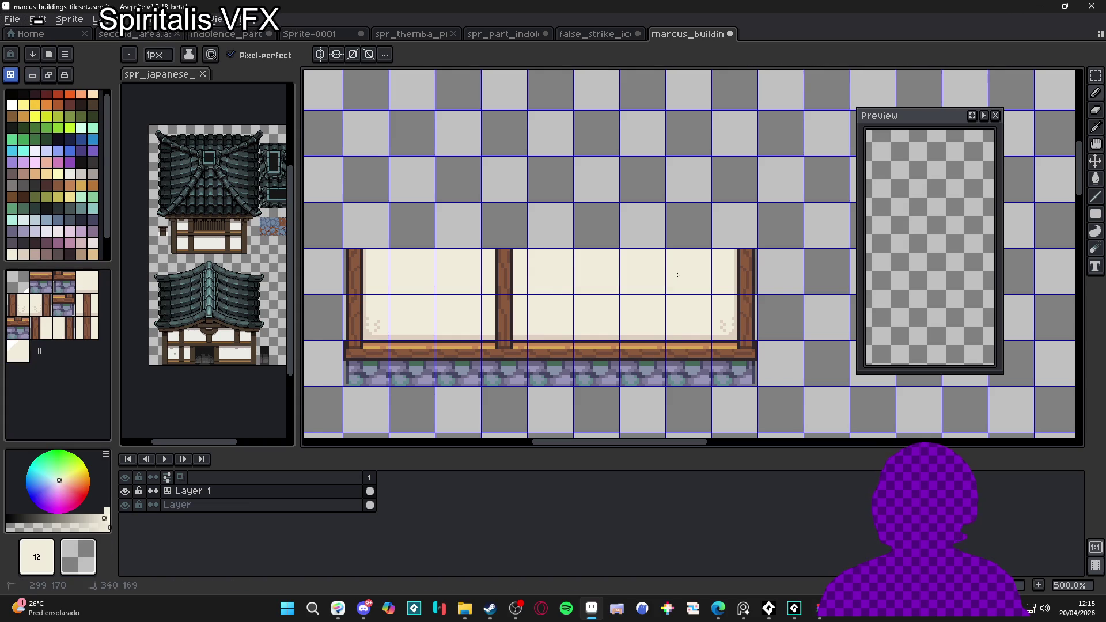
Step: Switch back to pixel colours from the palette and the freehand pencil
scroll(677, 275, right, 2)
key(v)
click(82, 173)
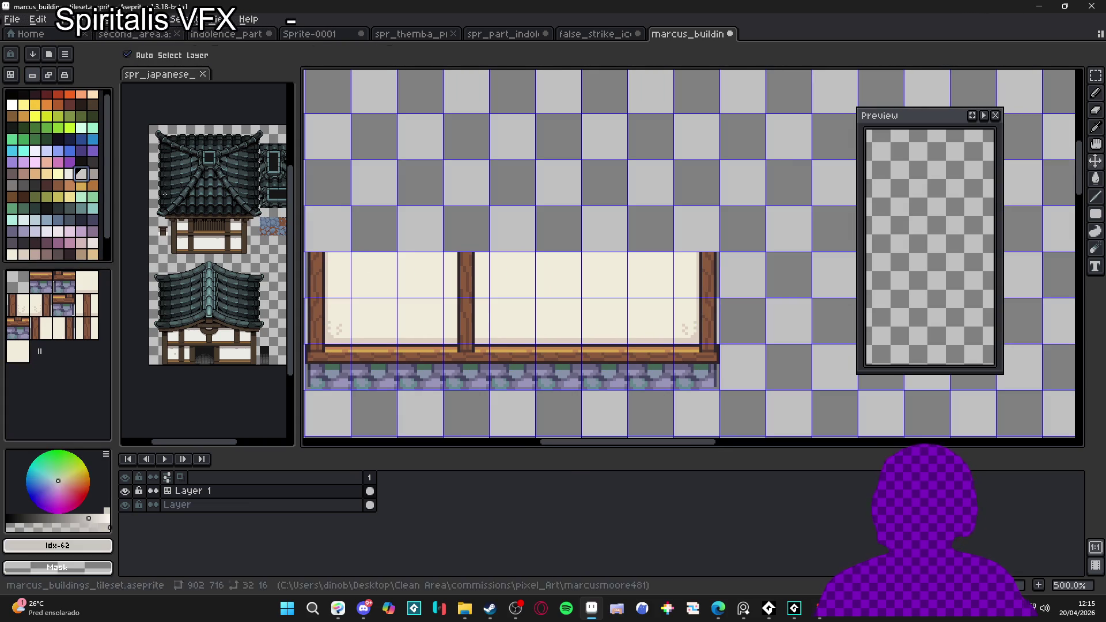
scroll(506, 316, left, 2)
key(b)
scroll(508, 320, down, 2)
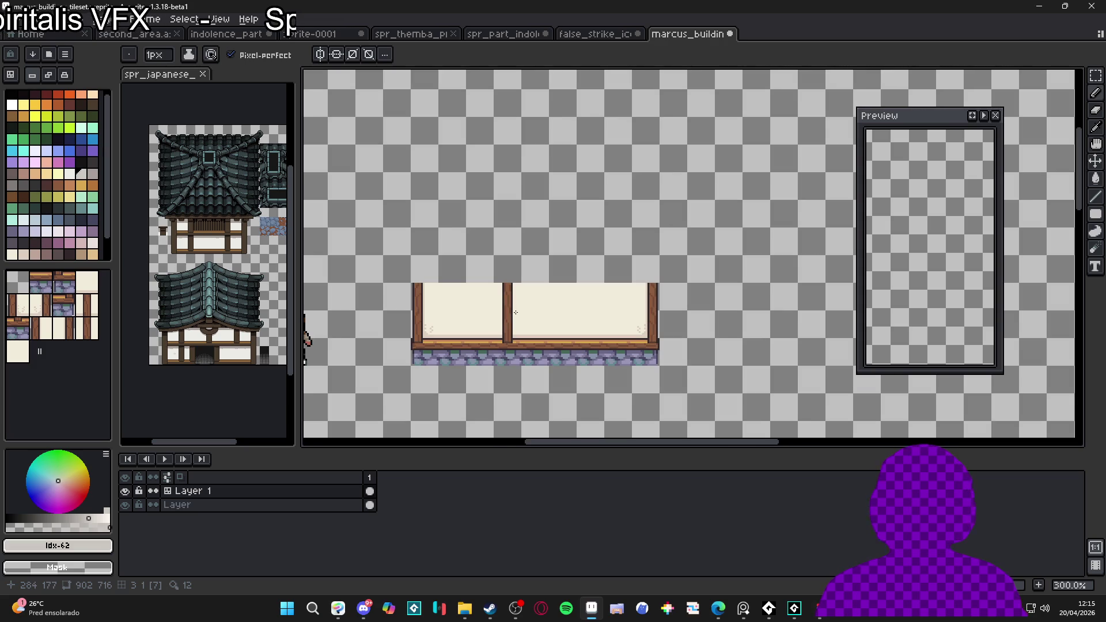
Step: Zoom out to 200% and pan until the character sprite stands beside the finished wall
key(ctrl)
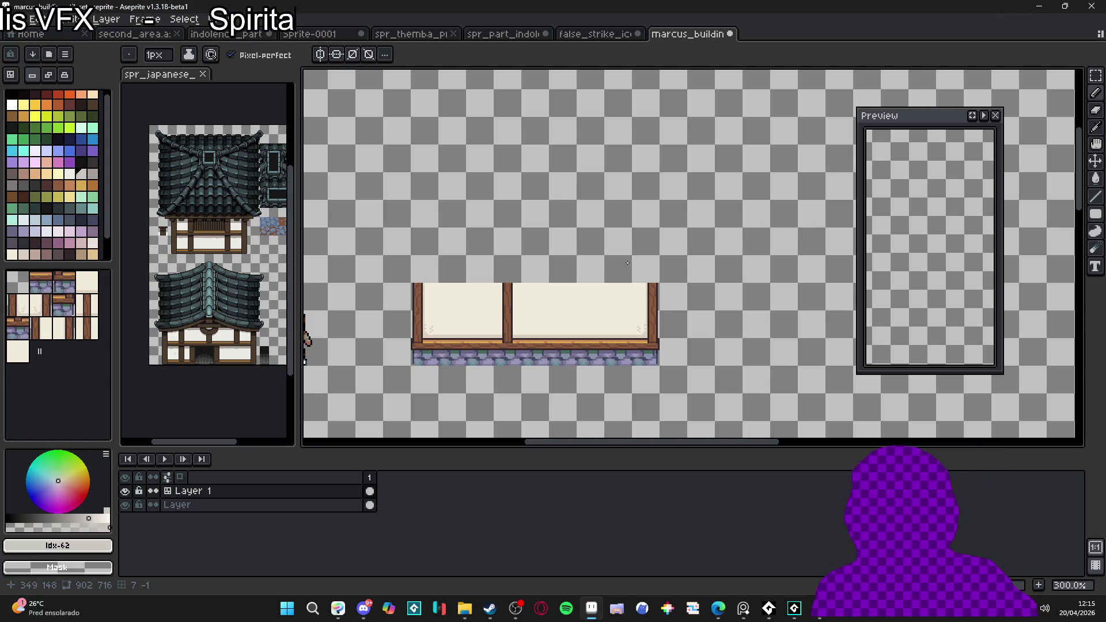
scroll(497, 301, up, 1)
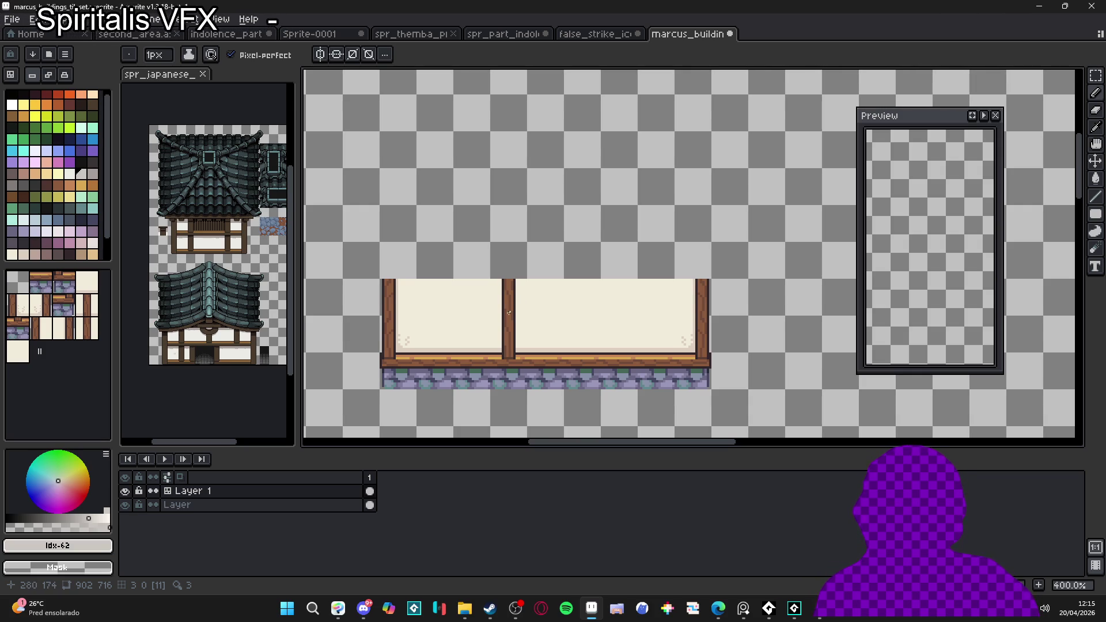
scroll(521, 304, down, 1)
scroll(519, 308, up, 1)
scroll(509, 315, down, 1)
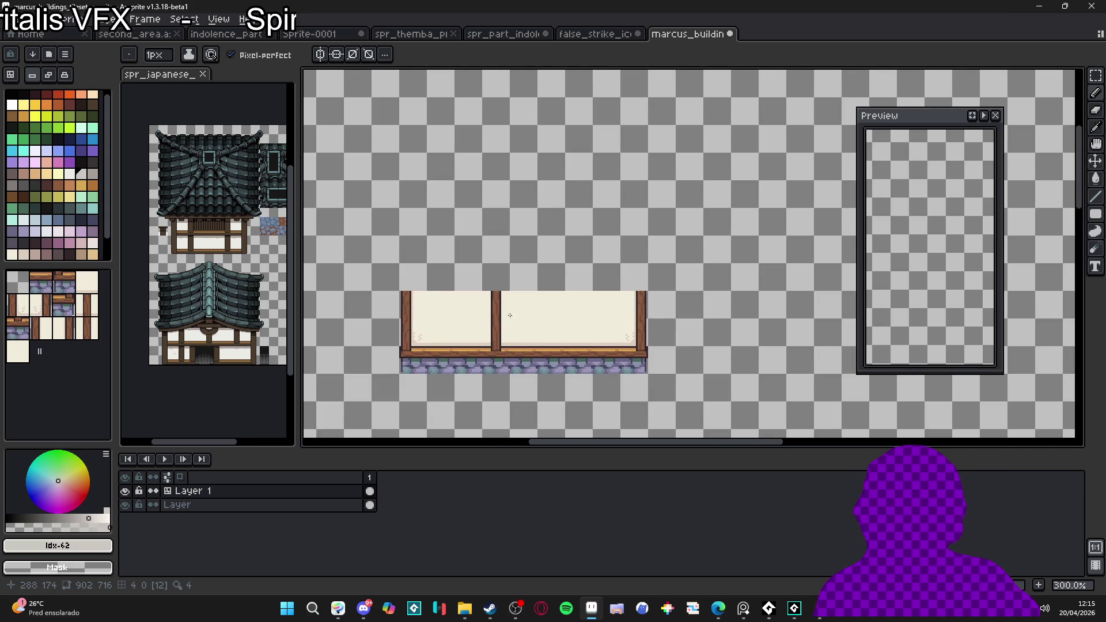
drag(509, 314, 494, 321)
scroll(510, 318, down, 1)
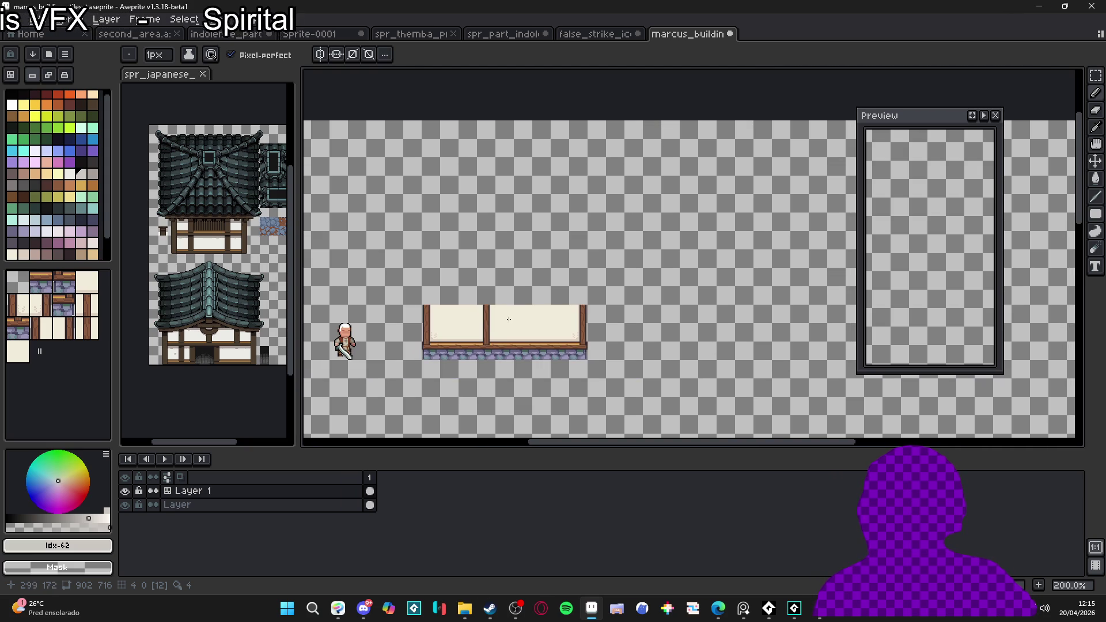
scroll(500, 318, up, 1)
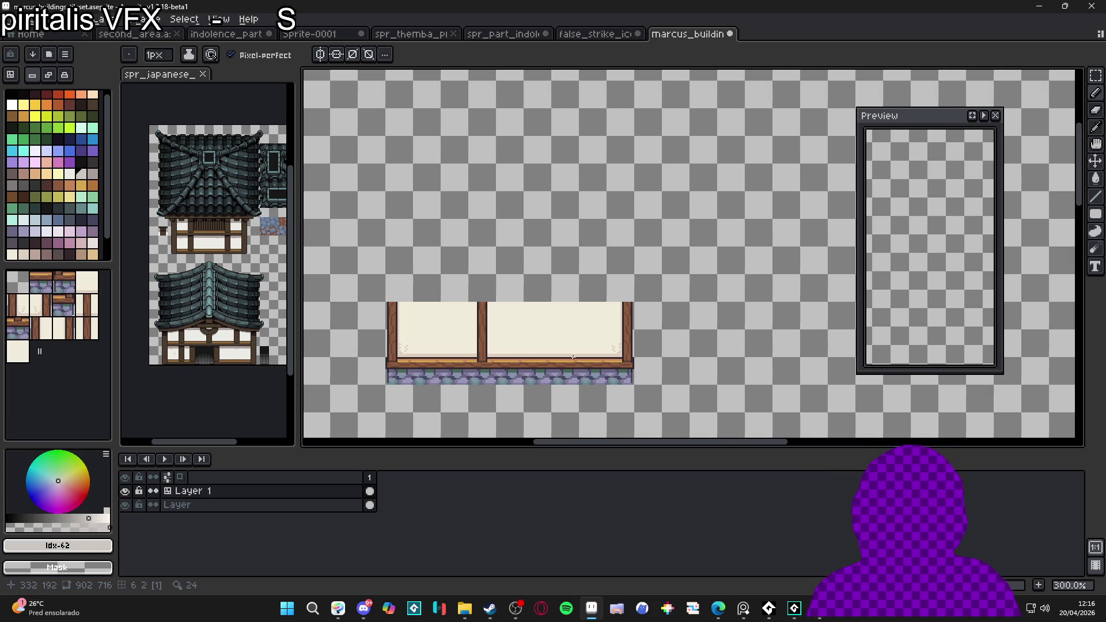
scroll(496, 333, down, 1)
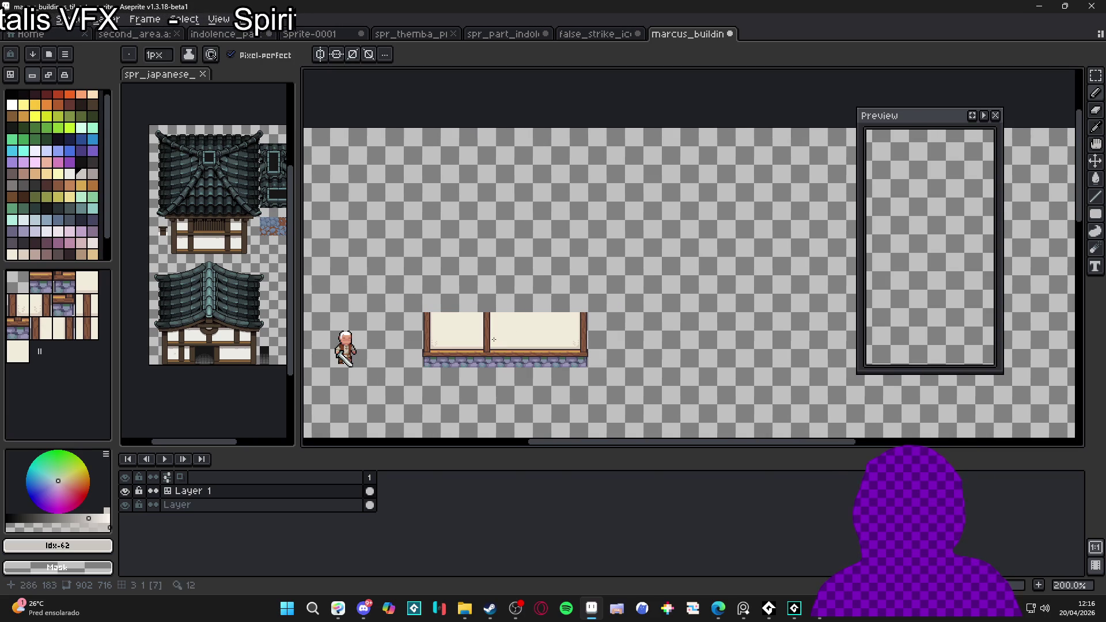
mouse_move(382, 345)
mouse_down()
mouse_move(443, 330)
mouse_move(460, 303)
mouse_up()
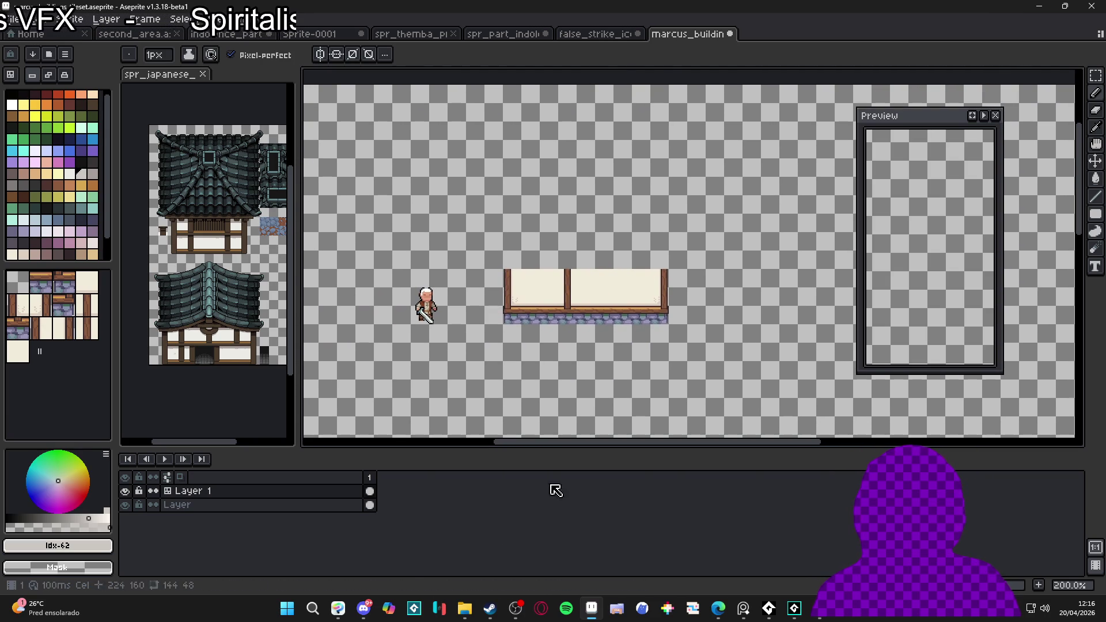
Step: Open the grass texture PNG in Aseprite, then go back to the buildings document
click(465, 609)
mouse_move(264, 110)
mouse_down()
mouse_move(592, 608)
mouse_move(743, 314)
mouse_up()
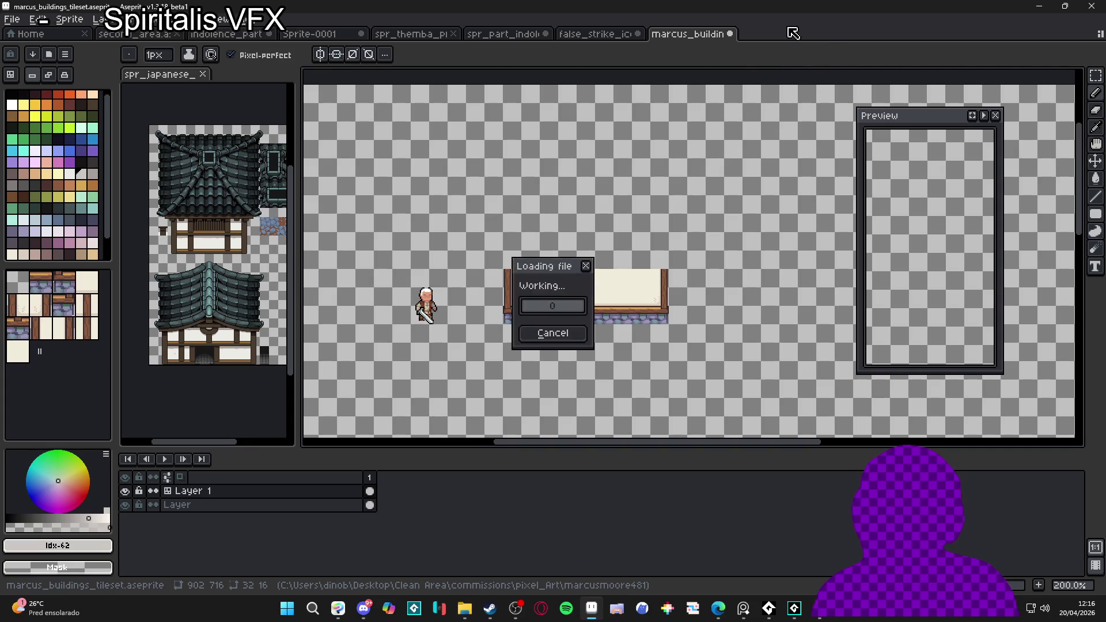
click(699, 34)
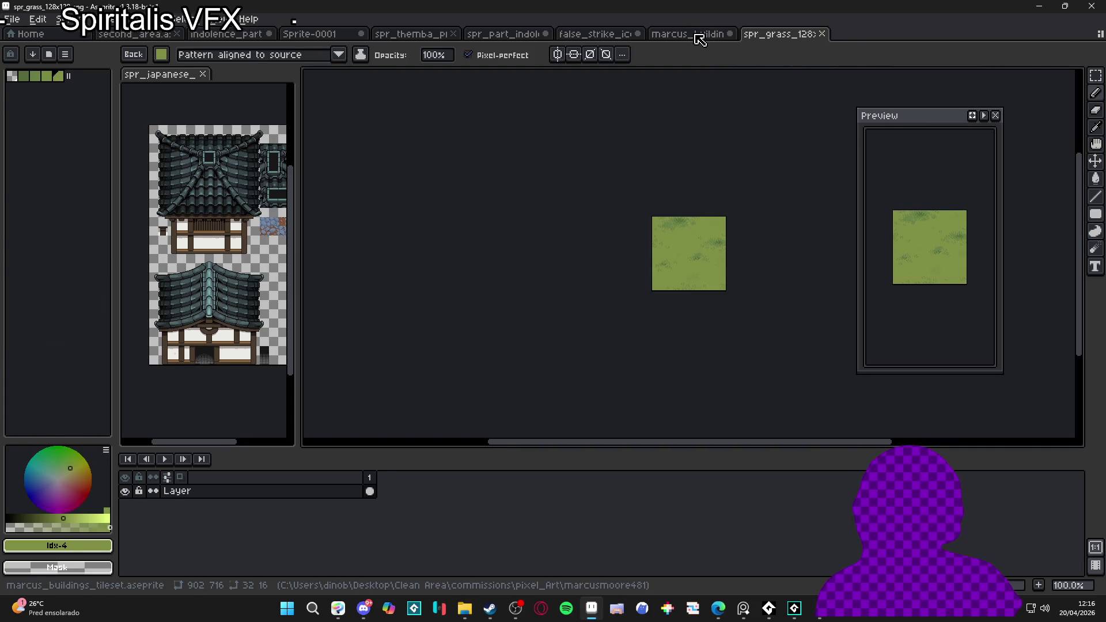
Step: Add a new layer at the bottom and fill it with the grass pattern
click(338, 507)
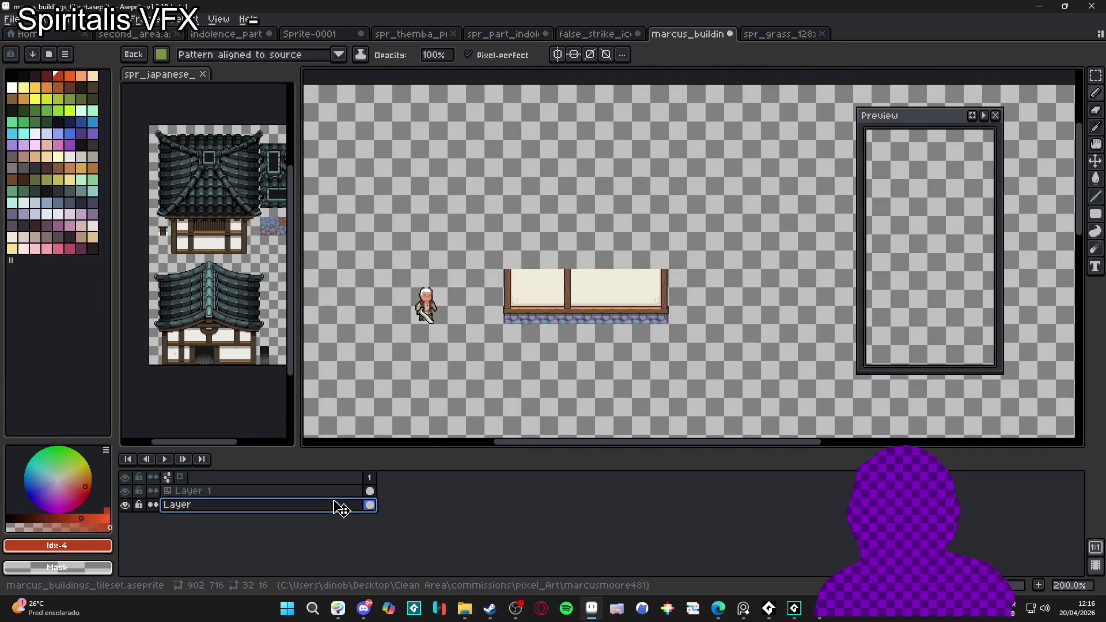
key(shift+n)
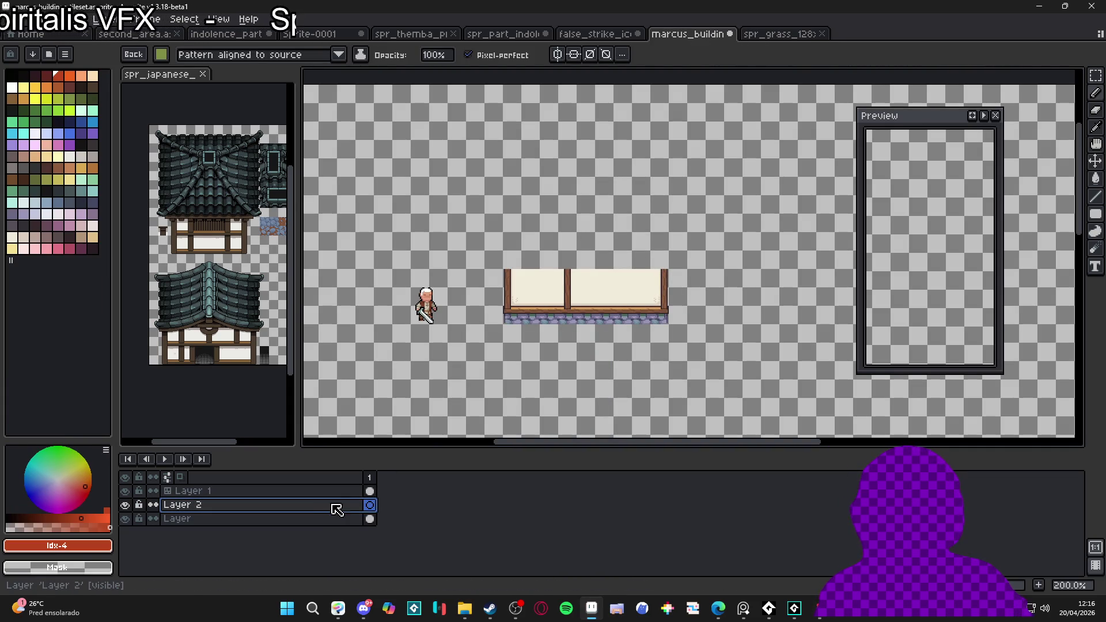
drag(345, 518, 347, 525)
key(g)
click(669, 346)
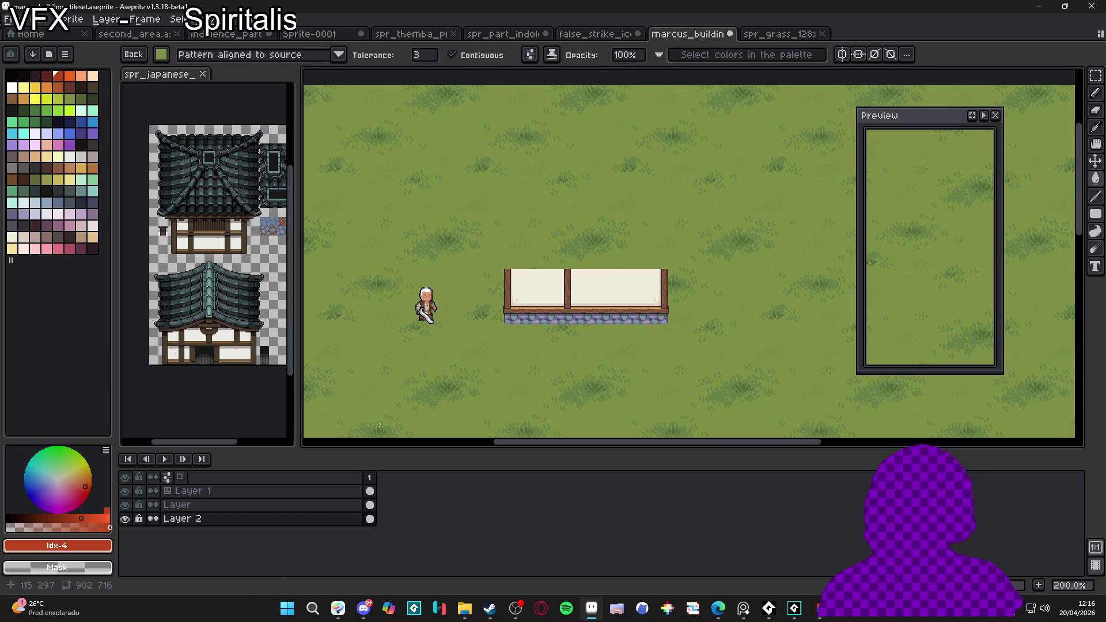
Step: Capture a screen snip of the wall and character standing on grass
scroll(533, 322, up, 1)
scroll(533, 322, down, 1)
scroll(533, 323, up, 1)
drag(534, 323, 566, 313)
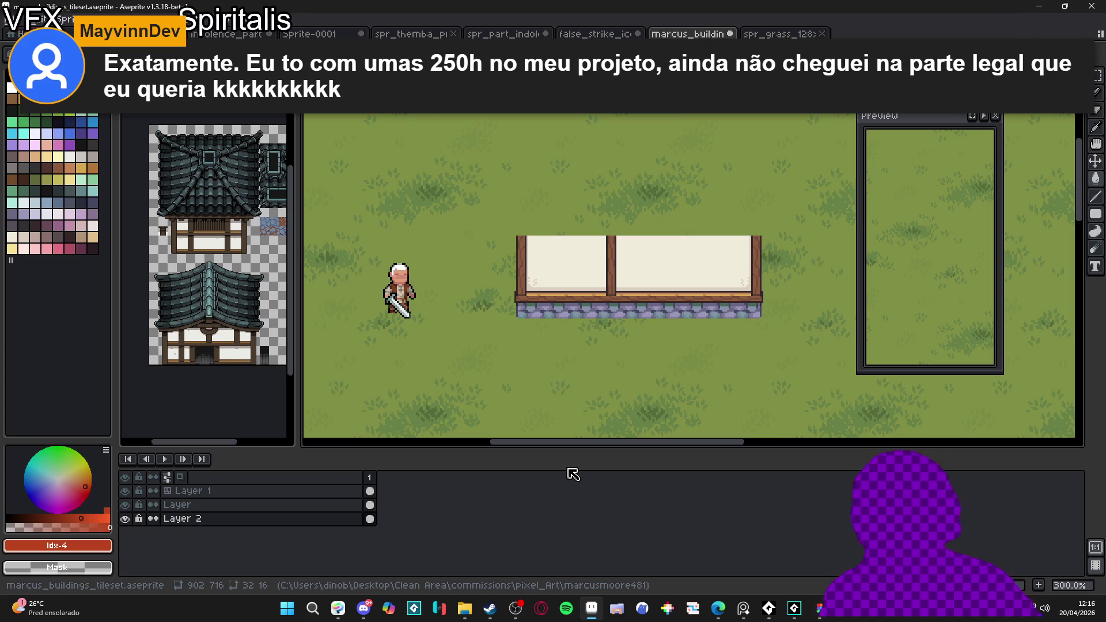
scroll(551, 318, down, 1)
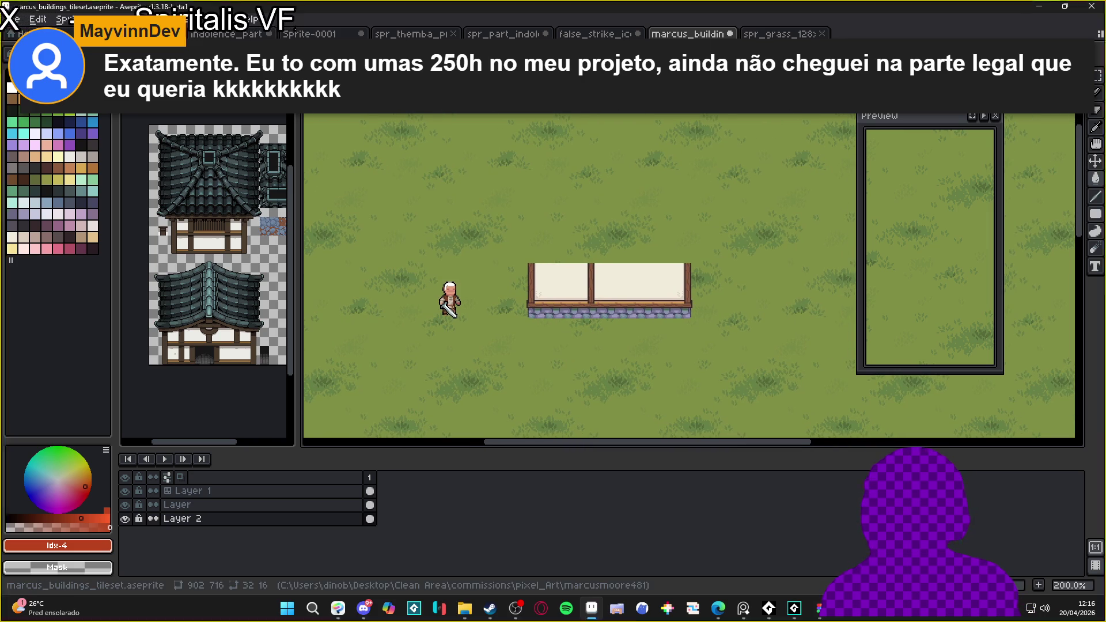
key(super+shift+s)
mouse_move(355, 113)
mouse_down()
mouse_move(825, 406)
mouse_move(803, 431)
mouse_up()
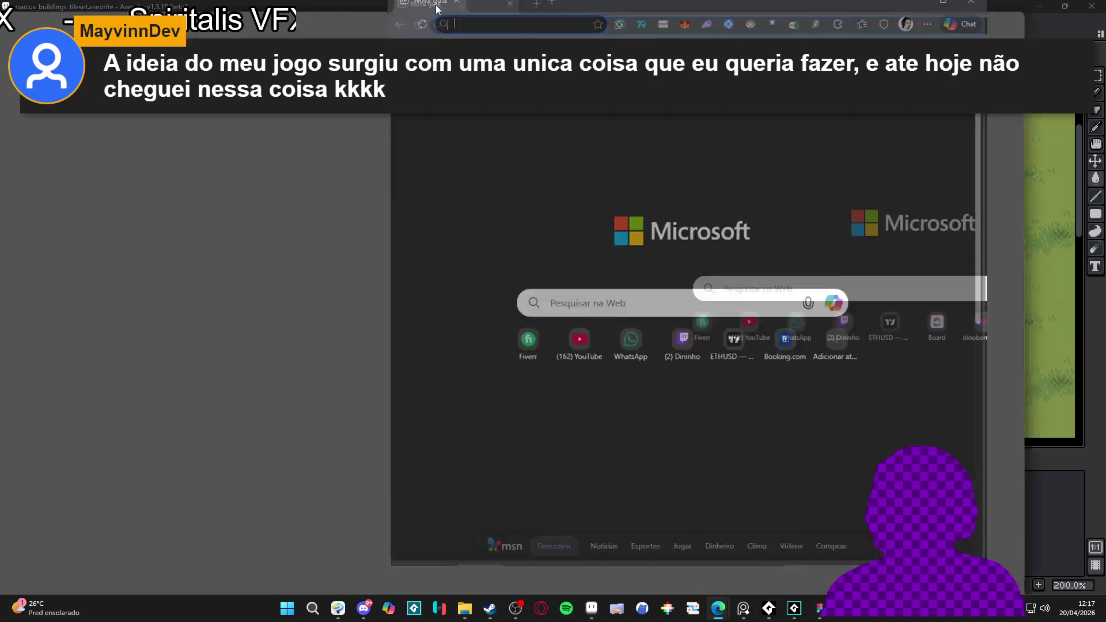
Step: Open twitch.tv in the browser and show the followed channels that are live
text(twitch.tv/dininh)
click(223, 56)
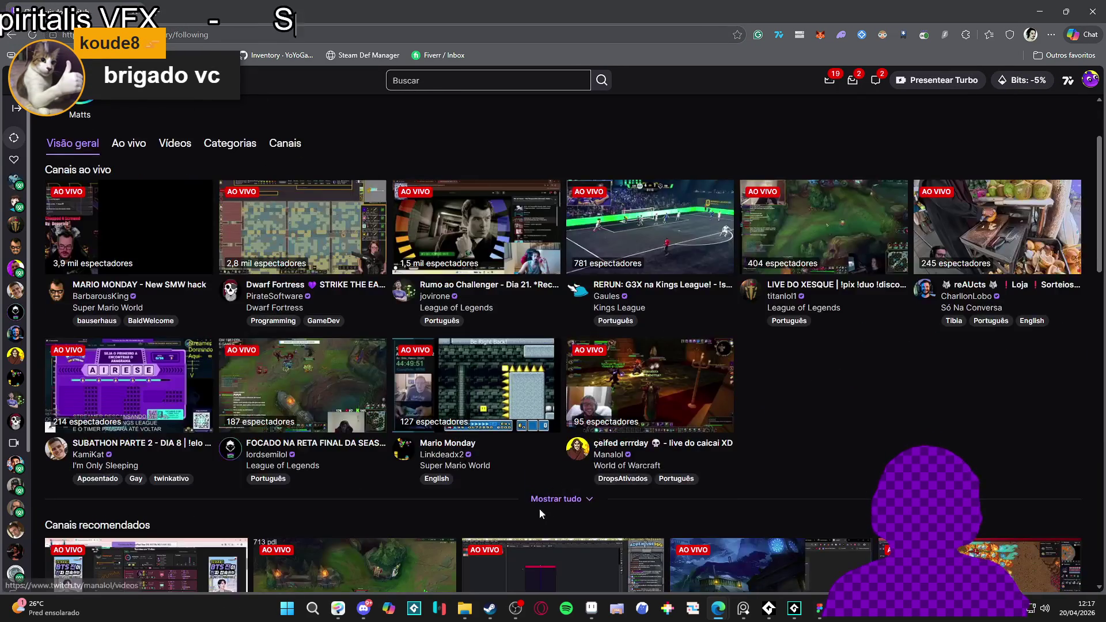
click(540, 500)
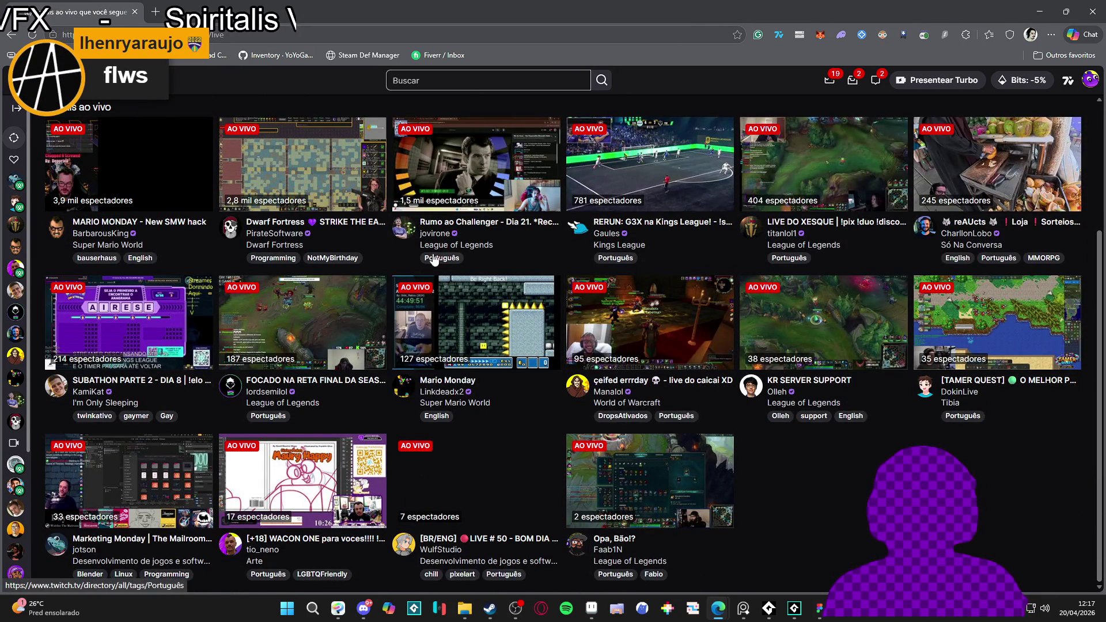
Step: Search Twitch for 'art' and open the Art category directory
scroll(438, 231, up, 3)
click(439, 80)
text(art)
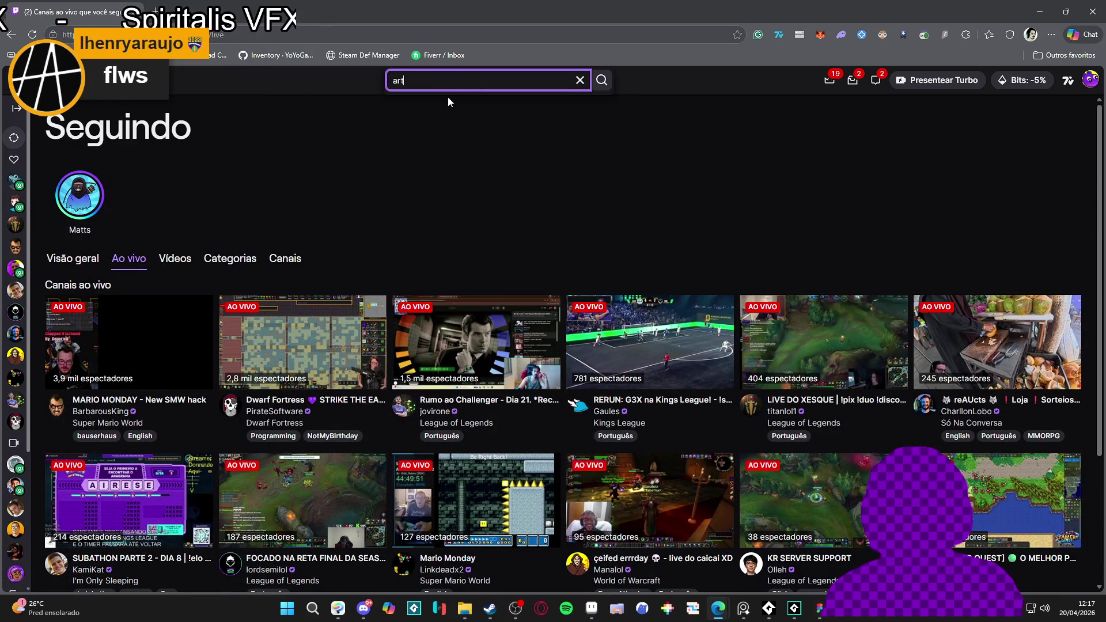
click(480, 157)
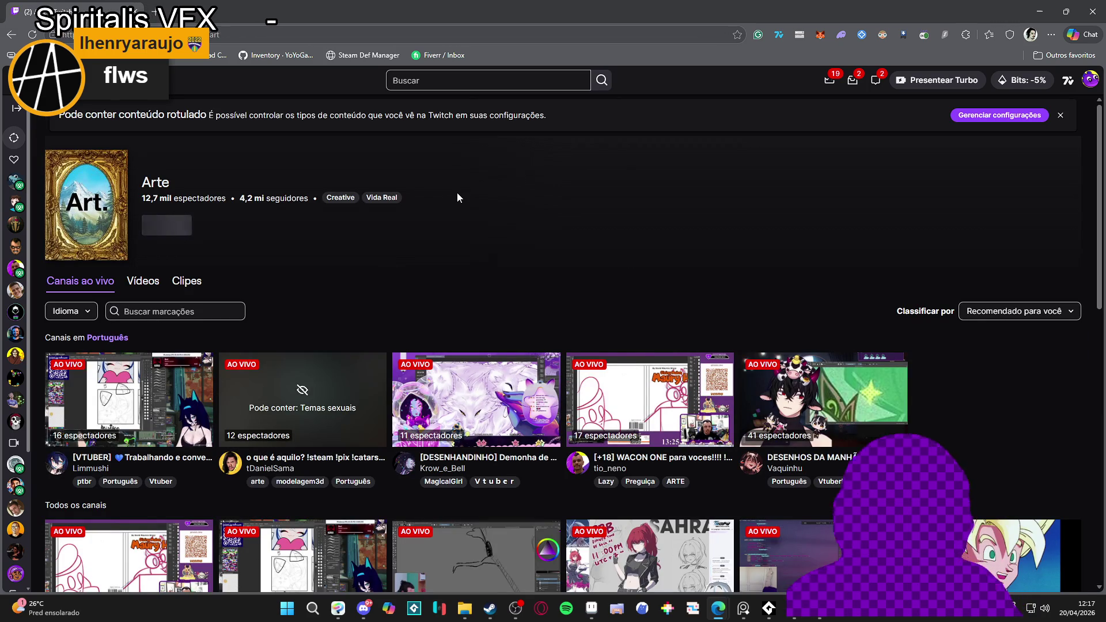
Step: Scroll down through the grid of live Arte channels
scroll(547, 305, down, 2)
scroll(562, 319, down, 1)
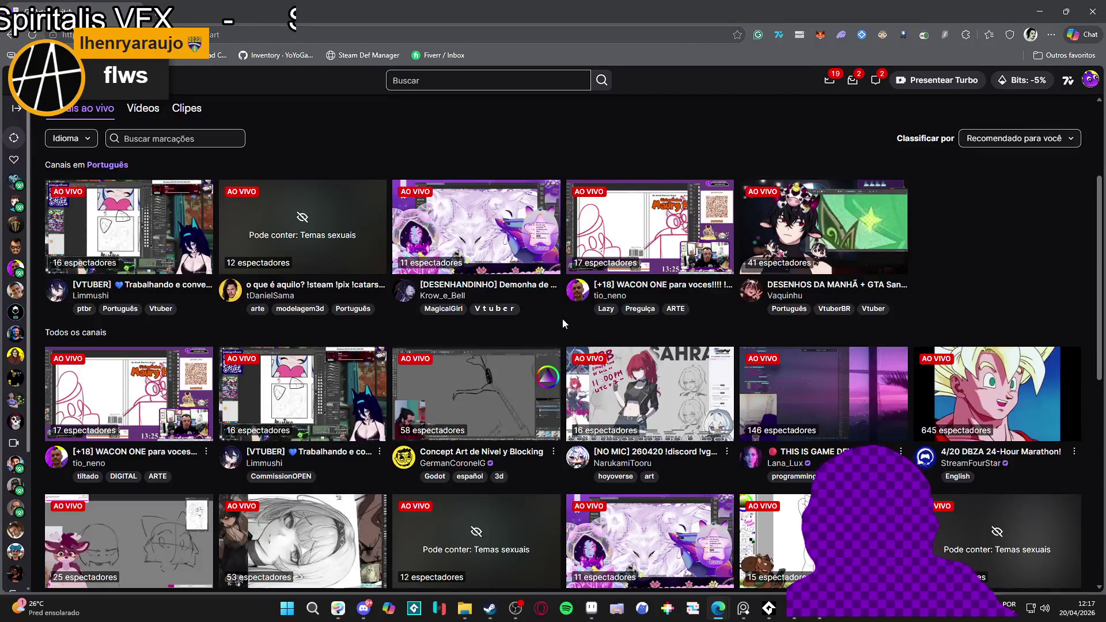
scroll(213, 319, down, 3)
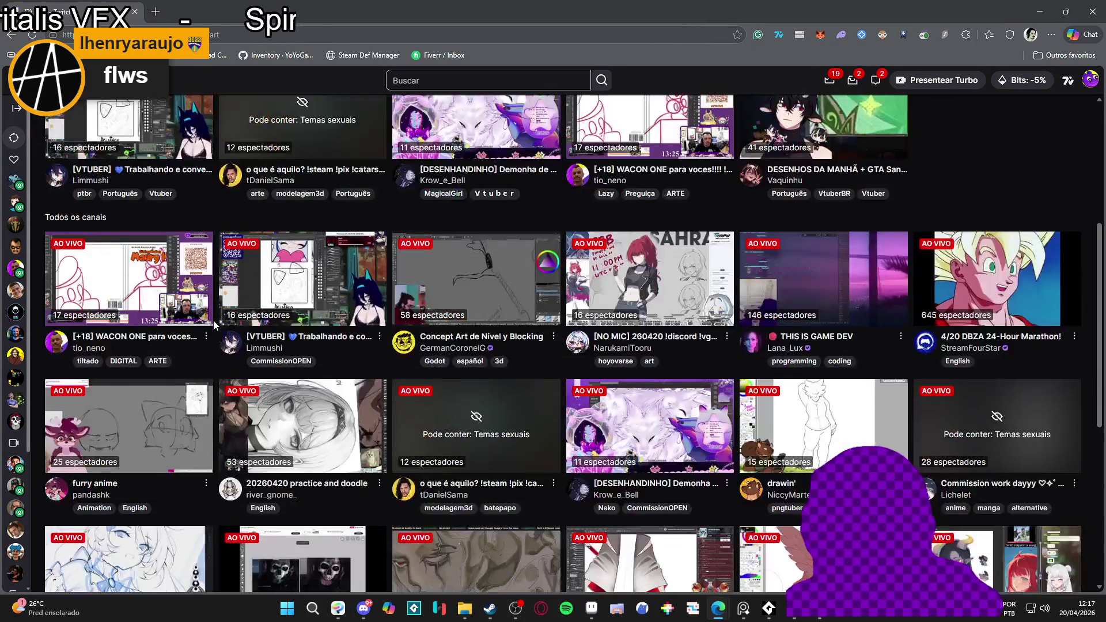
scroll(213, 320, down, 2)
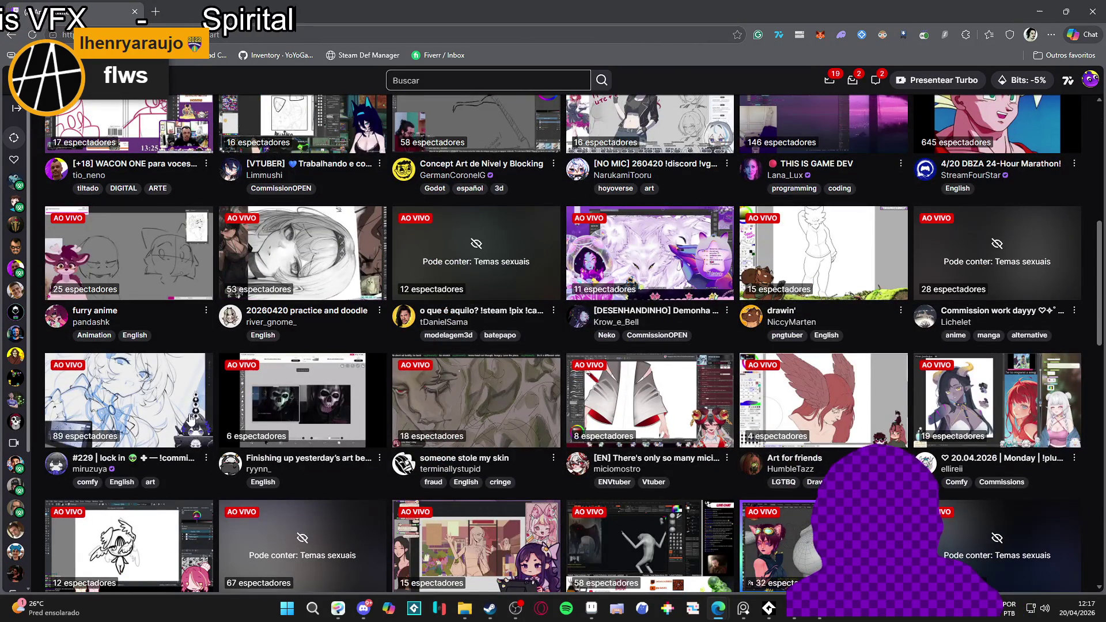
scroll(779, 352, down, 1)
scroll(781, 354, down, 1)
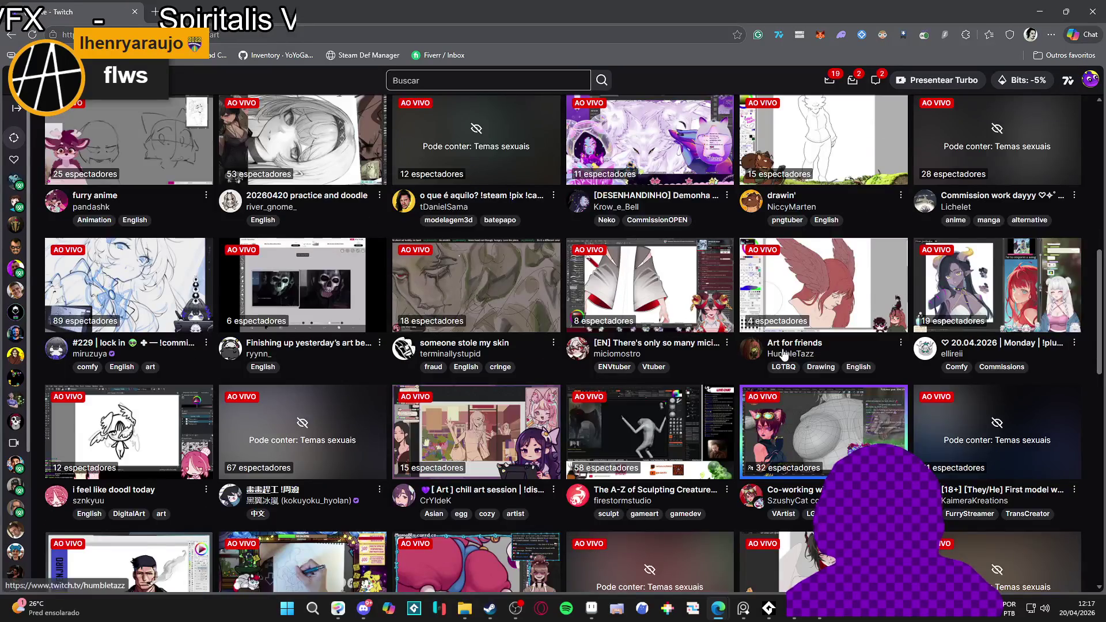
scroll(782, 353, down, 2)
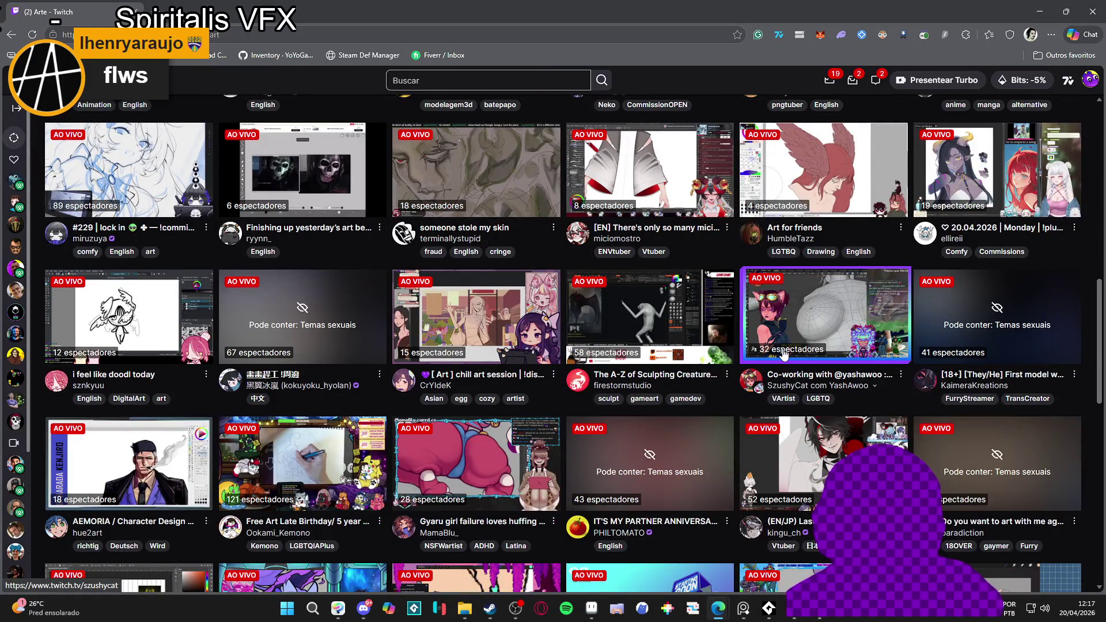
scroll(784, 353, down, 7)
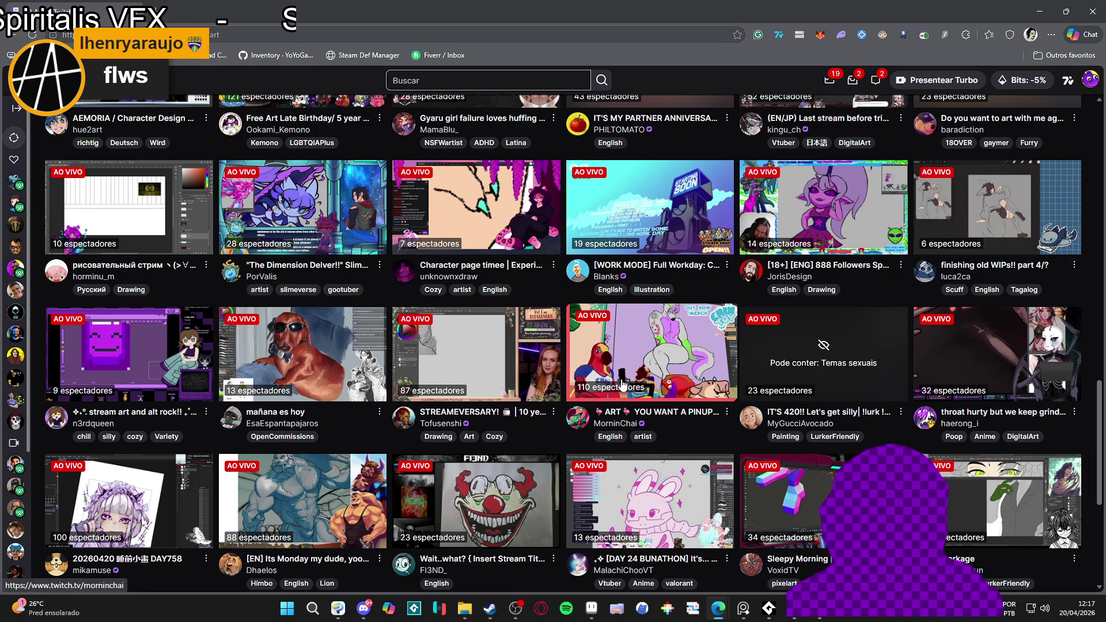
scroll(626, 371, down, 5)
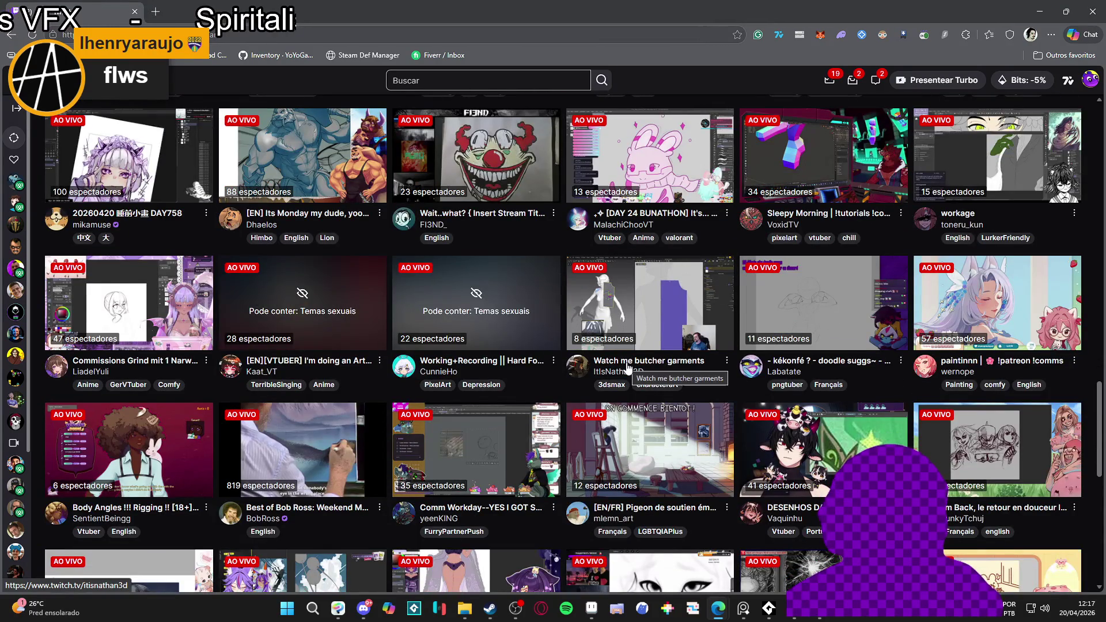
scroll(628, 368, down, 4)
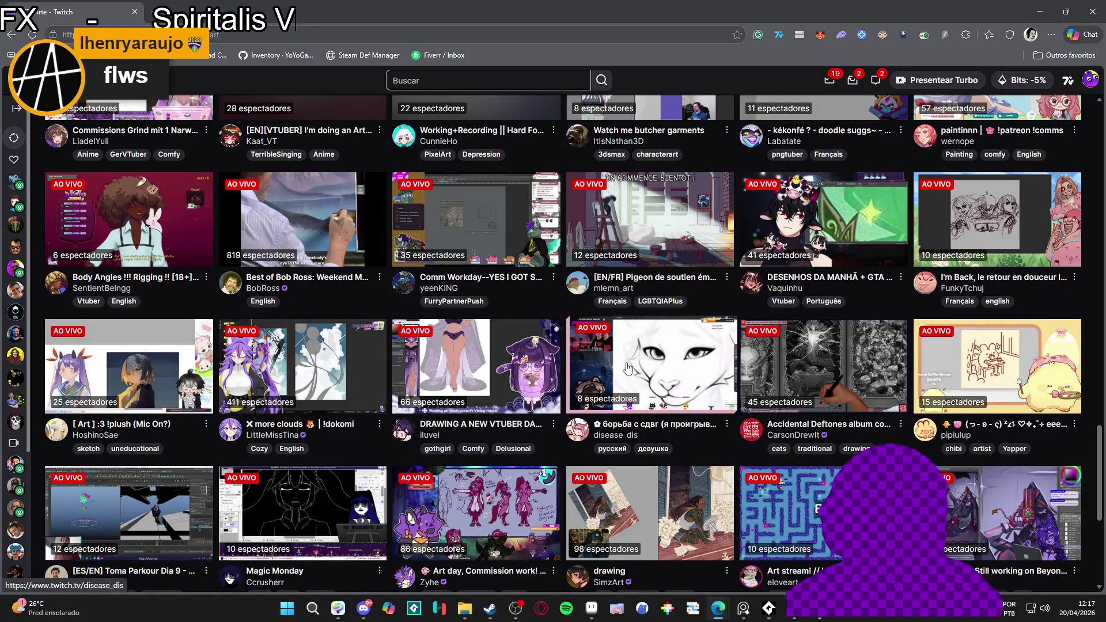